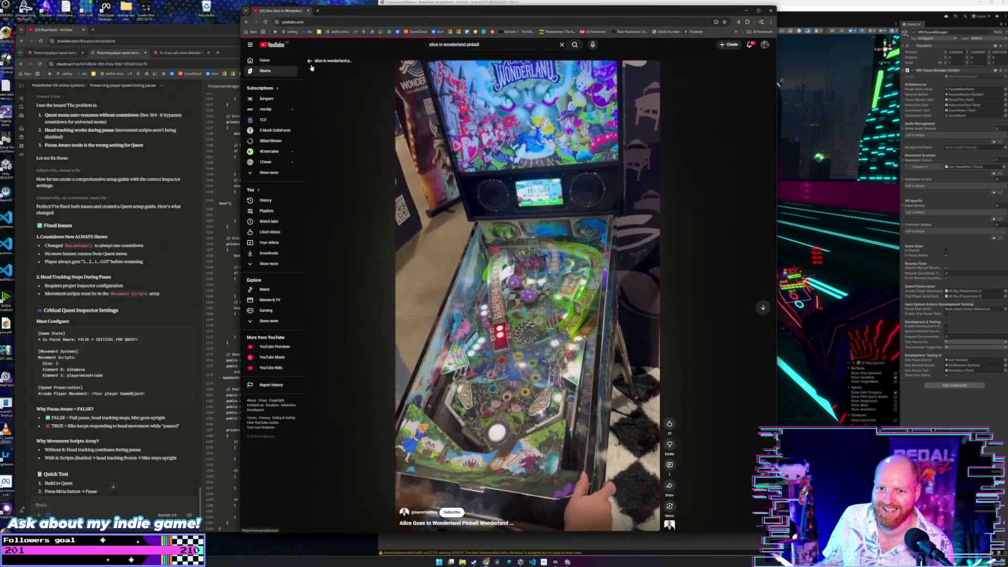
- Leave the pinball Short and close the YouTube browser window
{"action": "key", "text": "alt+Left"}
{"action": "left_click", "coordinate": [308, 11]}
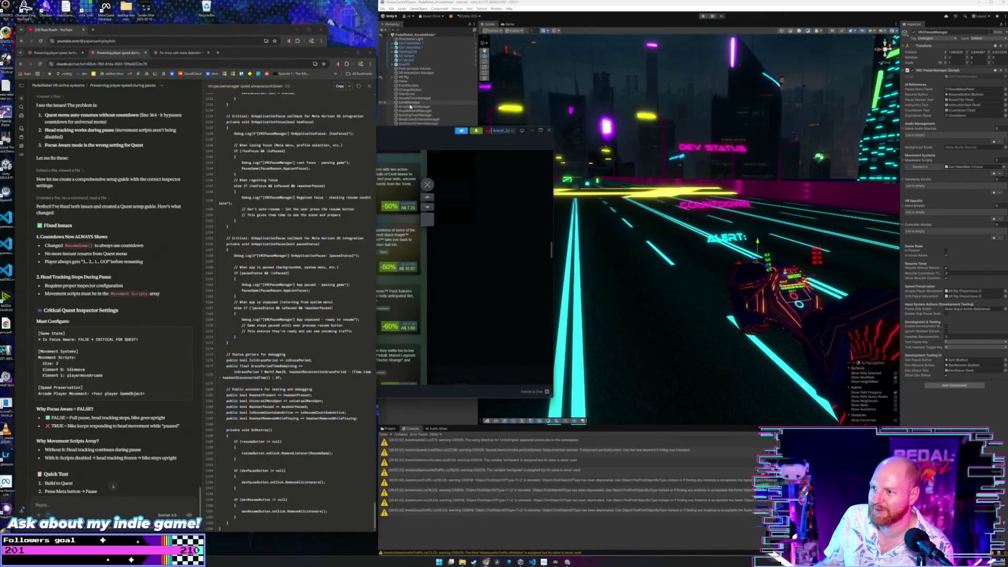
- Scroll through the pinball announcement post, then close it
{"action": "left_click_drag", "start_coordinate": [384, 133], "coordinate": [505, 146]}
{"action": "scroll", "coordinate": [512, 254], "scroll_direction": "down", "scroll_amount": 2}
{"action": "scroll", "coordinate": [488, 251], "scroll_direction": "down", "scroll_amount": 5}
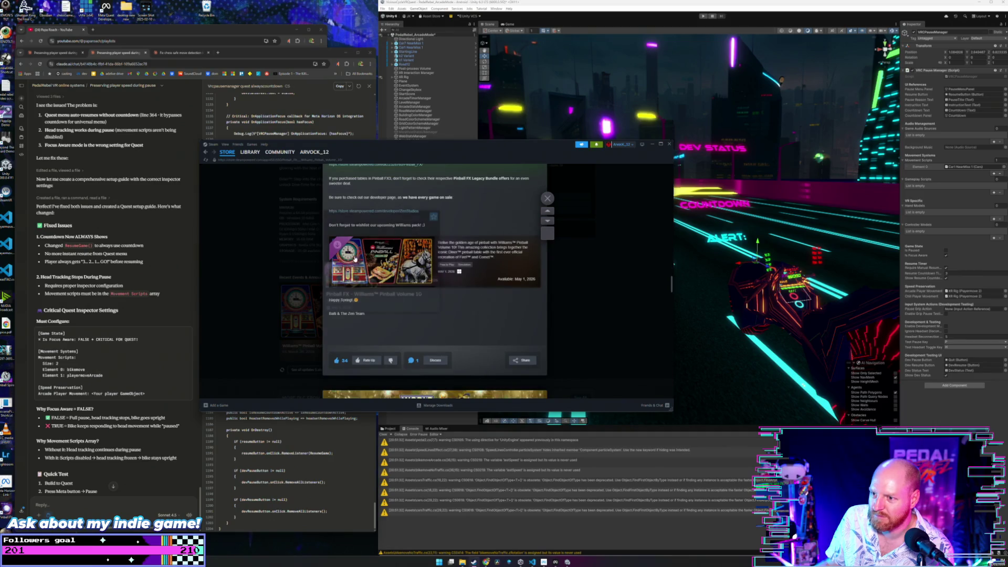
{"action": "scroll", "coordinate": [484, 271], "scroll_direction": "down", "scroll_amount": 15}
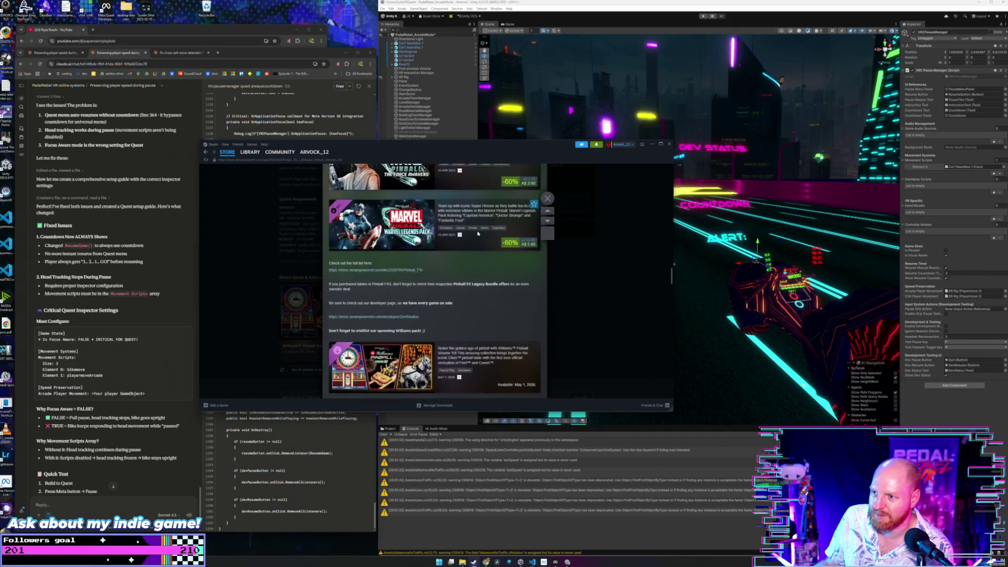
{"action": "scroll", "coordinate": [558, 249], "scroll_direction": "up", "scroll_amount": 3}
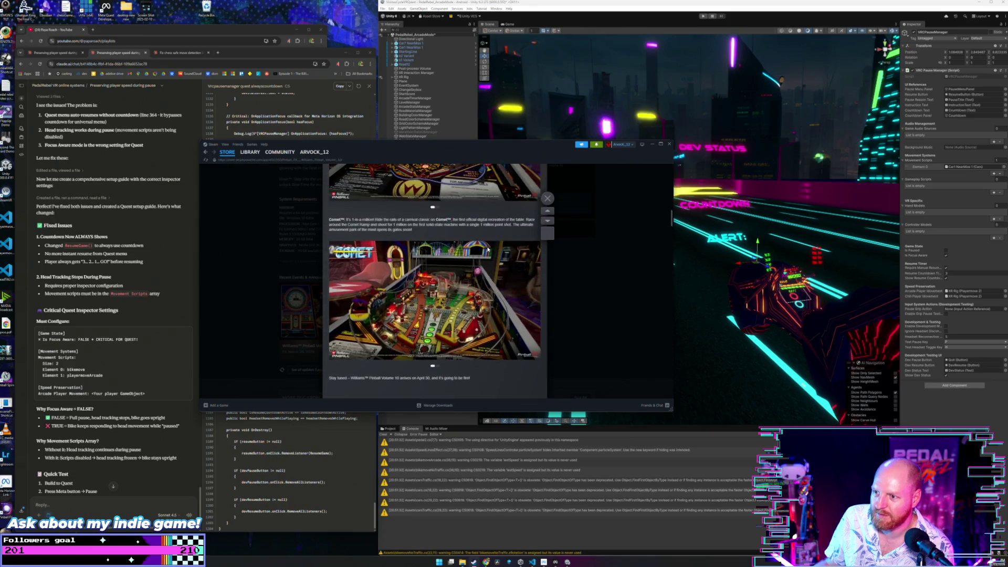
{"action": "left_click", "coordinate": [548, 198]}
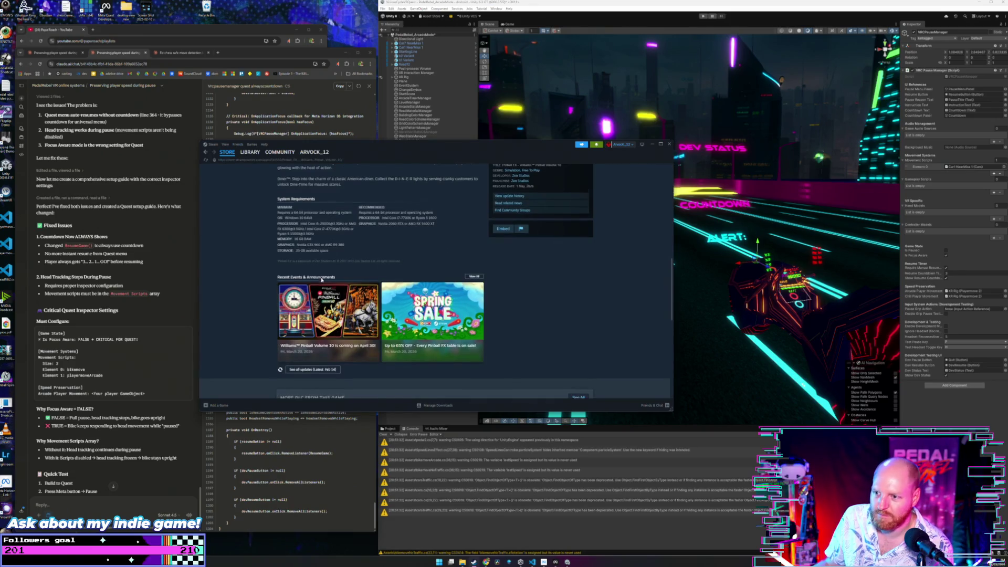
- Scroll the Williams Pinball Volume 10 DLC page down to its recent events
{"action": "scroll", "coordinate": [321, 277], "scroll_direction": "down", "scroll_amount": 2}
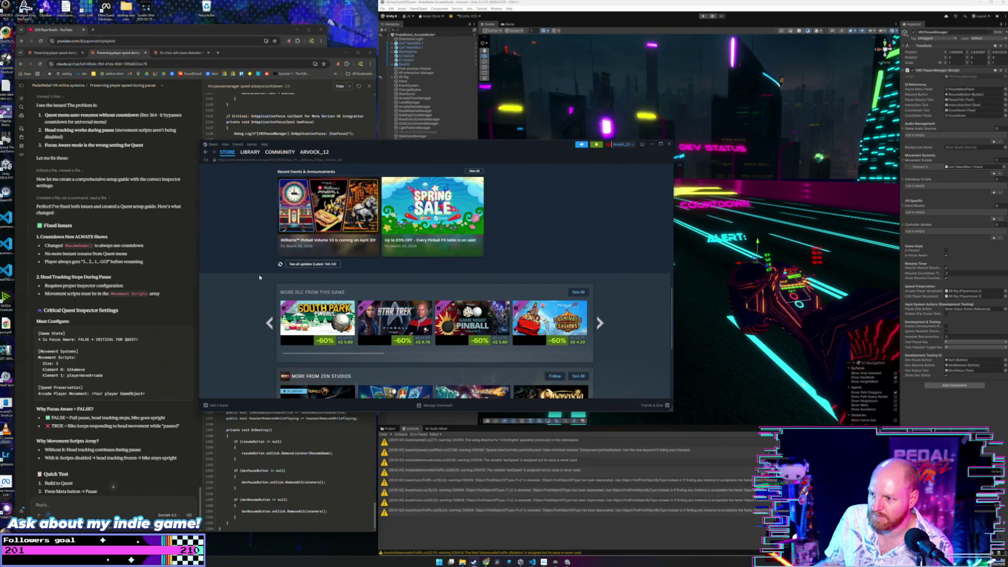
{"action": "scroll", "coordinate": [260, 277], "scroll_direction": "up", "scroll_amount": 10}
{"action": "scroll", "coordinate": [260, 277], "scroll_direction": "down", "scroll_amount": 10}
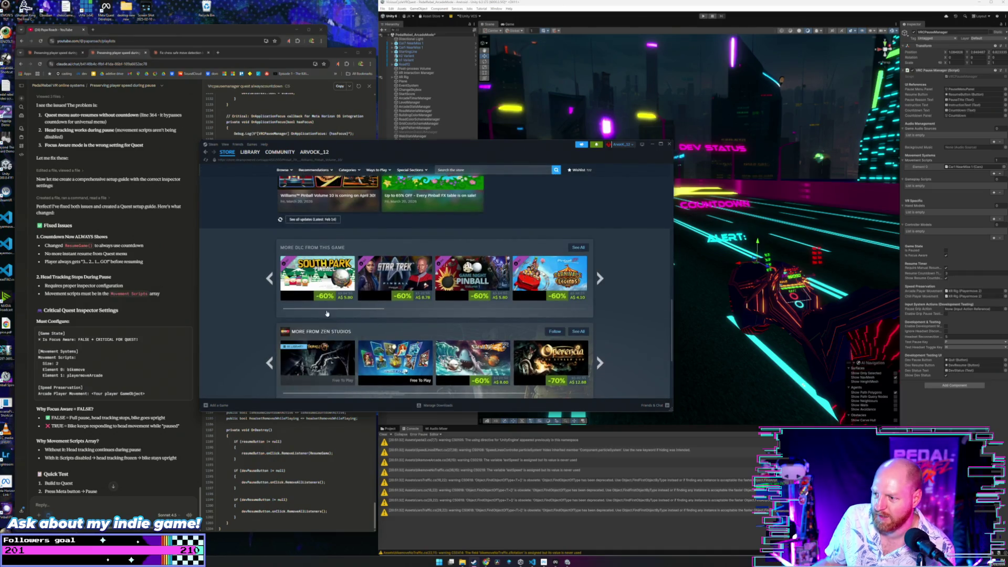
{"action": "scroll", "coordinate": [326, 315], "scroll_direction": "up", "scroll_amount": 8}
{"action": "scroll", "coordinate": [318, 303], "scroll_direction": "up", "scroll_amount": 5}
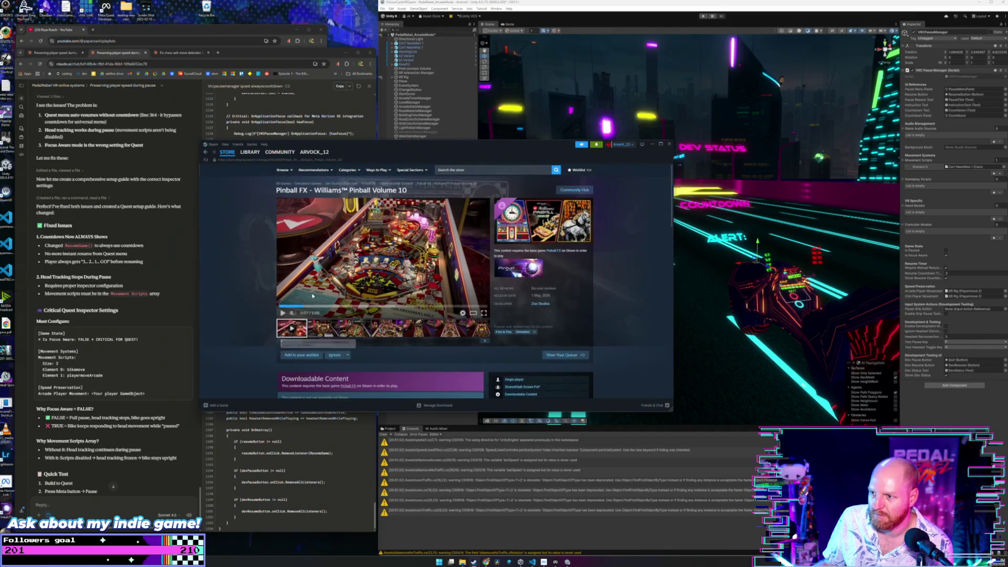
{"action": "scroll", "coordinate": [338, 243], "scroll_direction": "down", "scroll_amount": 10}
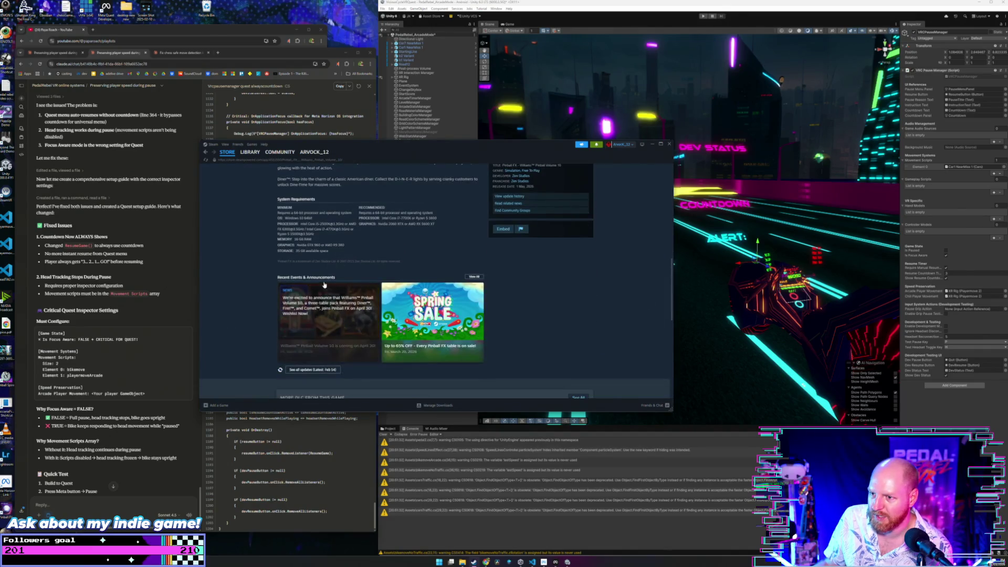
- View all Pinball FX news and read the Williams Pinball Volume 10 announcement
{"action": "left_click", "coordinate": [474, 276]}
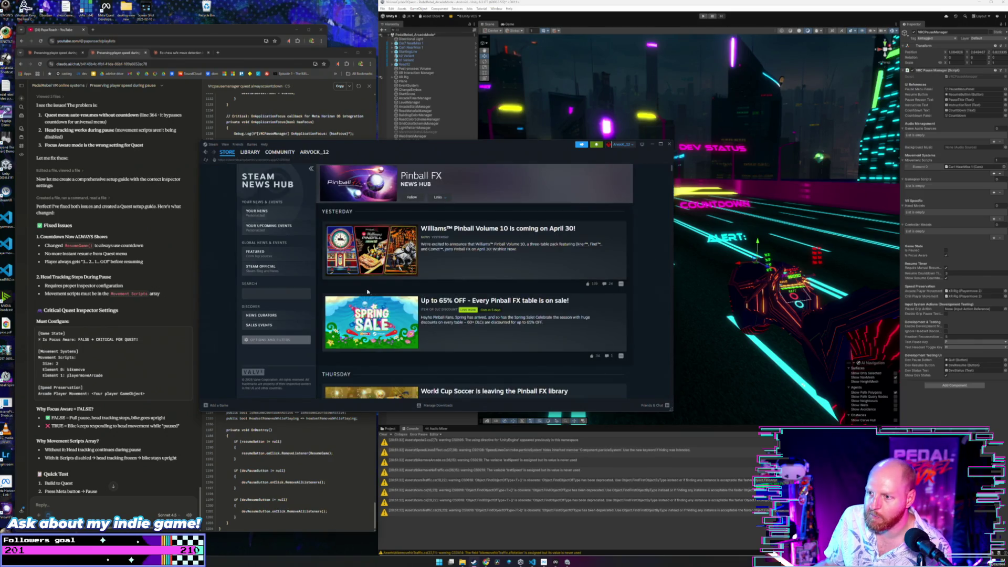
{"action": "scroll", "coordinate": [383, 290], "scroll_direction": "down", "scroll_amount": 5}
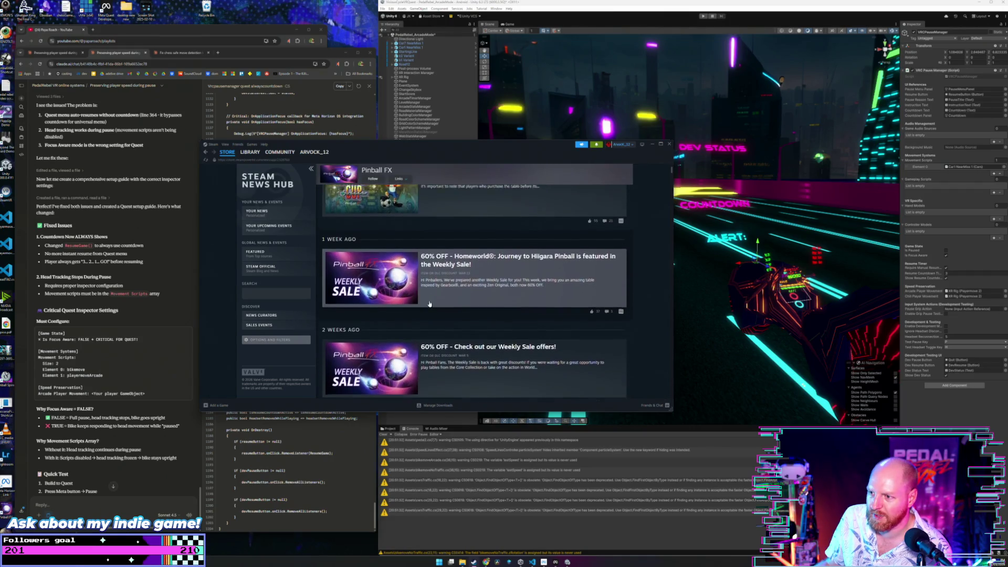
{"action": "scroll", "coordinate": [469, 284], "scroll_direction": "up", "scroll_amount": 5}
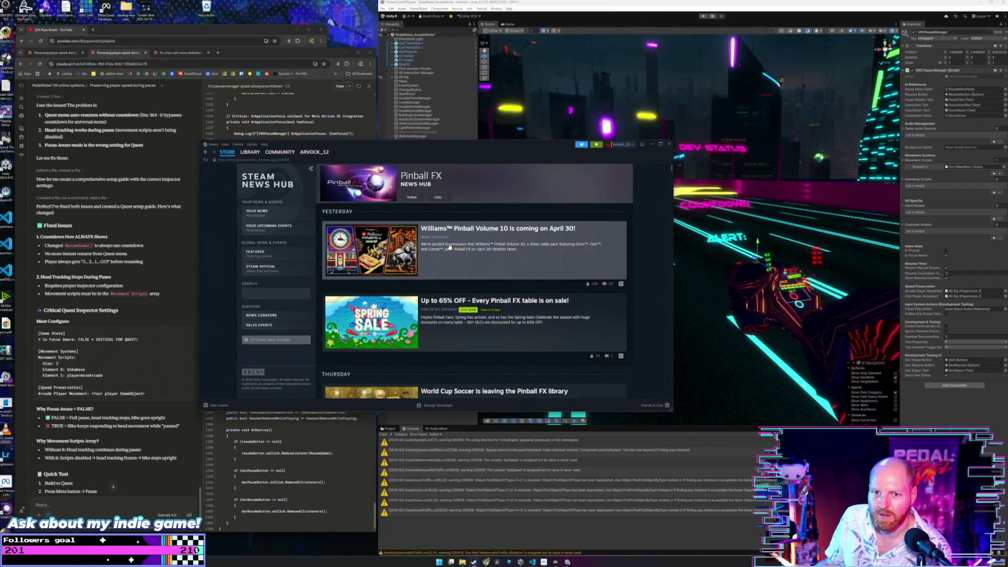
{"action": "left_click", "coordinate": [445, 238]}
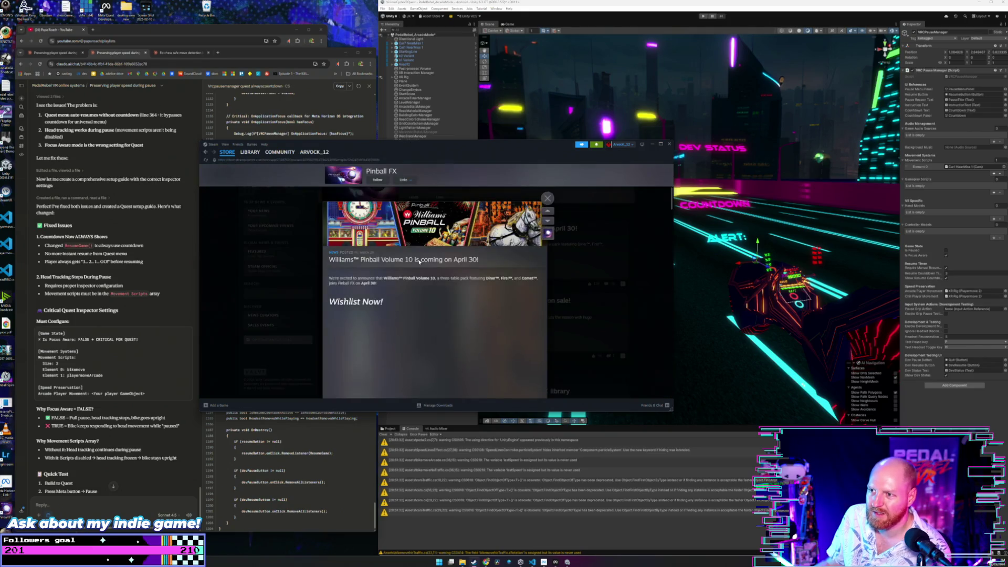
{"action": "left_click", "coordinate": [547, 198]}
- Browse the discounted Pinball FX DLC tables list, then go to the Library home
{"action": "left_click", "coordinate": [468, 267]}
{"action": "scroll", "coordinate": [468, 267], "scroll_direction": "down", "scroll_amount": 3}
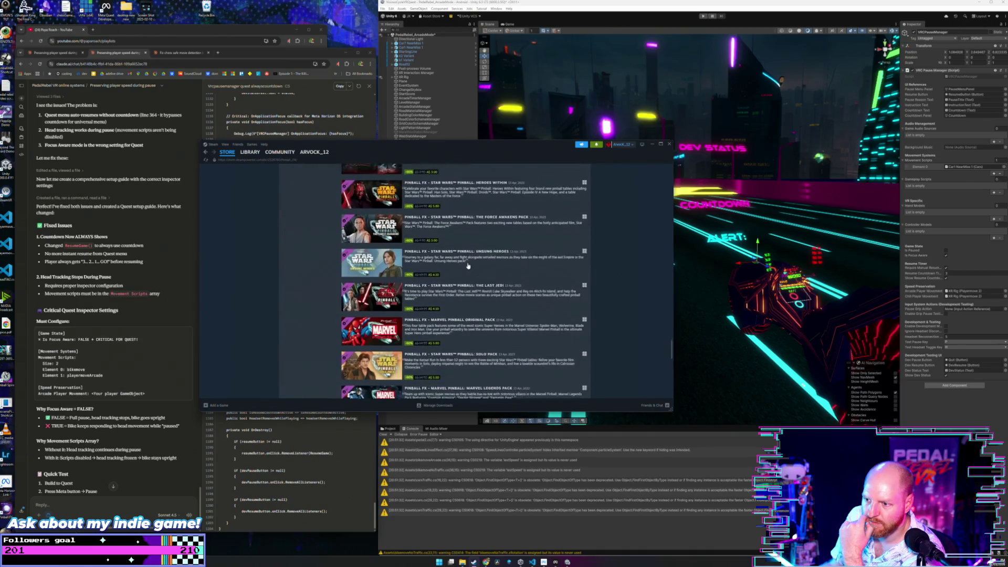
{"action": "scroll", "coordinate": [468, 266], "scroll_direction": "down", "scroll_amount": 5}
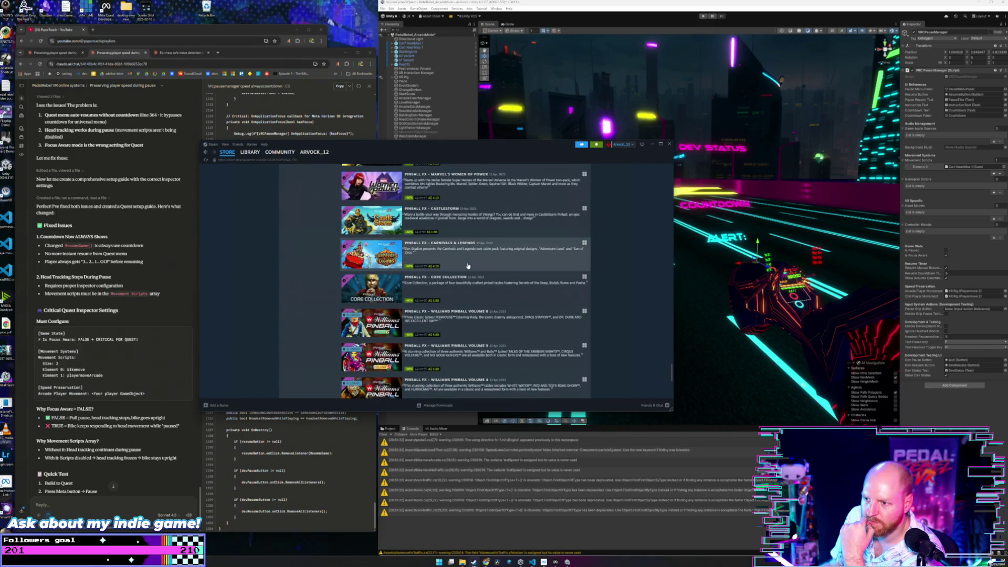
{"action": "scroll", "coordinate": [468, 267], "scroll_direction": "down", "scroll_amount": 4}
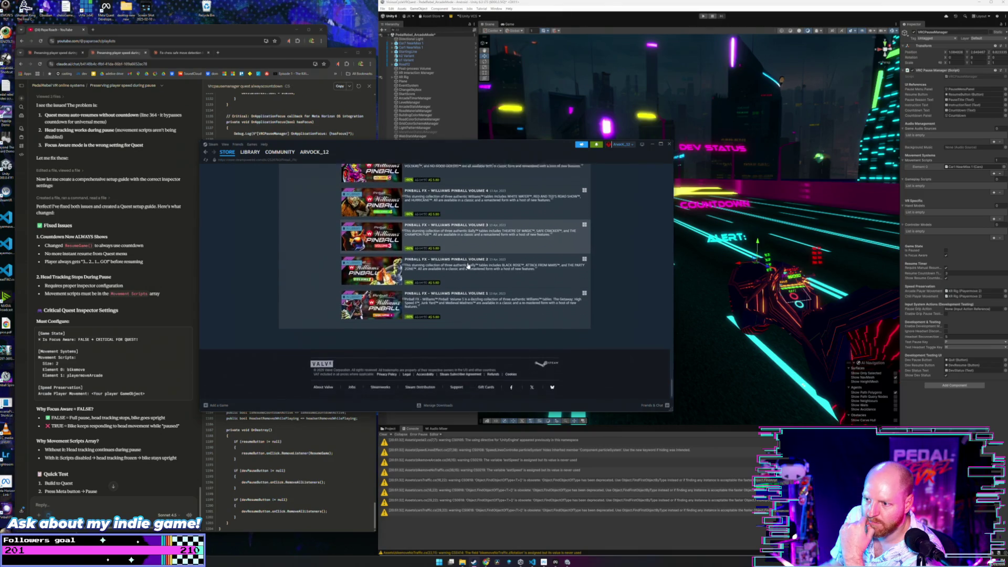
{"action": "scroll", "coordinate": [467, 265], "scroll_direction": "up", "scroll_amount": 3}
{"action": "scroll", "coordinate": [468, 265], "scroll_direction": "up", "scroll_amount": 5}
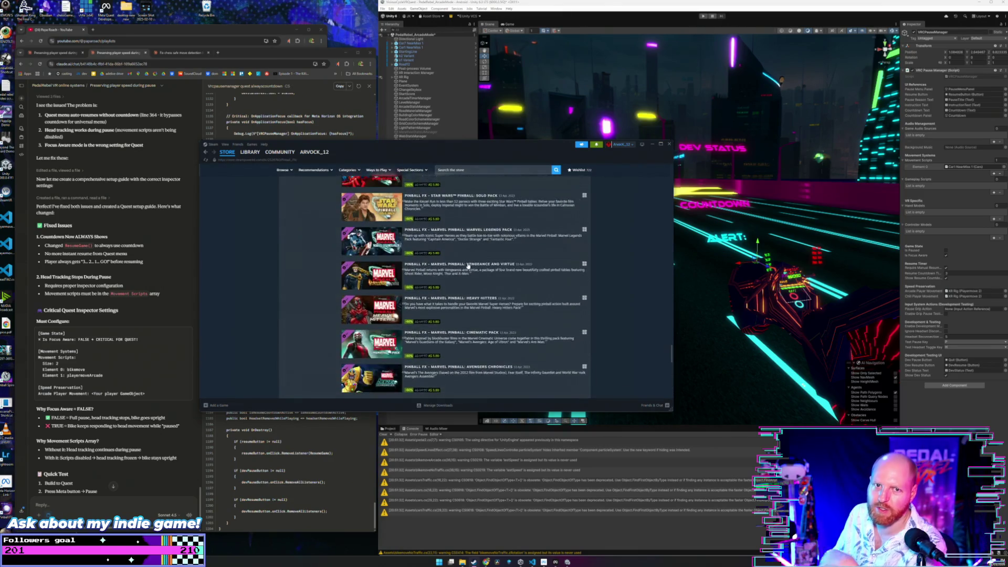
{"action": "scroll", "coordinate": [455, 259], "scroll_direction": "up", "scroll_amount": 10}
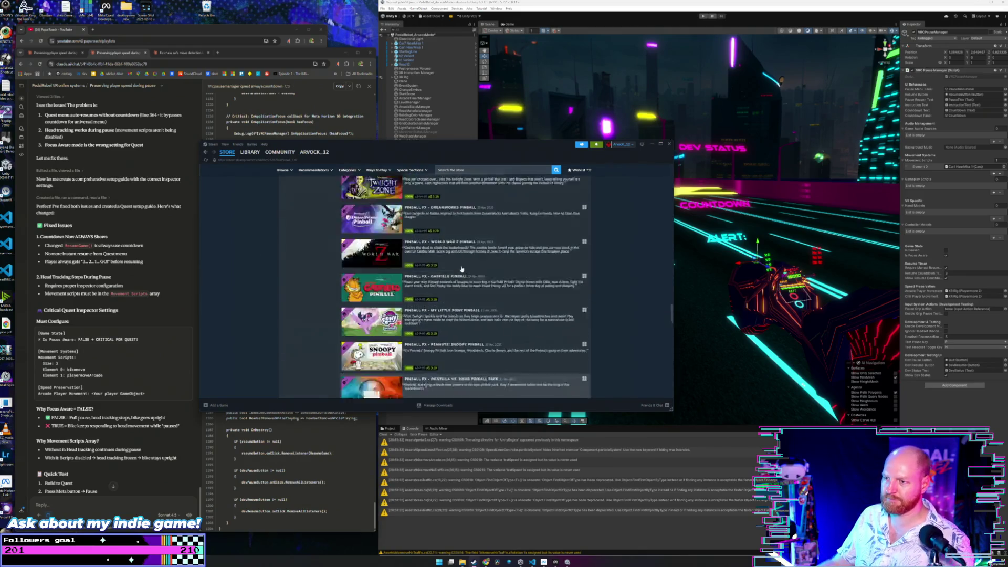
{"action": "scroll", "coordinate": [462, 267], "scroll_direction": "up", "scroll_amount": 5}
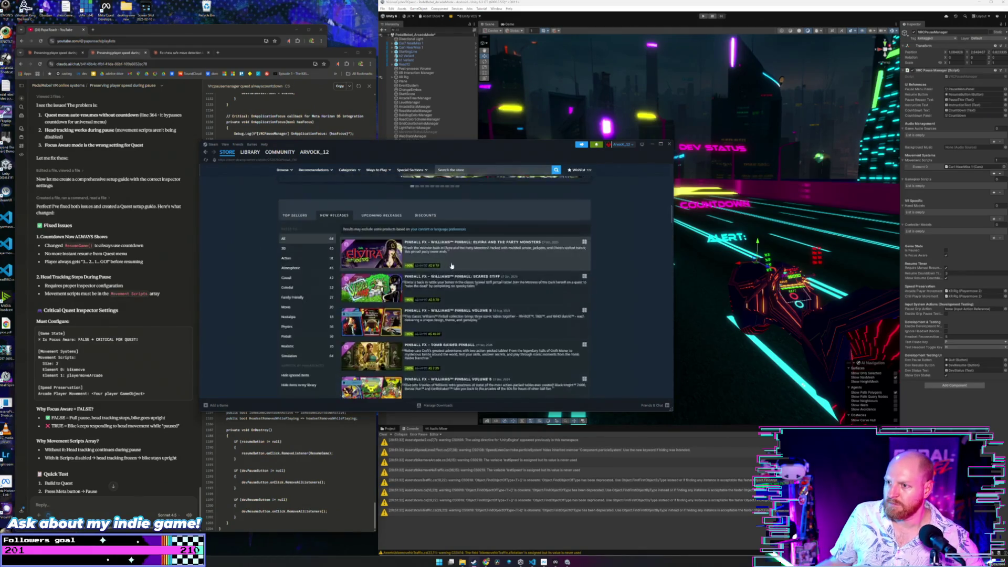
{"action": "left_click", "coordinate": [244, 155]}
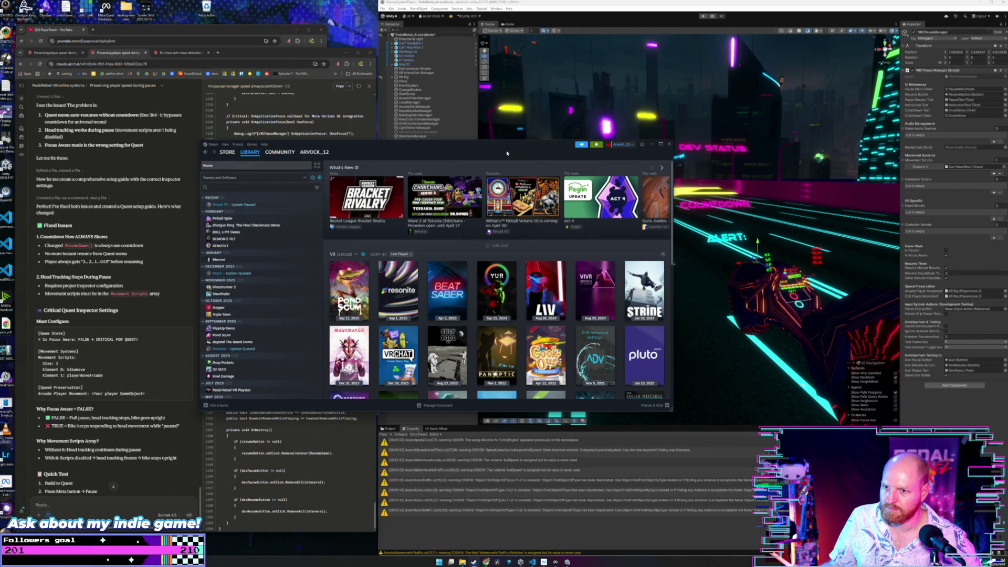
- Resume the Pinball FX update and read through Peglin's v2.0.3 Act 4 patch notes
{"action": "right_click", "coordinate": [250, 209]}
{"action": "left_click", "coordinate": [268, 212]}
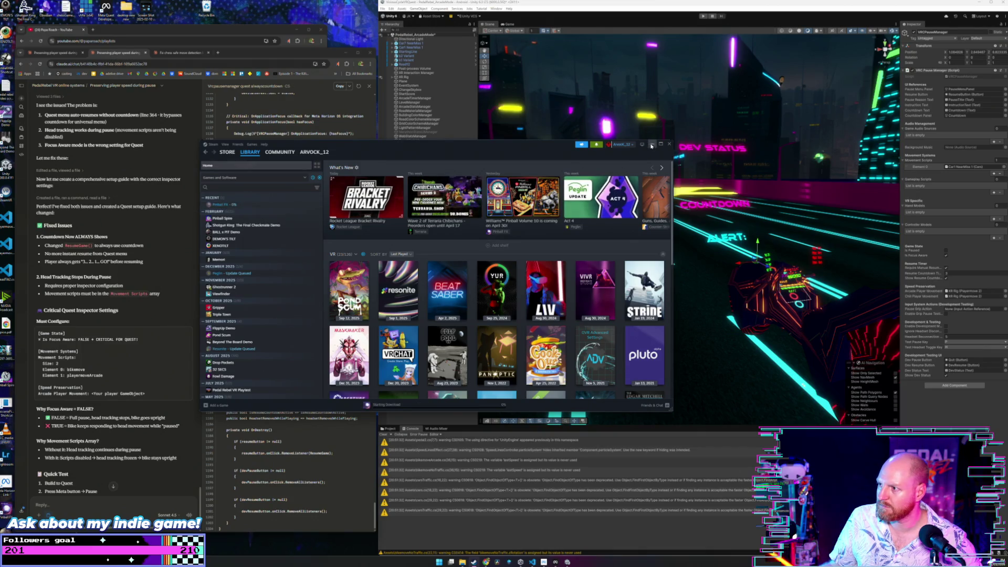
{"action": "left_click", "coordinate": [614, 210]}
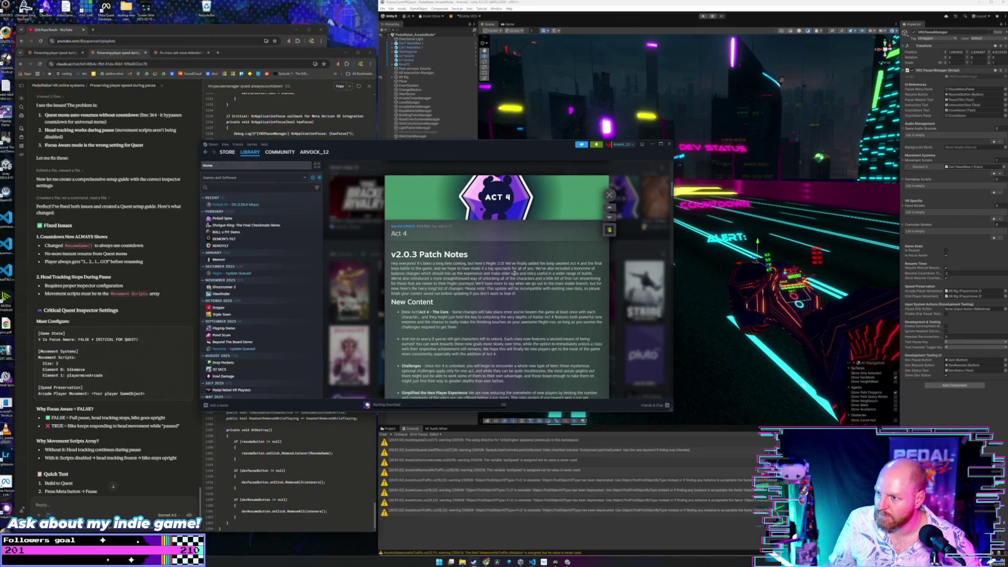
{"action": "scroll", "coordinate": [510, 270], "scroll_direction": "down", "scroll_amount": 3}
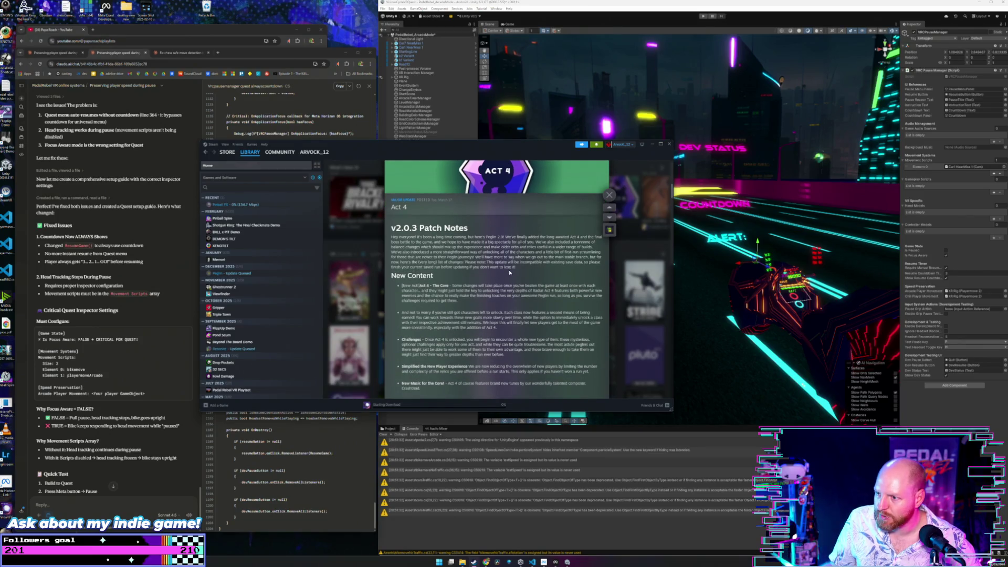
{"action": "scroll", "coordinate": [432, 234], "scroll_direction": "down", "scroll_amount": 15}
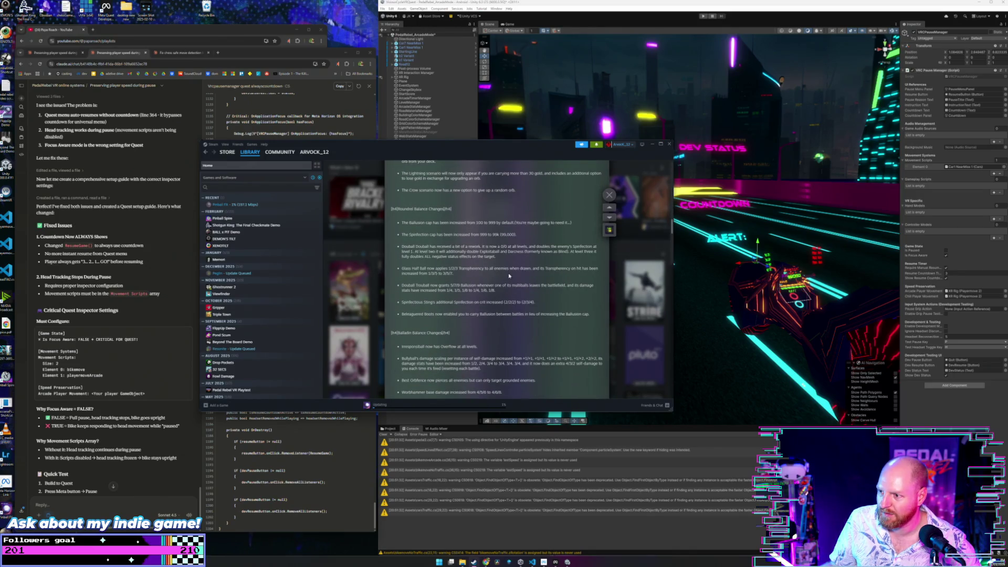
{"action": "left_click", "coordinate": [610, 195]}
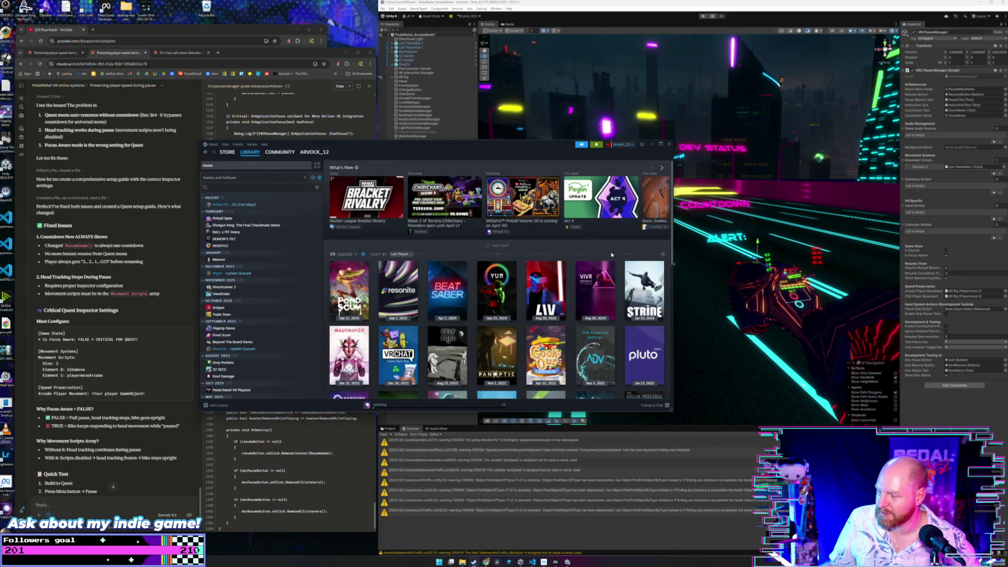
- Snip the region around the Peglin Act 4 tile and widen the Steam window
{"action": "key", "text": "super+shift+s"}
{"action": "left_click_drag", "start_coordinate": [561, 169], "coordinate": [645, 239]}
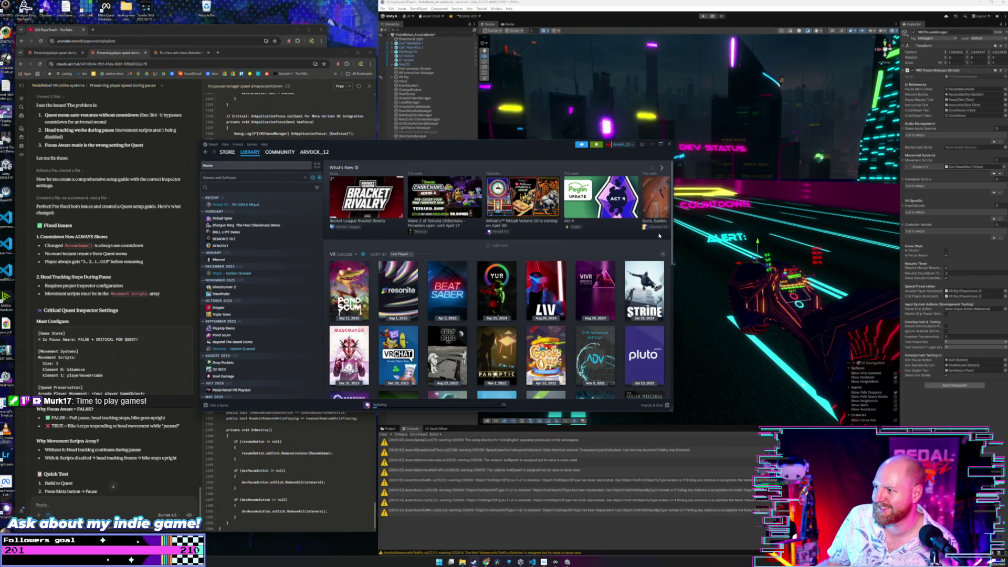
{"action": "left_click_drag", "start_coordinate": [674, 230], "coordinate": [764, 230]}
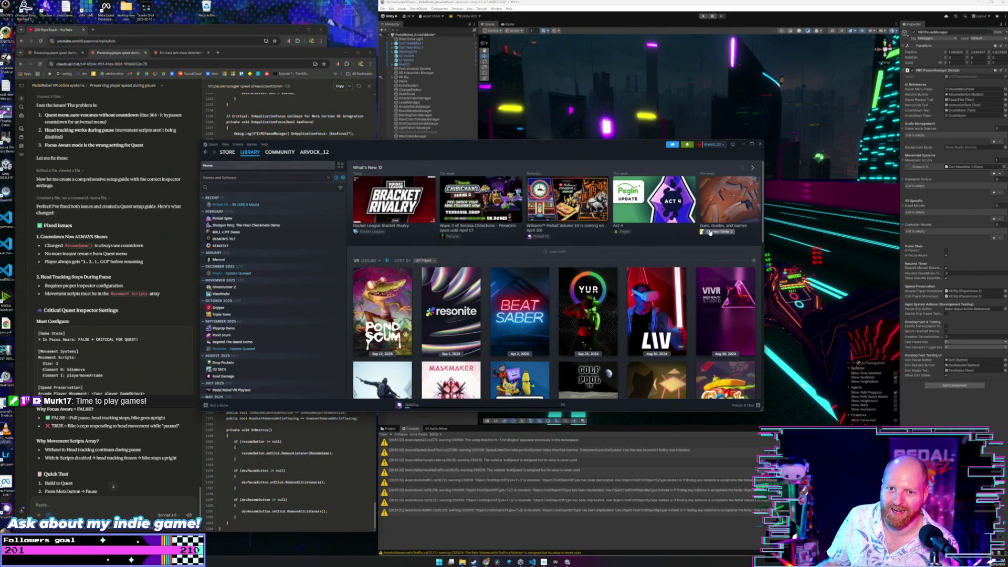
- Page the What's New shelf forward and open the World Cup Soccer news post
{"action": "left_click", "coordinate": [750, 168]}
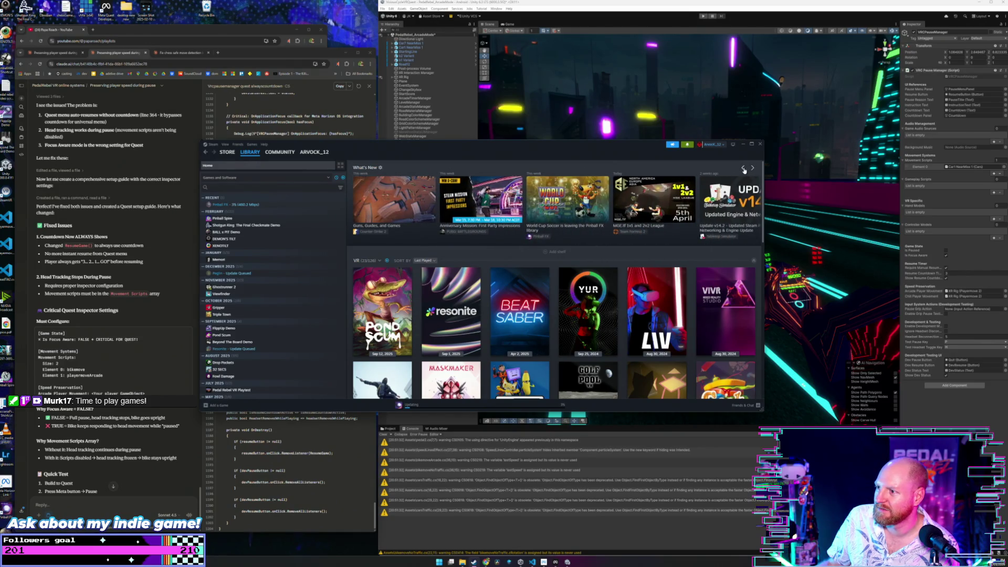
{"action": "mouse_move", "coordinate": [571, 217]}
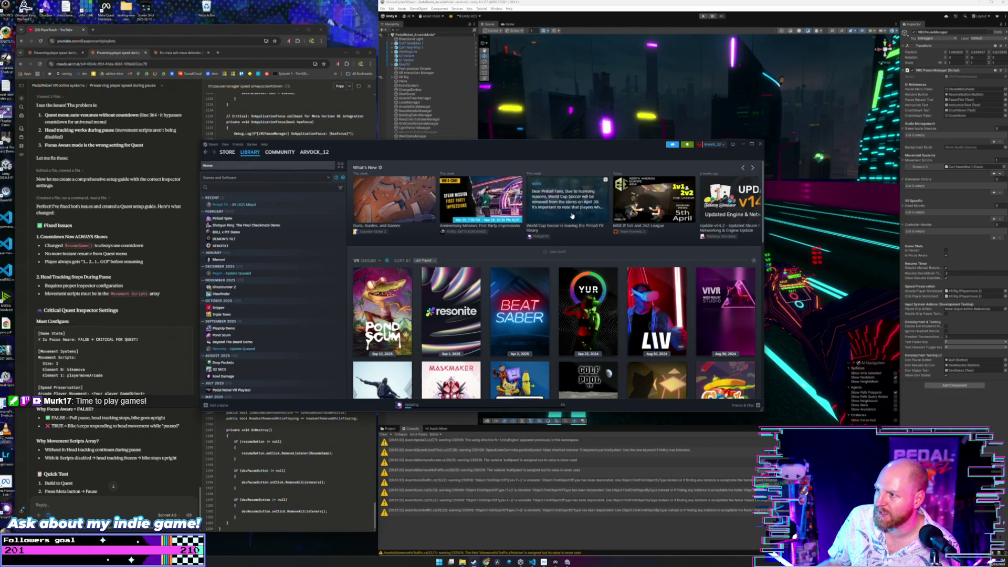
{"action": "left_click", "coordinate": [571, 216]}
{"action": "left_click_drag", "start_coordinate": [488, 261], "coordinate": [598, 261]}
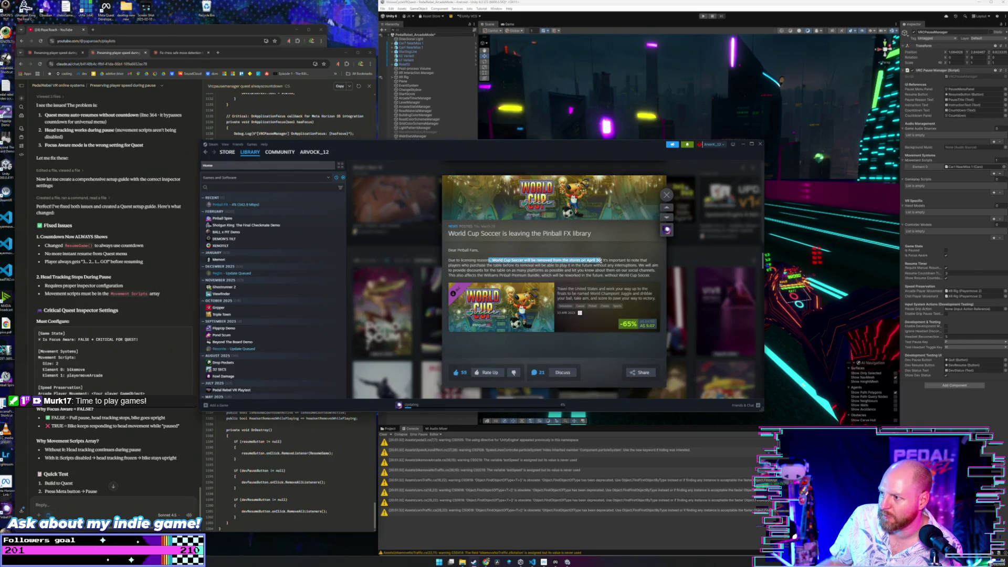
{"action": "left_click", "coordinate": [621, 259]}
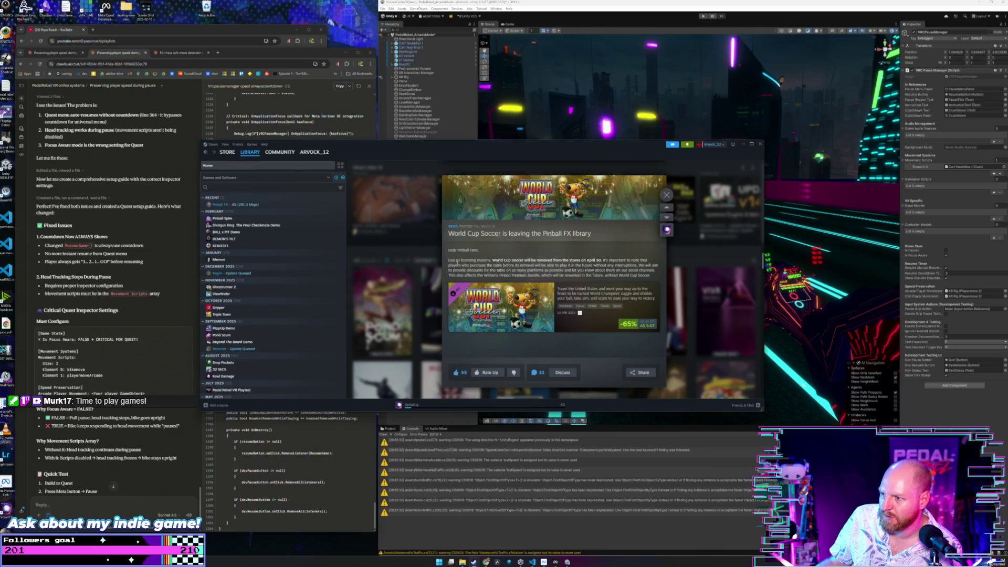
{"action": "left_click_drag", "start_coordinate": [459, 265], "coordinate": [658, 272]}
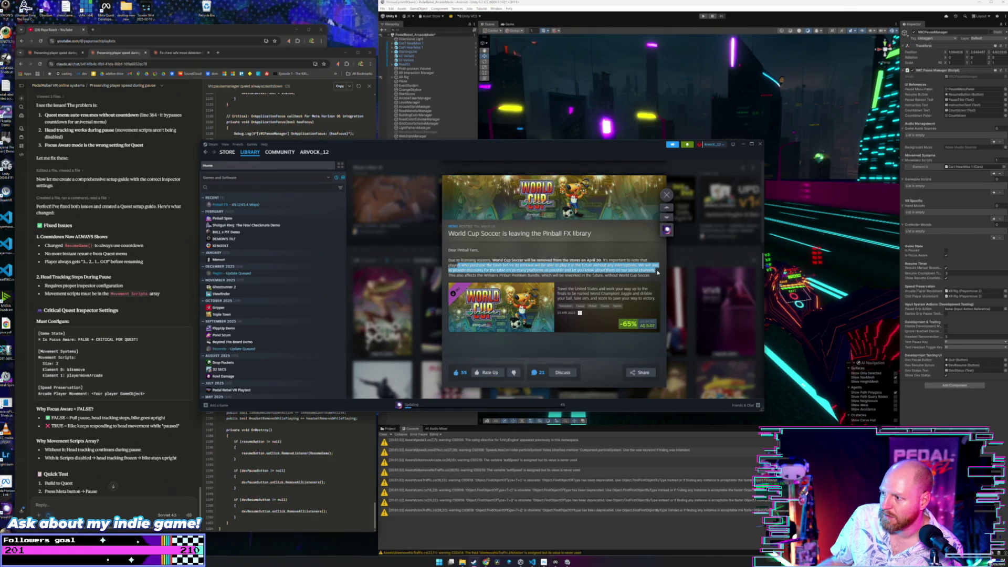
{"action": "left_click", "coordinate": [625, 277]}
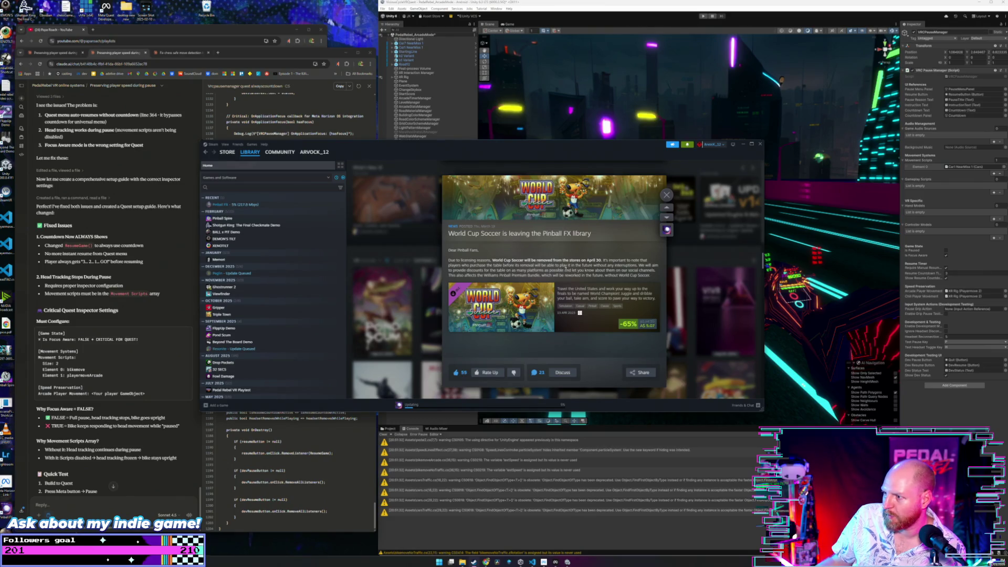
{"action": "left_click_drag", "start_coordinate": [584, 271], "coordinate": [654, 277]}
{"action": "left_click", "coordinate": [654, 279]}
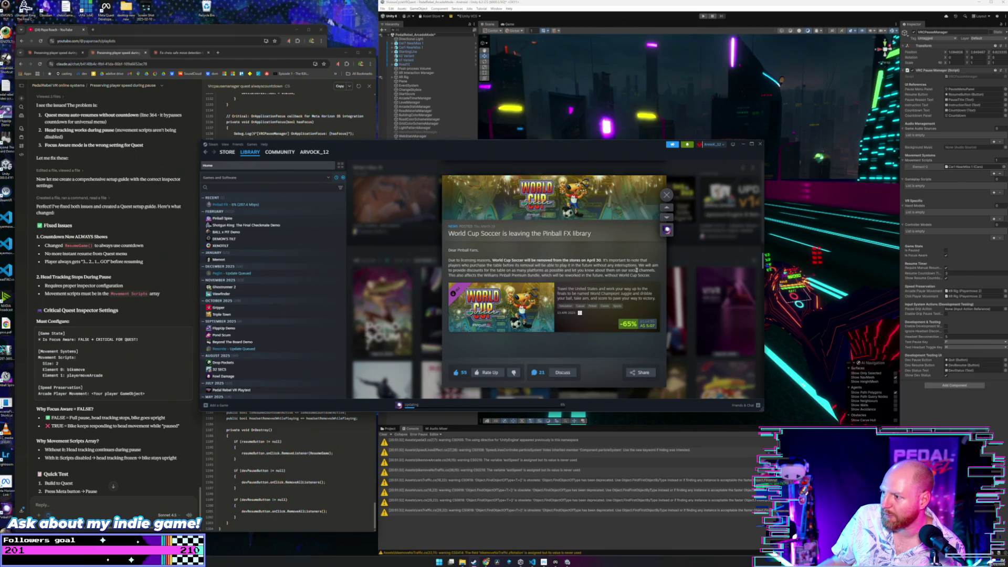
{"action": "mouse_move", "coordinate": [604, 330]}
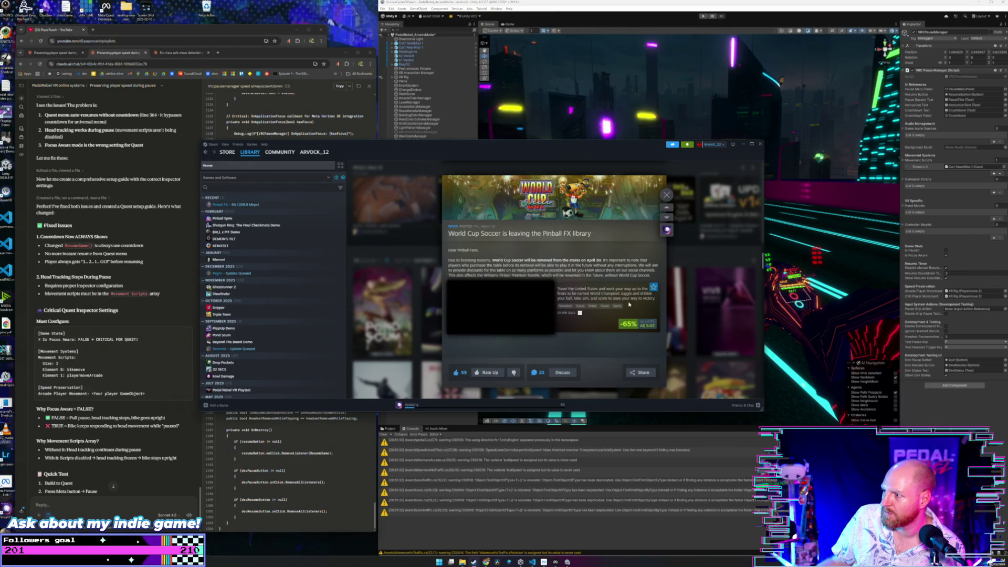
{"action": "left_click", "coordinate": [587, 310]}
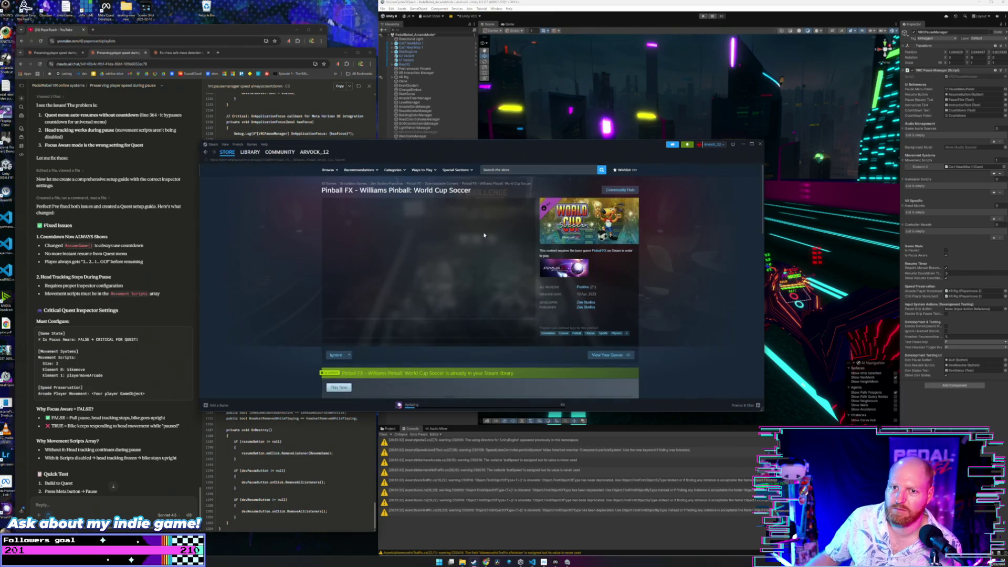
- Add Pinball FX - Williams Pinball: World Cup Soccer to the cart and keep shopping
{"action": "scroll", "coordinate": [348, 273], "scroll_direction": "down", "scroll_amount": 7}
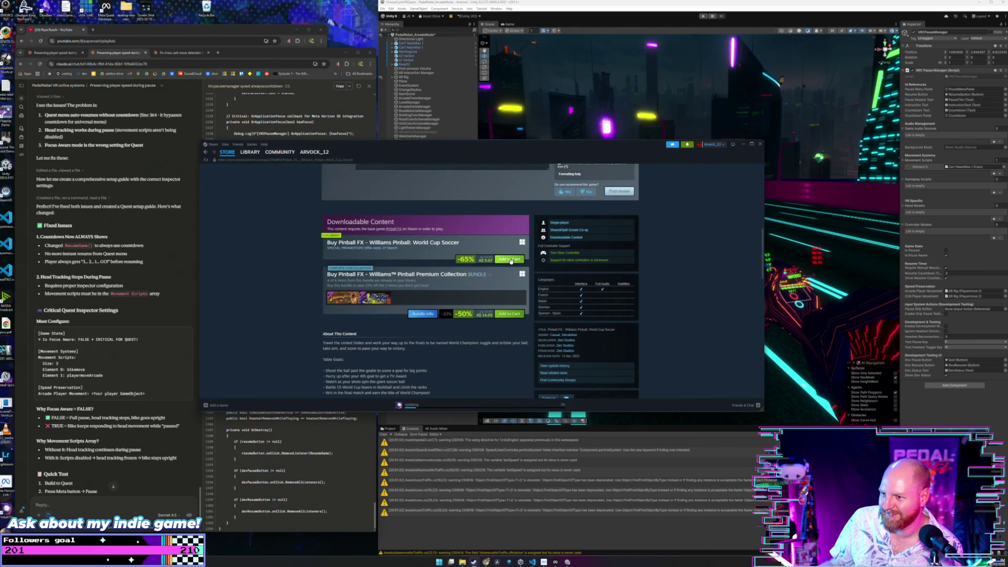
{"action": "left_click", "coordinate": [509, 259]}
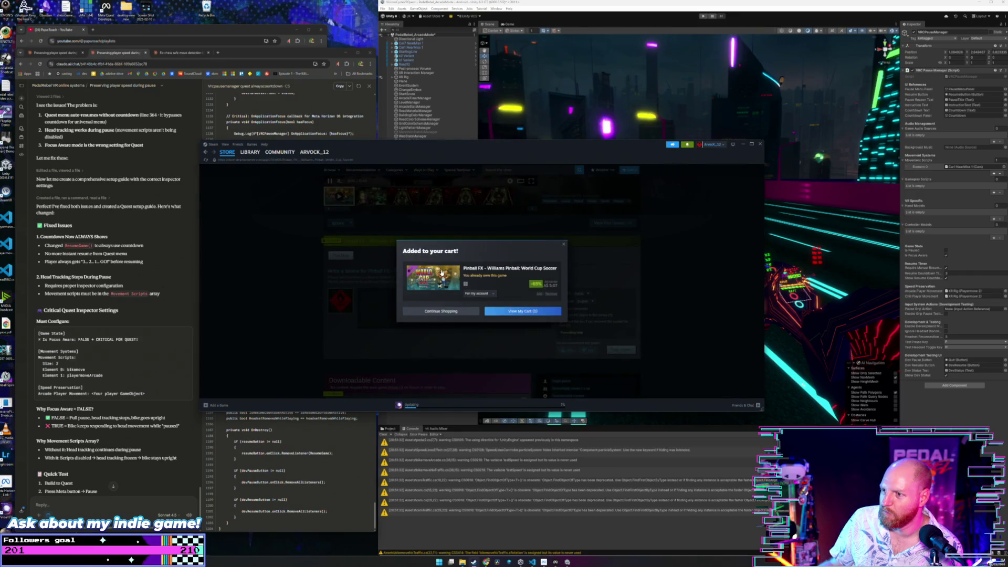
{"action": "left_click", "coordinate": [458, 311]}
- Return to the store front page and scroll through its Spring Sale deals
{"action": "scroll", "coordinate": [451, 273], "scroll_direction": "up", "scroll_amount": 3}
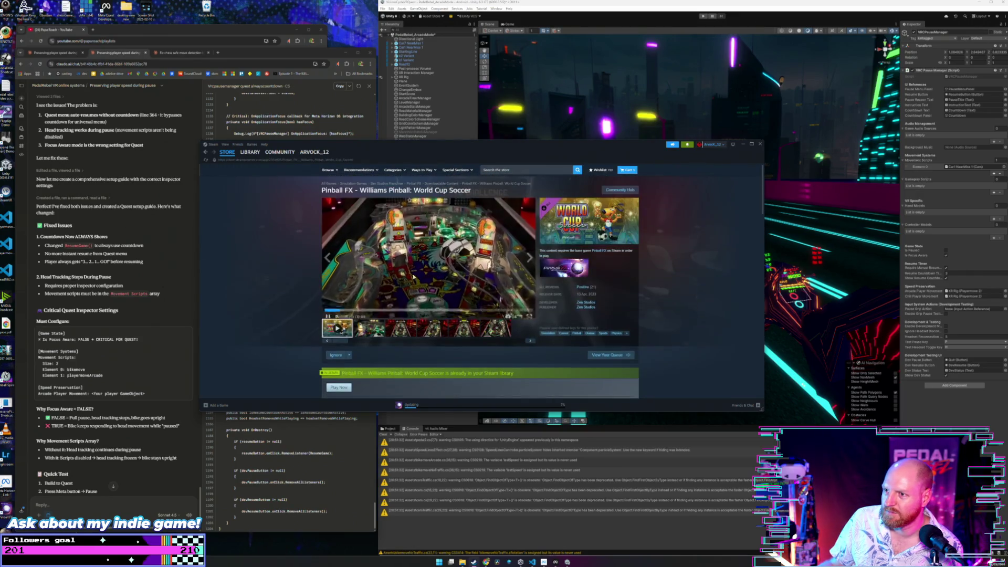
{"action": "left_click", "coordinate": [226, 162]}
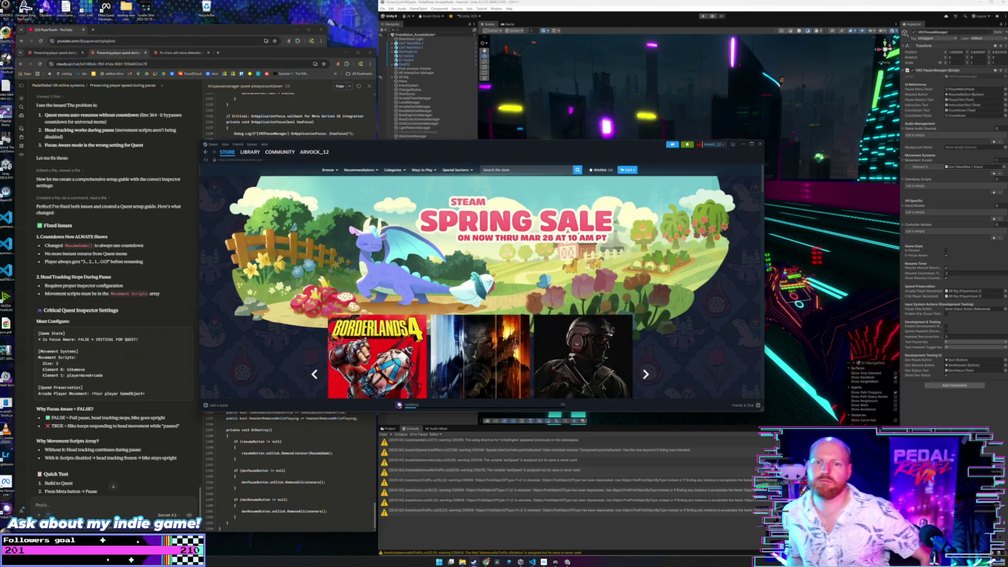
{"action": "scroll", "coordinate": [456, 261], "scroll_direction": "down", "scroll_amount": 3}
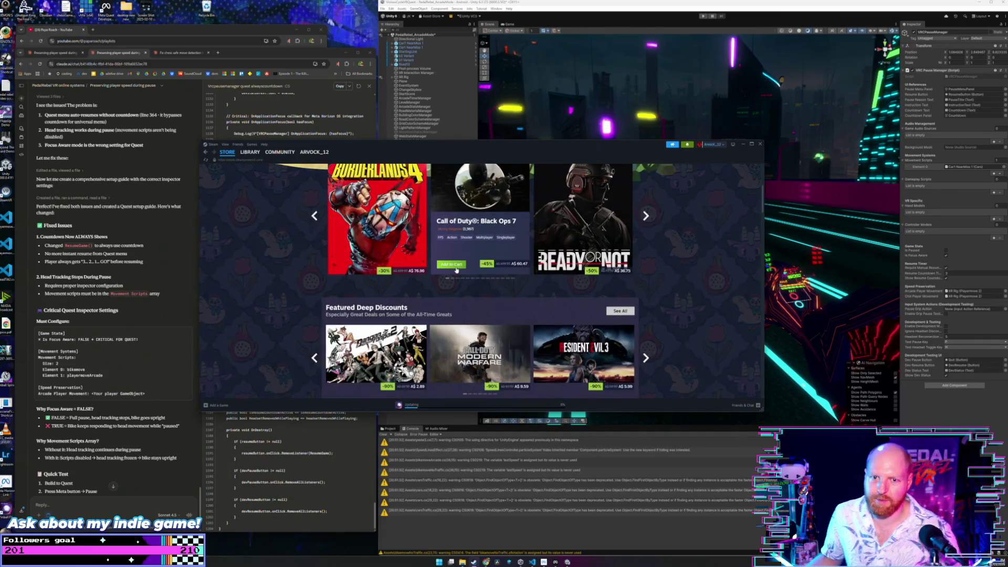
{"action": "scroll", "coordinate": [449, 262], "scroll_direction": "down", "scroll_amount": 3}
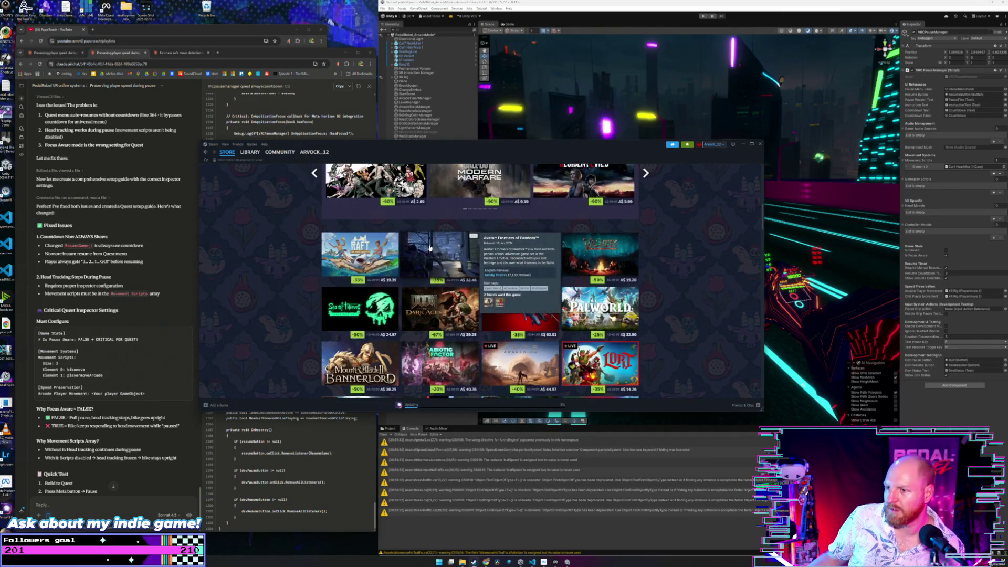
{"action": "scroll", "coordinate": [295, 267], "scroll_direction": "down", "scroll_amount": 2}
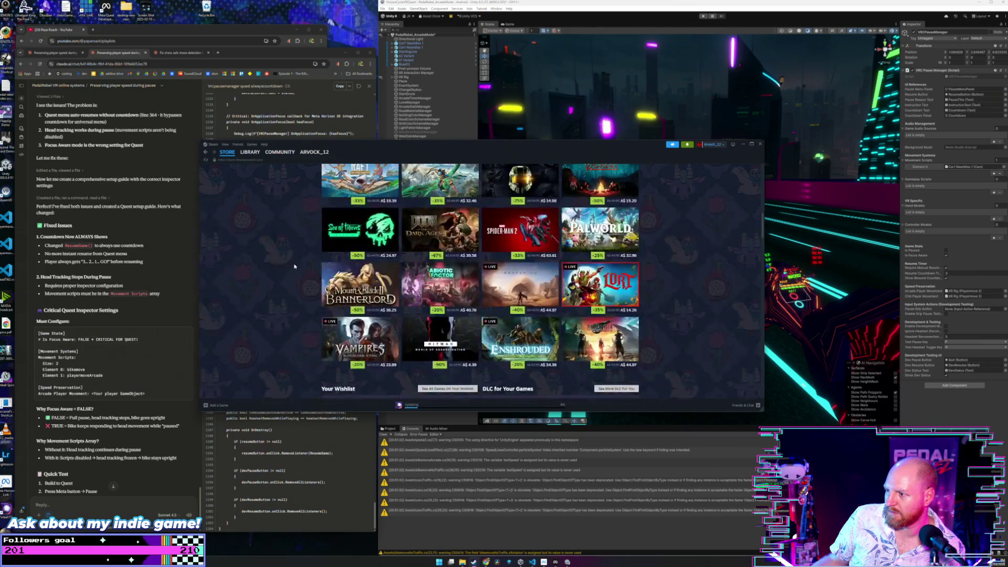
{"action": "scroll", "coordinate": [294, 267], "scroll_direction": "down", "scroll_amount": 3}
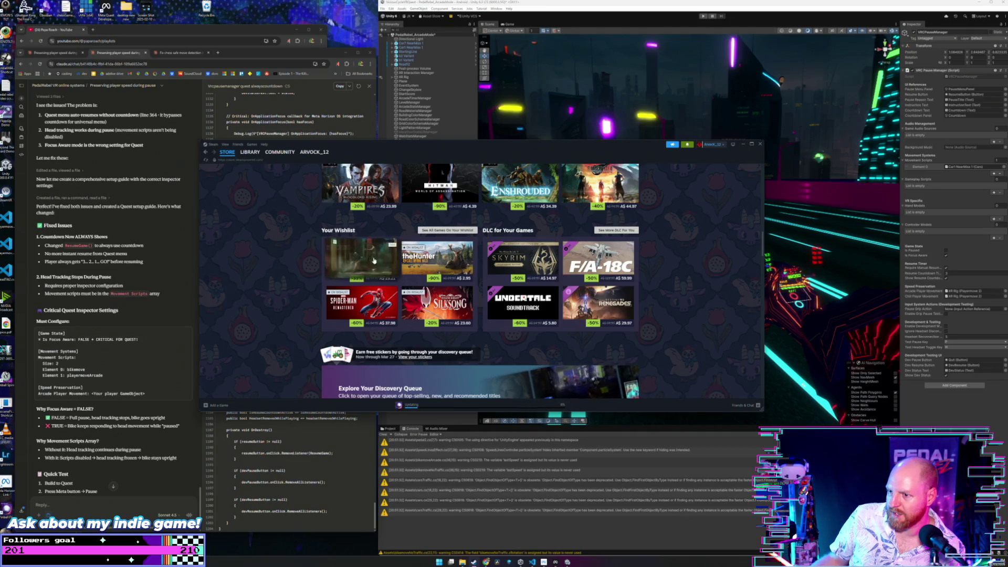
{"action": "mouse_move", "coordinate": [363, 264]}
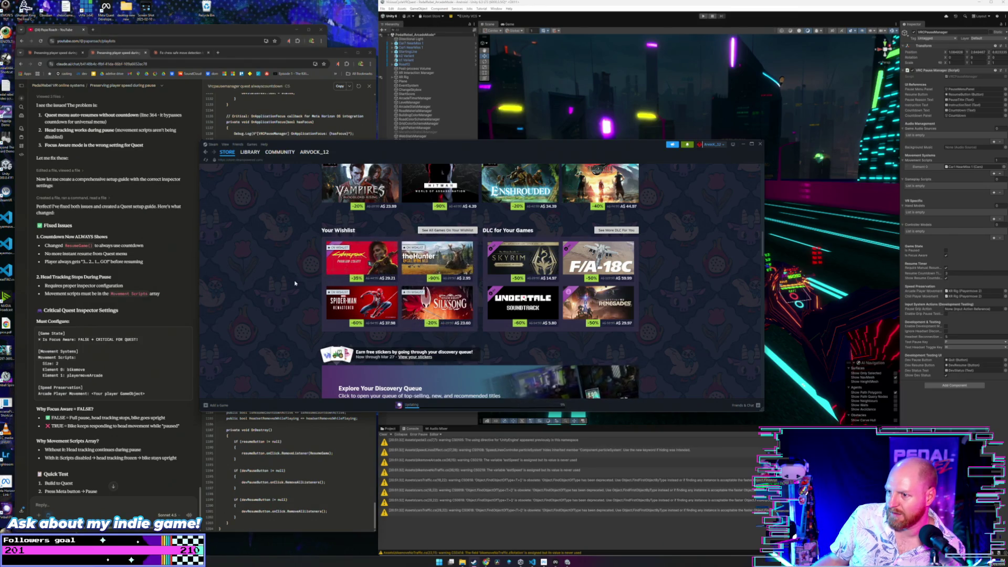
{"action": "scroll", "coordinate": [294, 283], "scroll_direction": "down", "scroll_amount": 4}
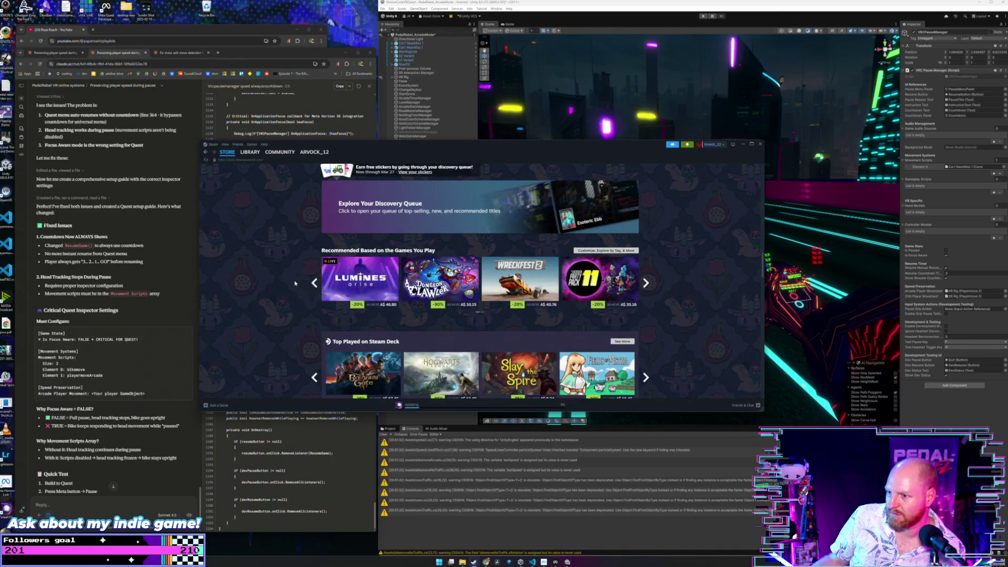
{"action": "scroll", "coordinate": [294, 283], "scroll_direction": "down", "scroll_amount": 3}
{"action": "scroll", "coordinate": [295, 283], "scroll_direction": "down", "scroll_amount": 3}
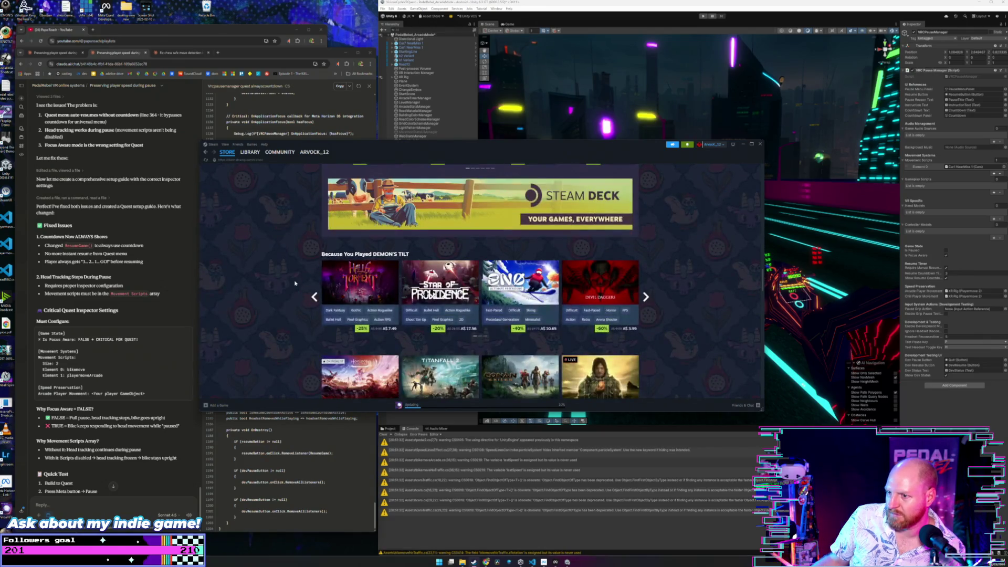
{"action": "scroll", "coordinate": [295, 283], "scroll_direction": "down", "scroll_amount": 1}
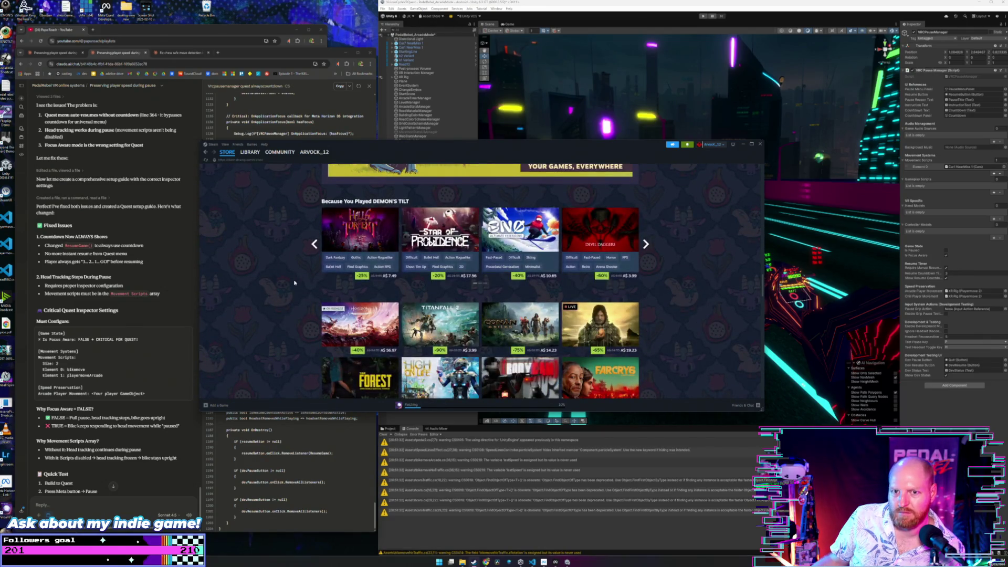
{"action": "scroll", "coordinate": [294, 283], "scroll_direction": "down", "scroll_amount": 2}
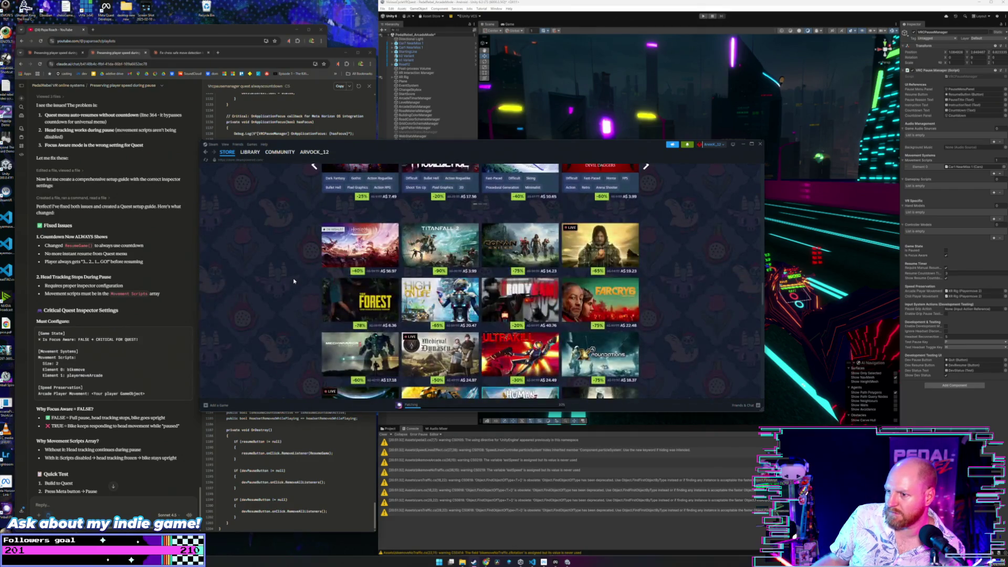
{"action": "scroll", "coordinate": [295, 281], "scroll_direction": "down", "scroll_amount": 2}
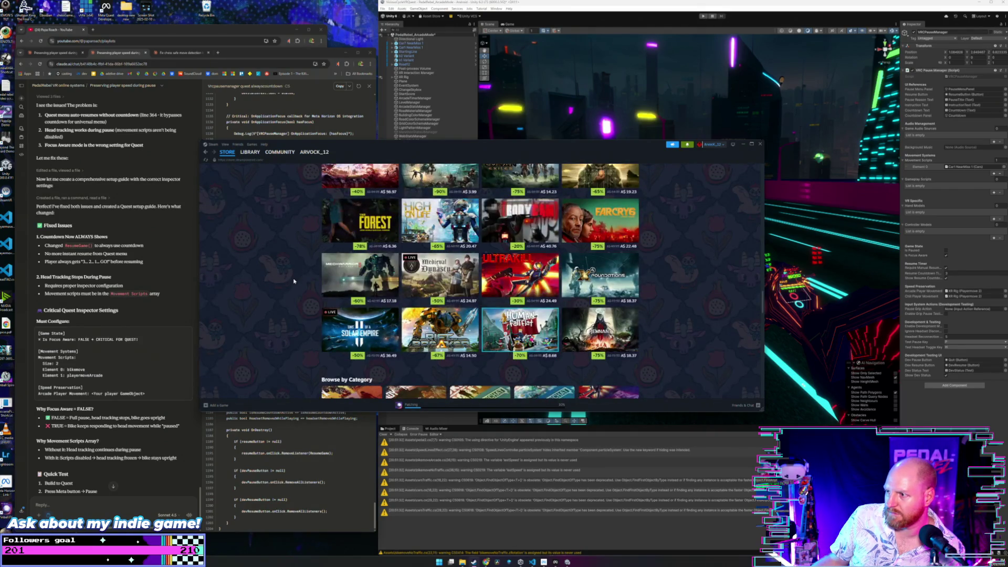
{"action": "scroll", "coordinate": [294, 281], "scroll_direction": "down", "scroll_amount": 1}
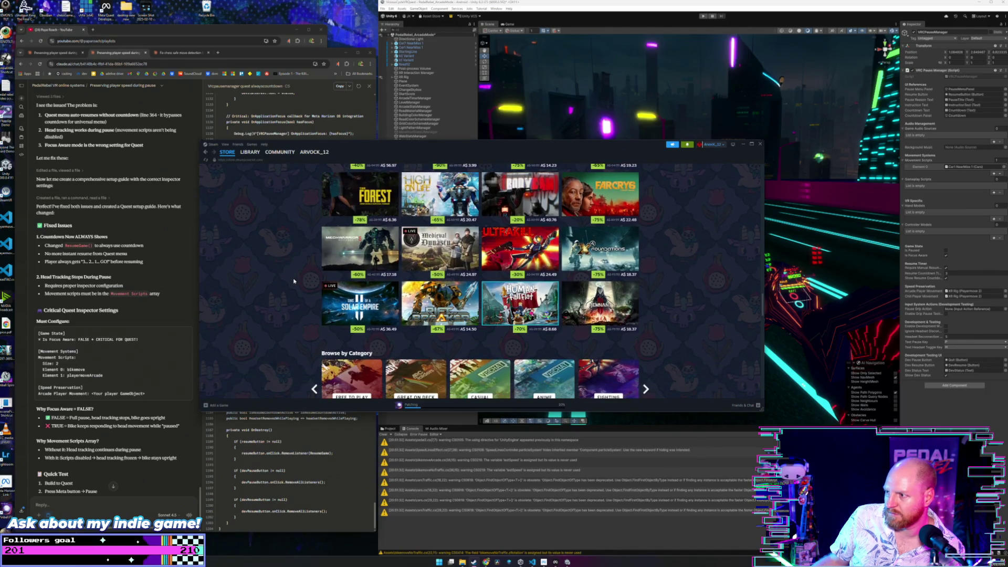
{"action": "scroll", "coordinate": [294, 281], "scroll_direction": "down", "scroll_amount": 3}
{"action": "scroll", "coordinate": [294, 281], "scroll_direction": "down", "scroll_amount": 5}
{"action": "scroll", "coordinate": [294, 281], "scroll_direction": "down", "scroll_amount": 2}
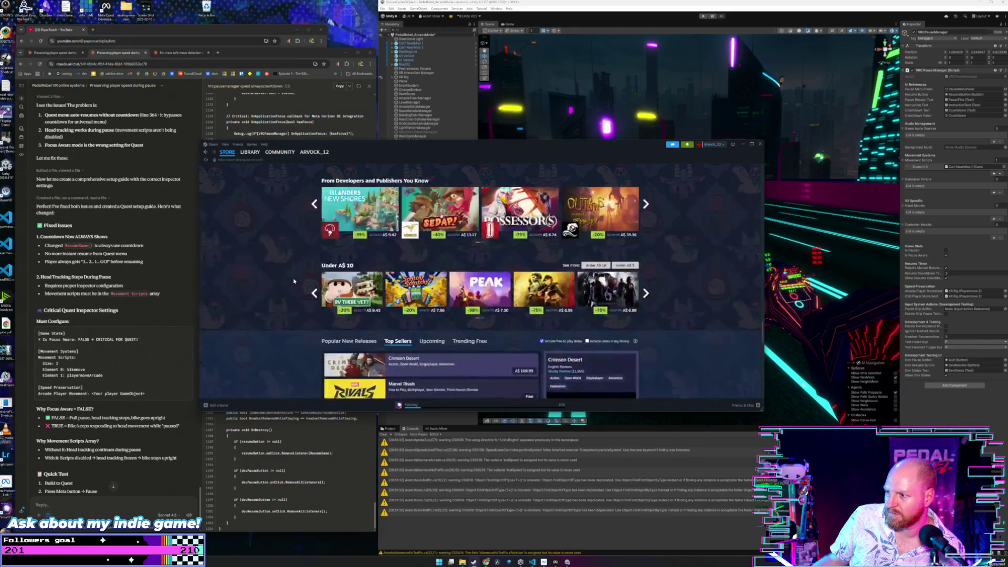
{"action": "scroll", "coordinate": [294, 281], "scroll_direction": "down", "scroll_amount": 3}
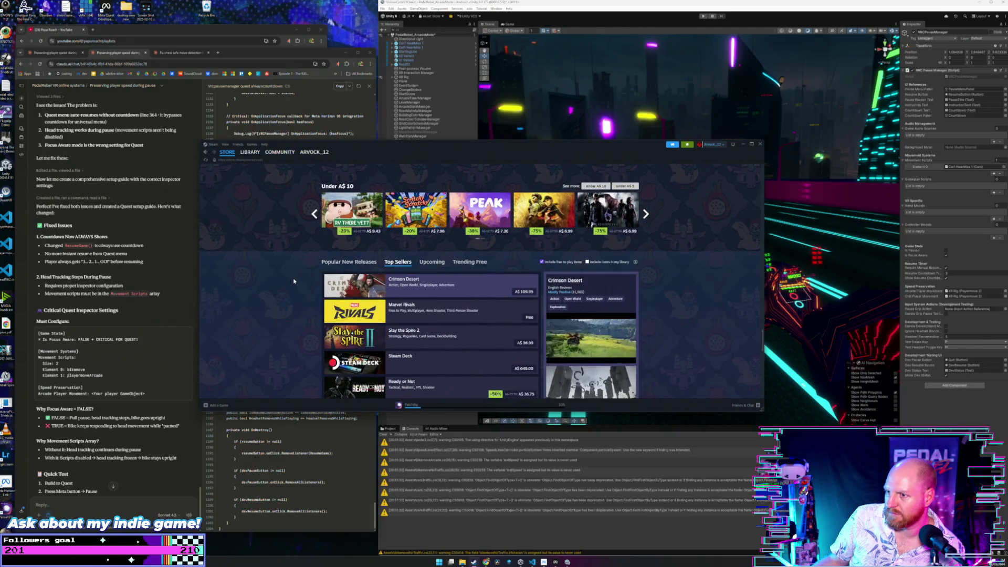
{"action": "scroll", "coordinate": [293, 247], "scroll_direction": "down", "scroll_amount": 3}
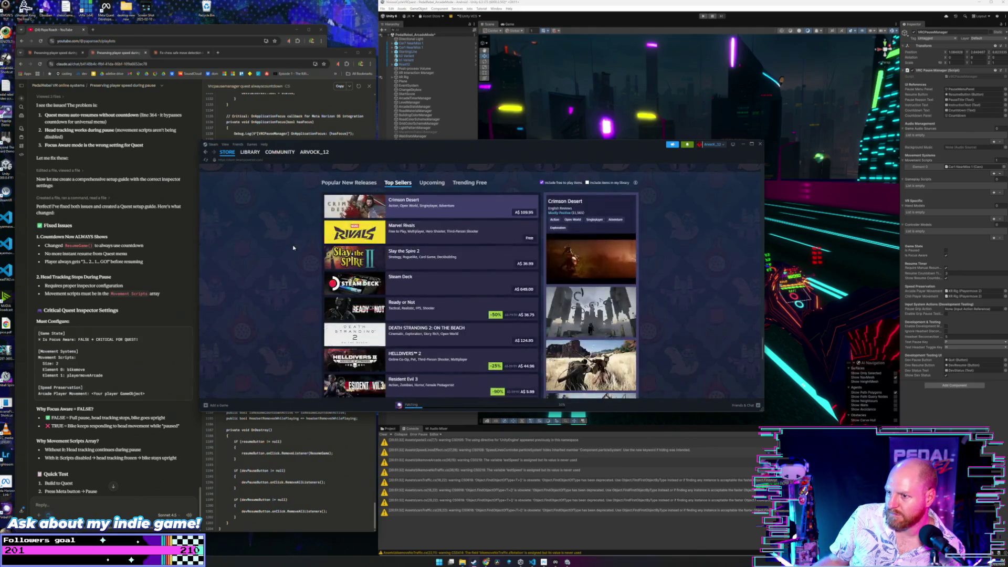
{"action": "scroll", "coordinate": [294, 247], "scroll_direction": "down", "scroll_amount": 4}
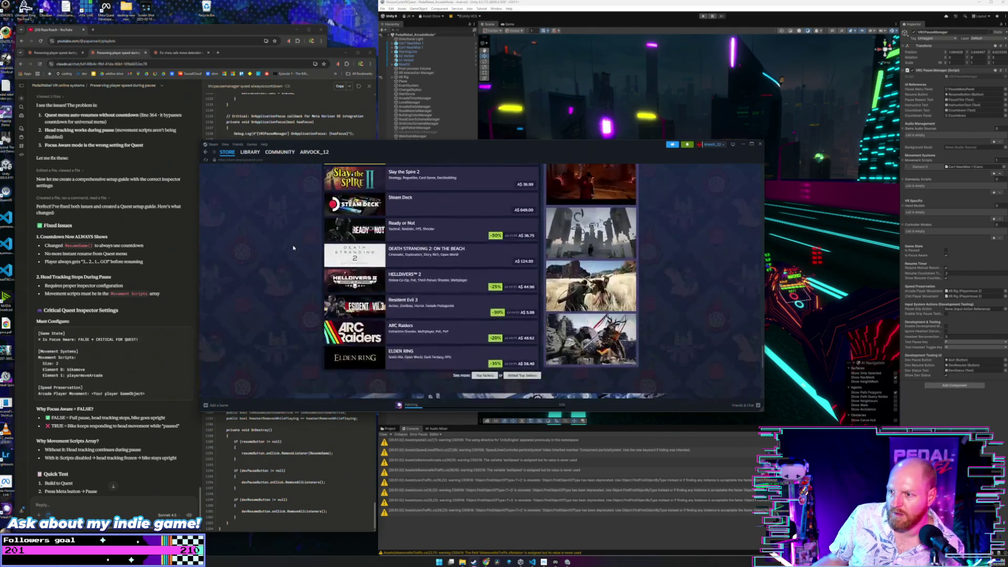
{"action": "scroll", "coordinate": [293, 247], "scroll_direction": "down", "scroll_amount": 6}
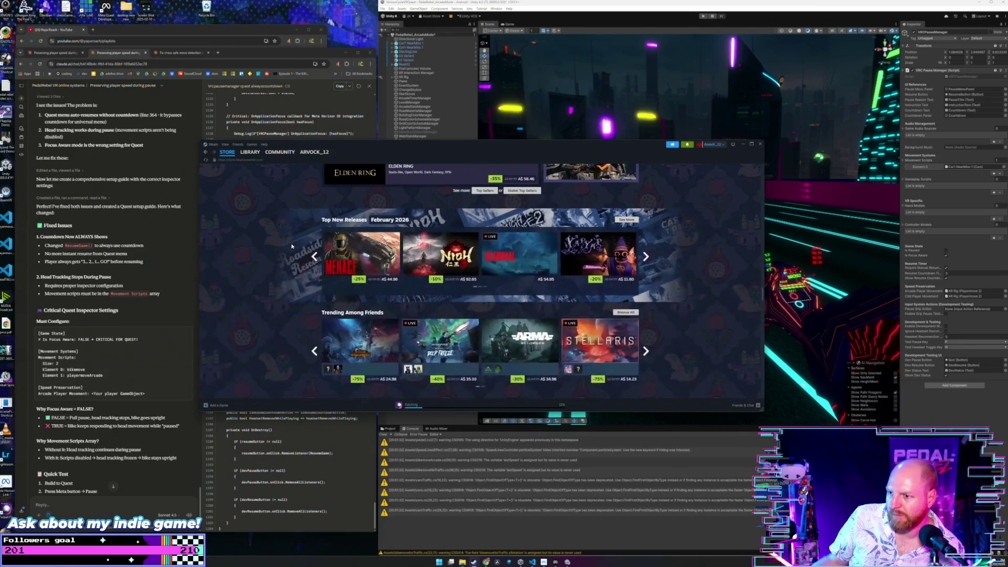
{"action": "scroll", "coordinate": [292, 246], "scroll_direction": "down", "scroll_amount": 1}
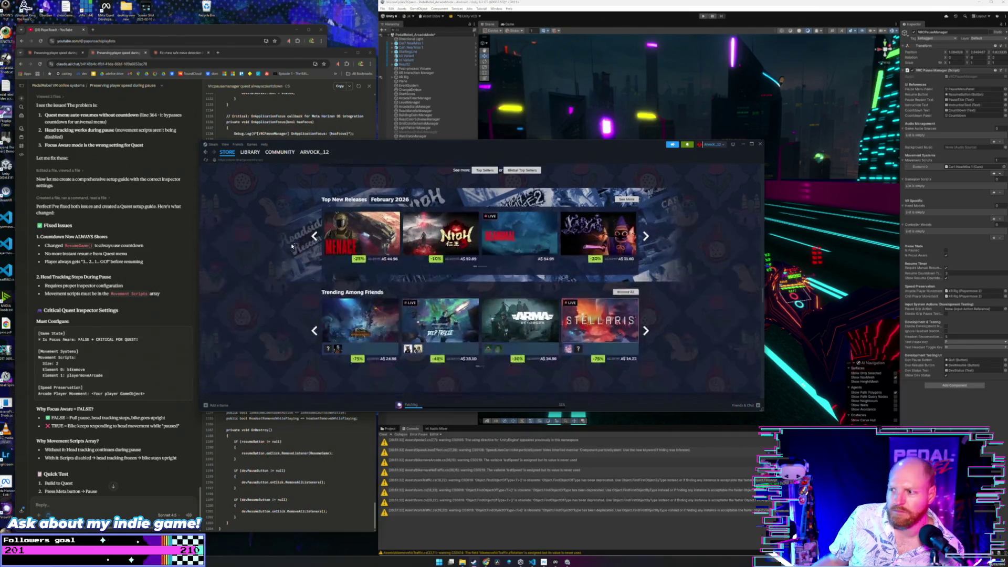
{"action": "scroll", "coordinate": [292, 247], "scroll_direction": "down", "scroll_amount": 4}
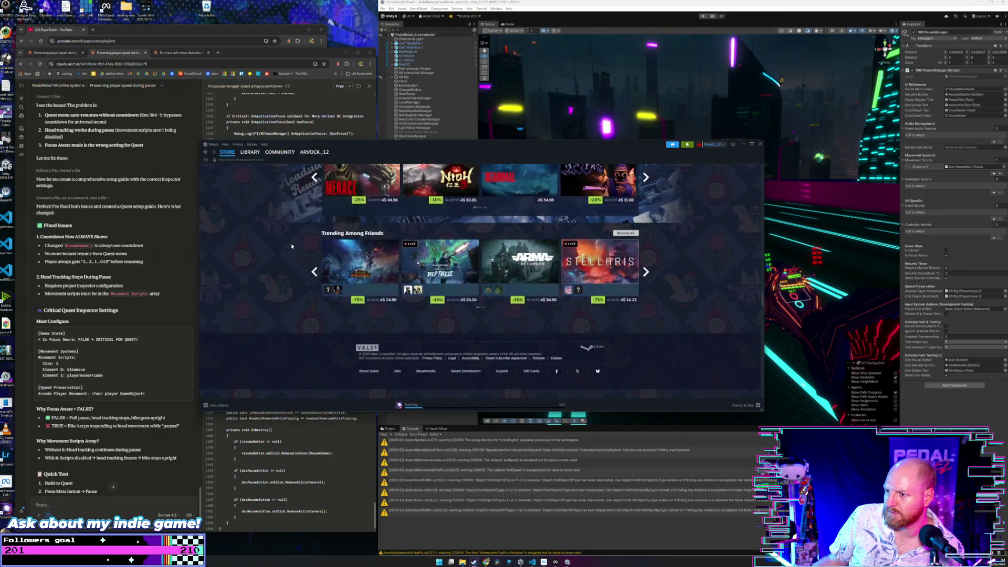
{"action": "left_click_drag", "start_coordinate": [463, 411], "coordinate": [463, 551]}
- Scroll to the Pinball games row and open Yoku's Island Express's store page
{"action": "scroll", "coordinate": [584, 338], "scroll_direction": "down", "scroll_amount": 3}
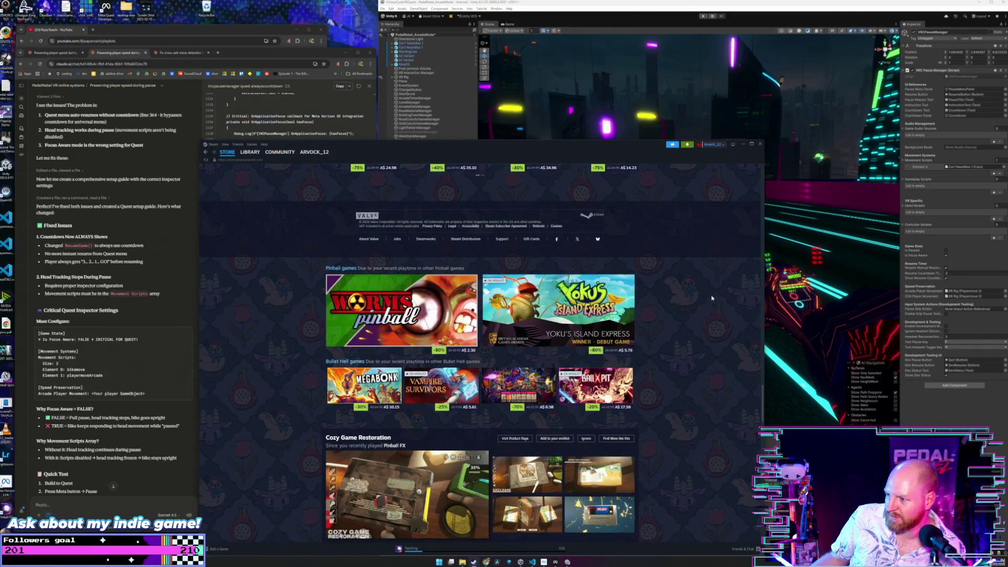
{"action": "mouse_move", "coordinate": [532, 343]}
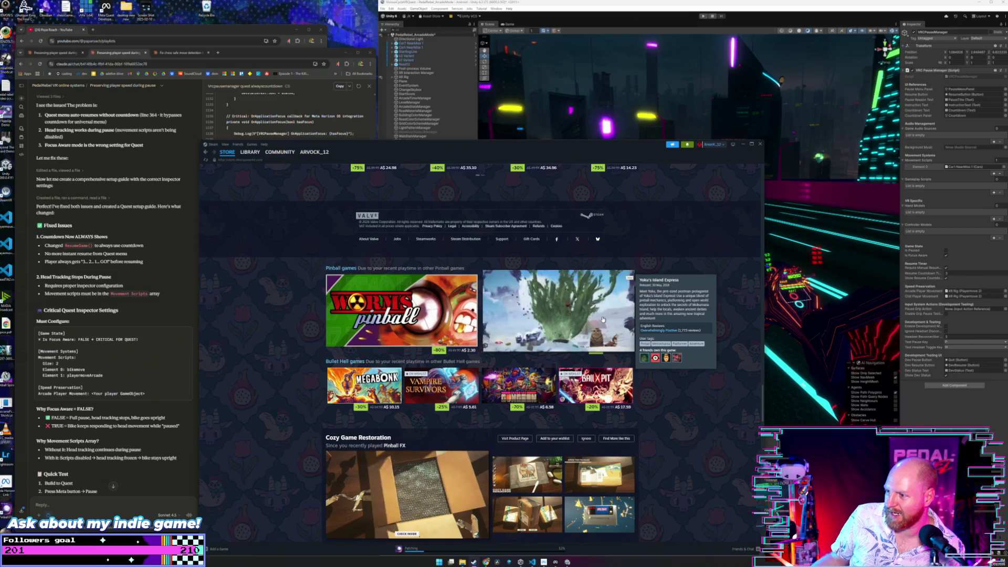
{"action": "left_click", "coordinate": [625, 279]}
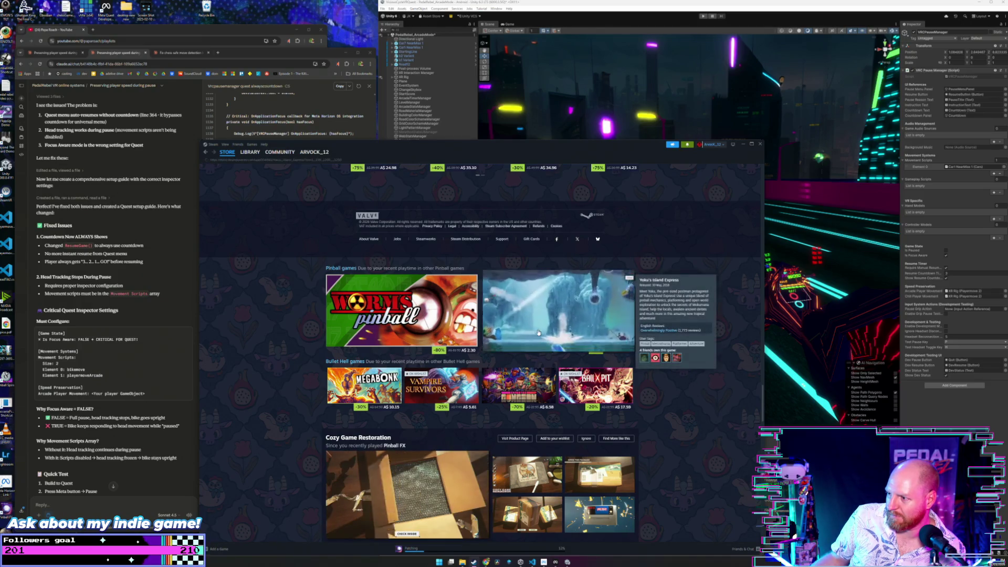
{"action": "left_click", "coordinate": [485, 302]}
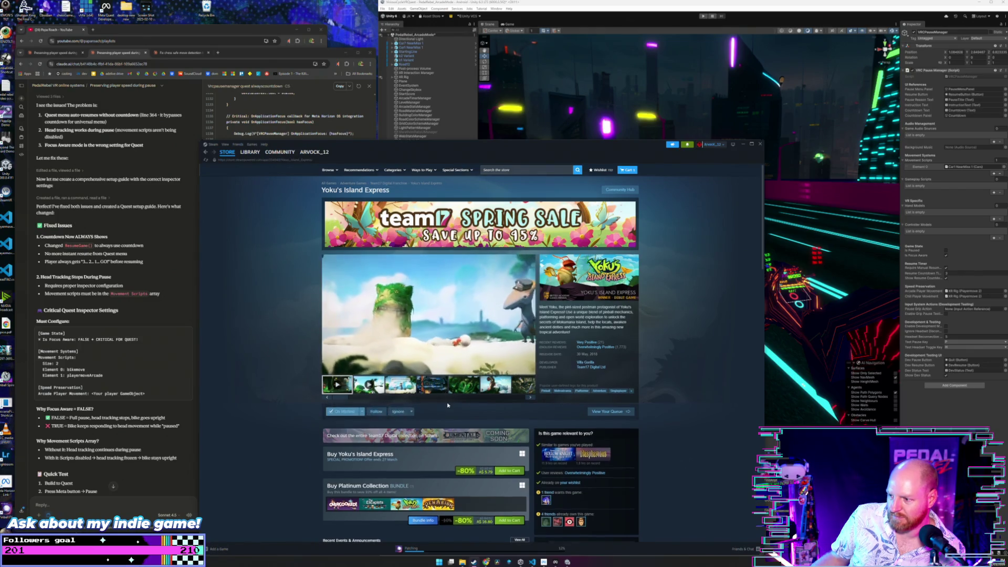
- Add Yoku's Island Express to the cart and continue shopping
{"action": "scroll", "coordinate": [457, 412], "scroll_direction": "down", "scroll_amount": 1}
{"action": "left_click", "coordinate": [509, 418]}
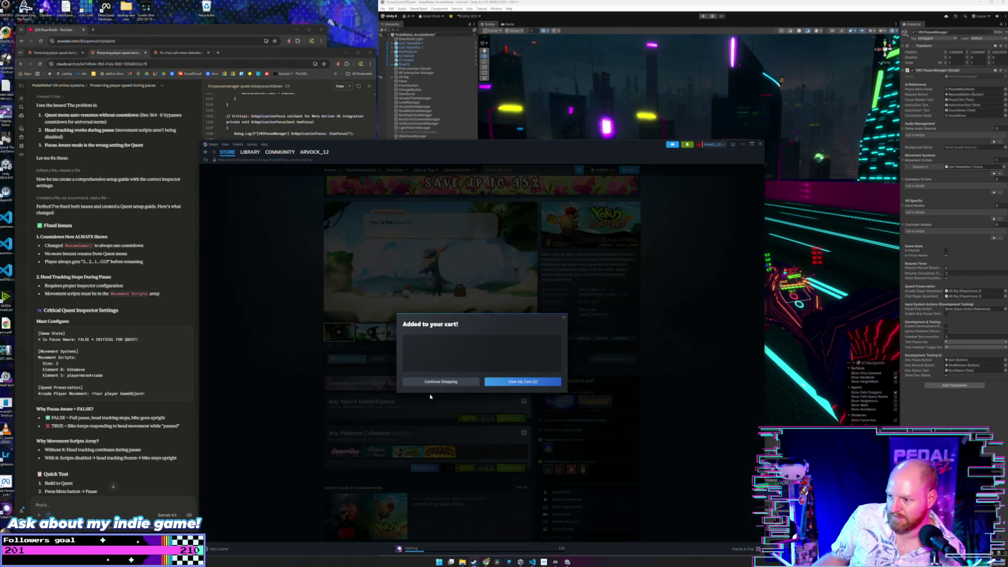
{"action": "left_click", "coordinate": [464, 381]}
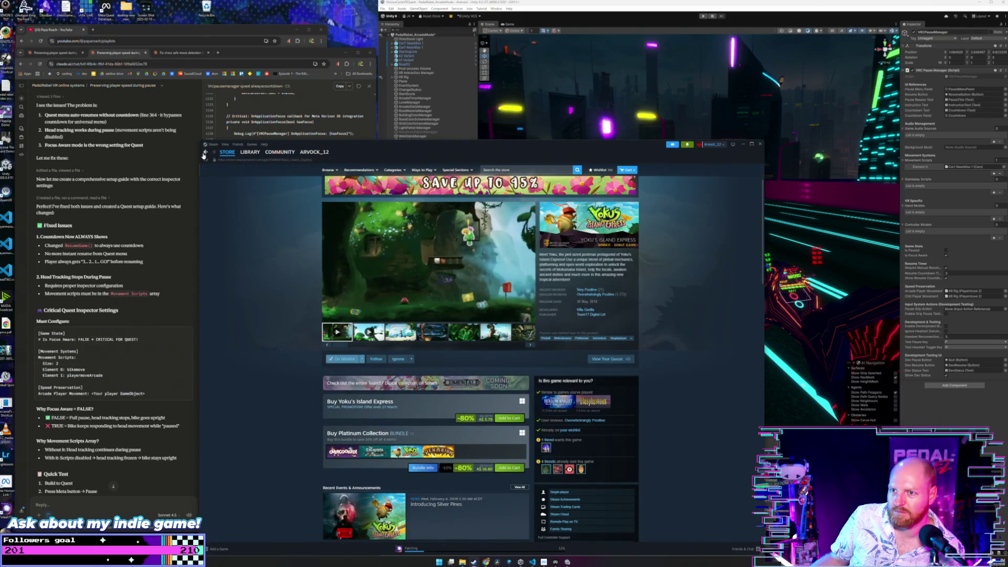
- Return to the store front page, browse its sections, and select the store search field
{"action": "left_click", "coordinate": [227, 152]}
{"action": "scroll", "coordinate": [307, 293], "scroll_direction": "down", "scroll_amount": 10}
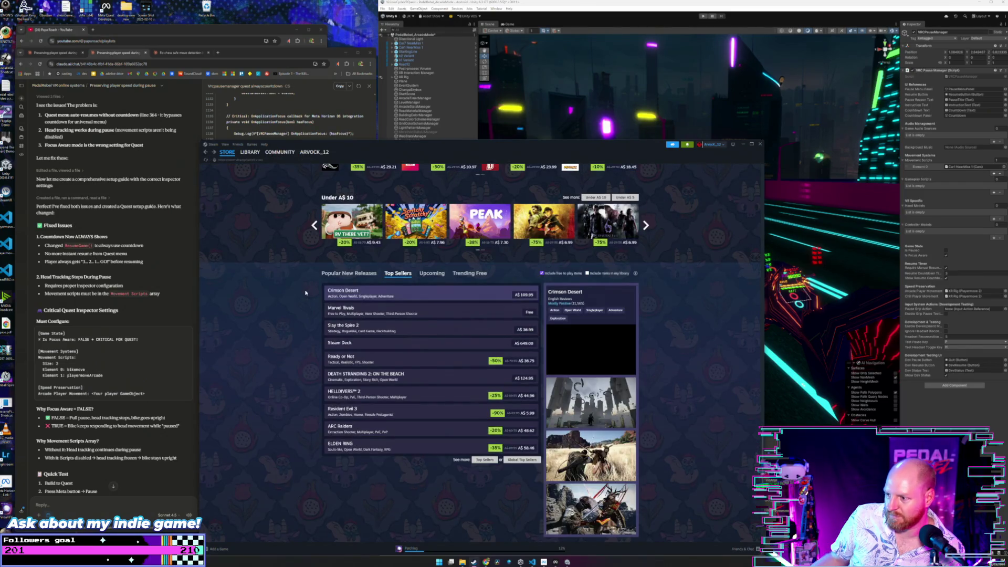
{"action": "scroll", "coordinate": [306, 292], "scroll_direction": "up", "scroll_amount": 2}
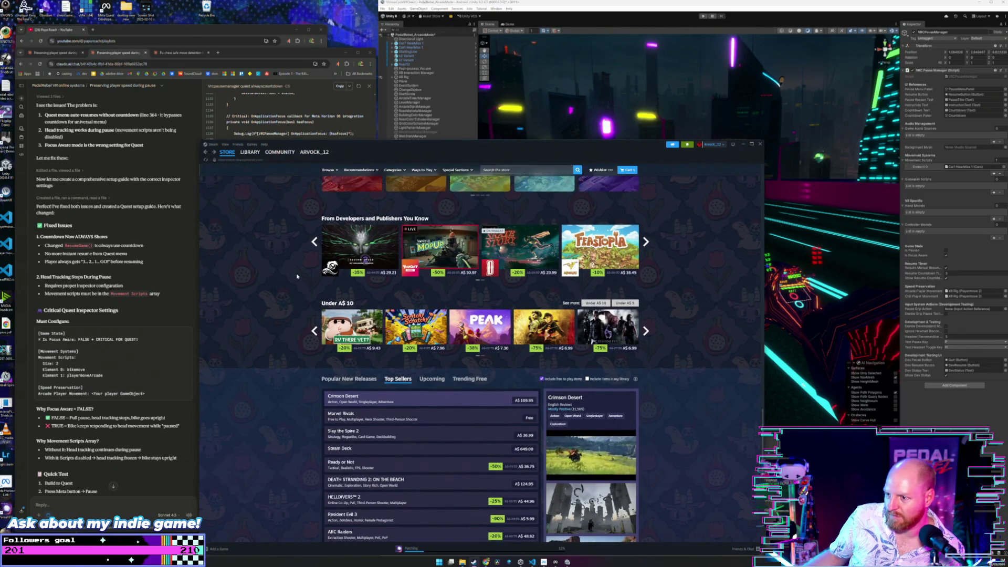
{"action": "mouse_move", "coordinate": [423, 336]}
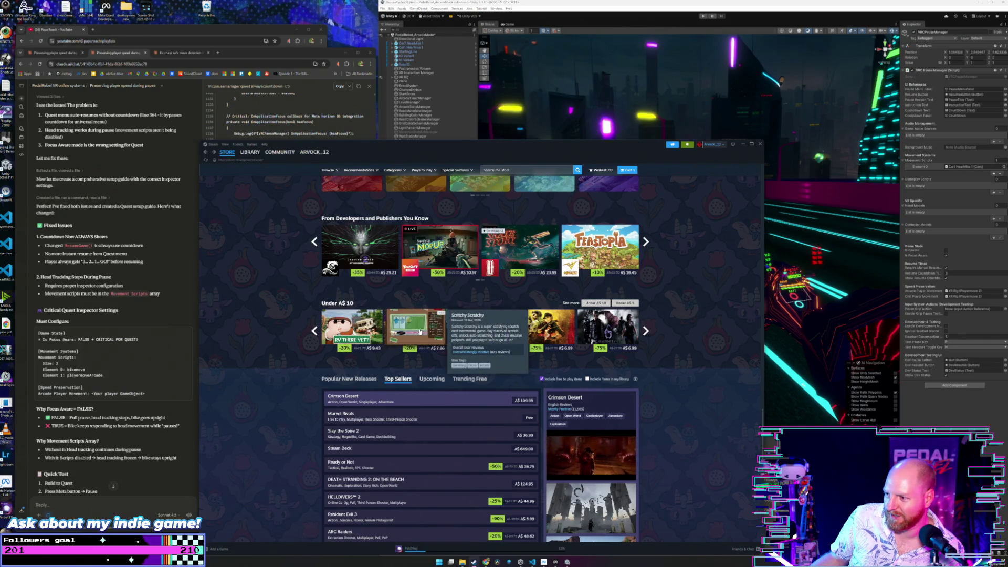
{"action": "scroll", "coordinate": [289, 290], "scroll_direction": "up", "scroll_amount": 10}
{"action": "scroll", "coordinate": [289, 291], "scroll_direction": "up", "scroll_amount": 15}
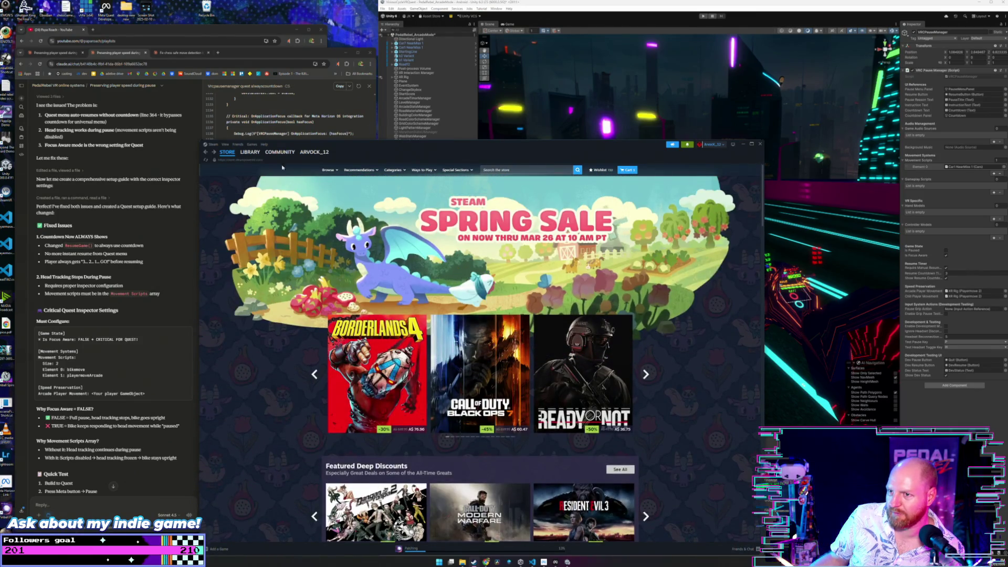
{"action": "left_click", "coordinate": [492, 170]}
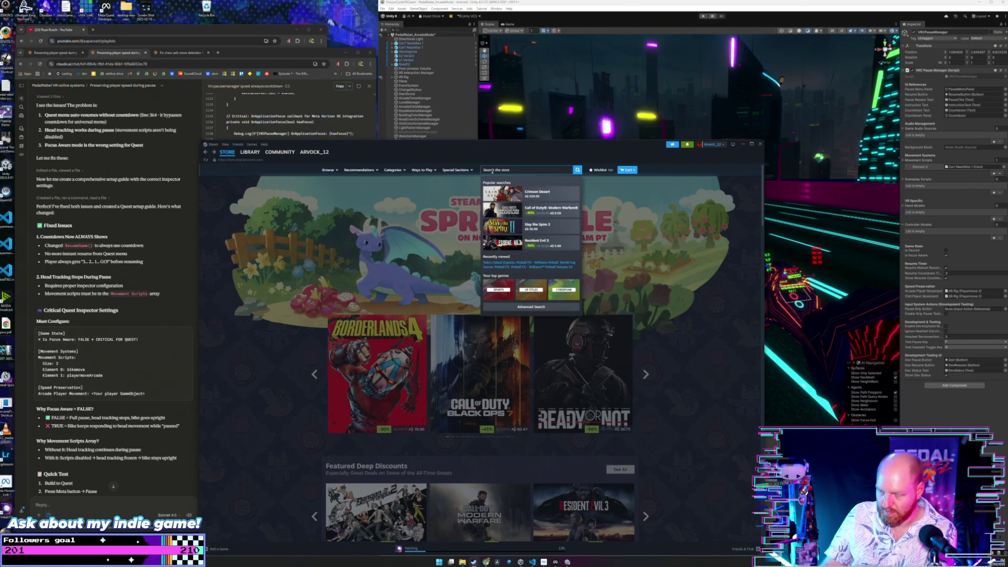
- Search the Steam store for 'pinball flip'
{"action": "mouse_move", "coordinate": [281, 154]}
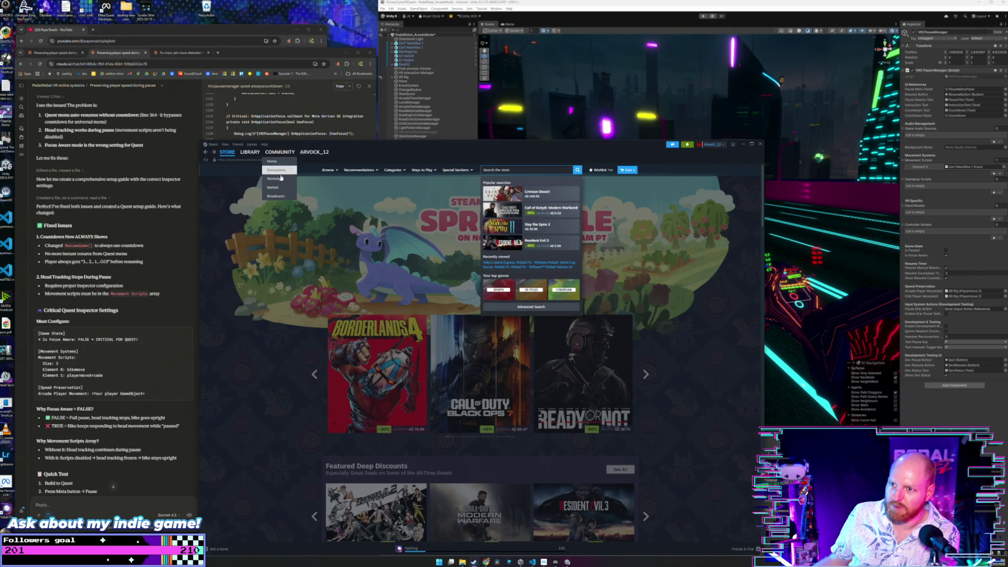
{"action": "mouse_move", "coordinate": [246, 155]}
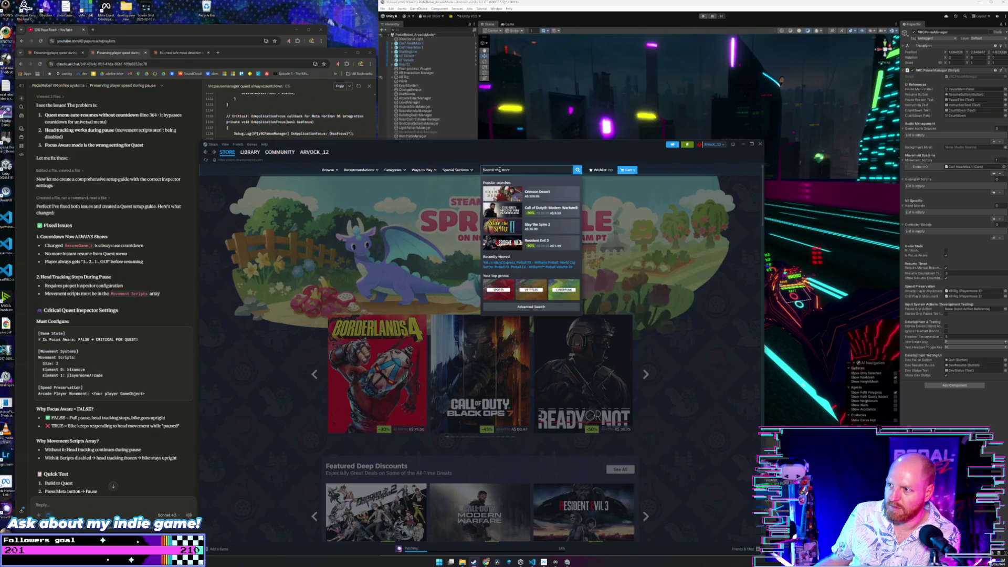
{"action": "type", "text": "pinball"}
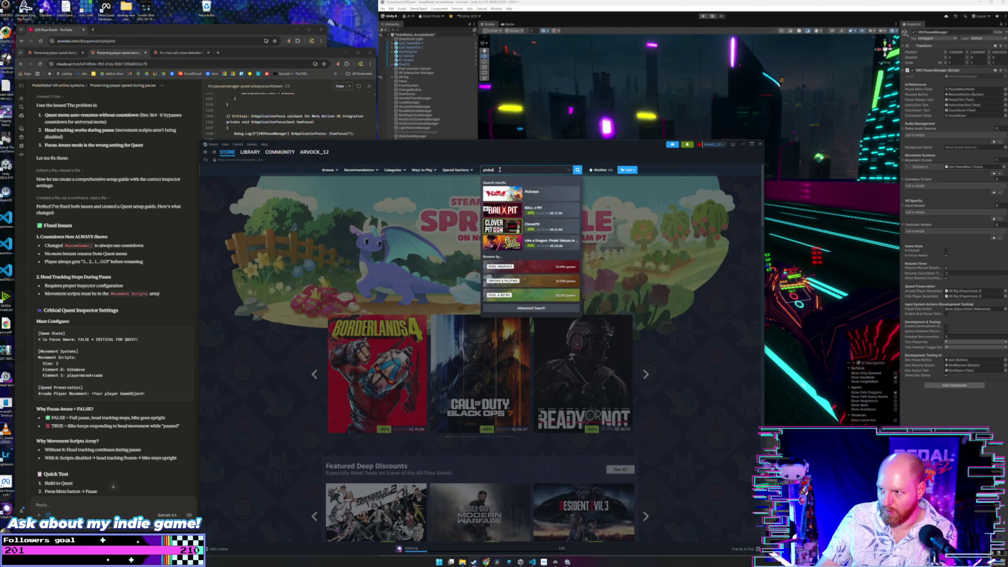
{"action": "type", "text": " flip"}
{"action": "key", "text": "Return"}
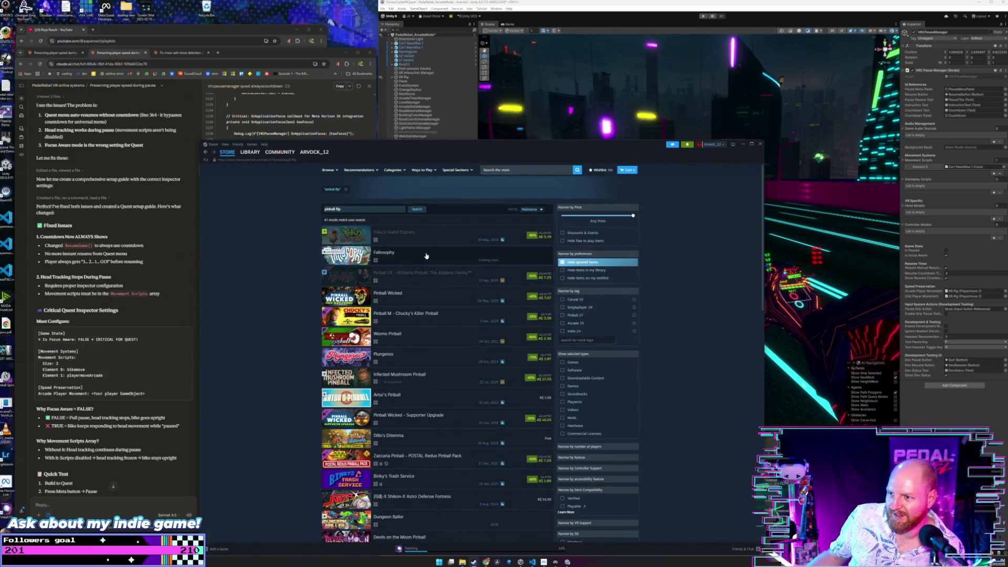
- Scroll the search results and bring up the options for Plungeroo
{"action": "mouse_move", "coordinate": [382, 257]}
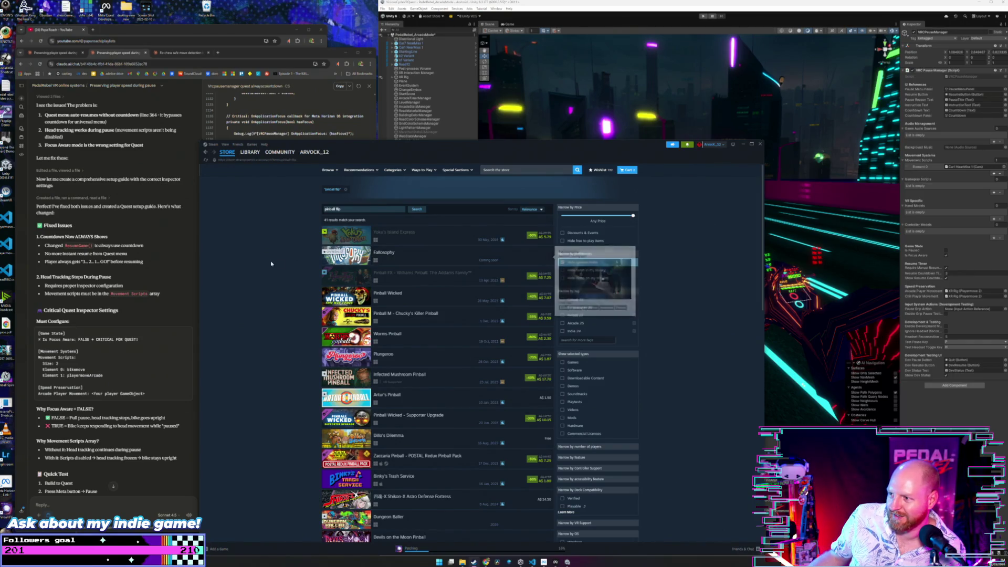
{"action": "scroll", "coordinate": [296, 267], "scroll_direction": "down", "scroll_amount": 1}
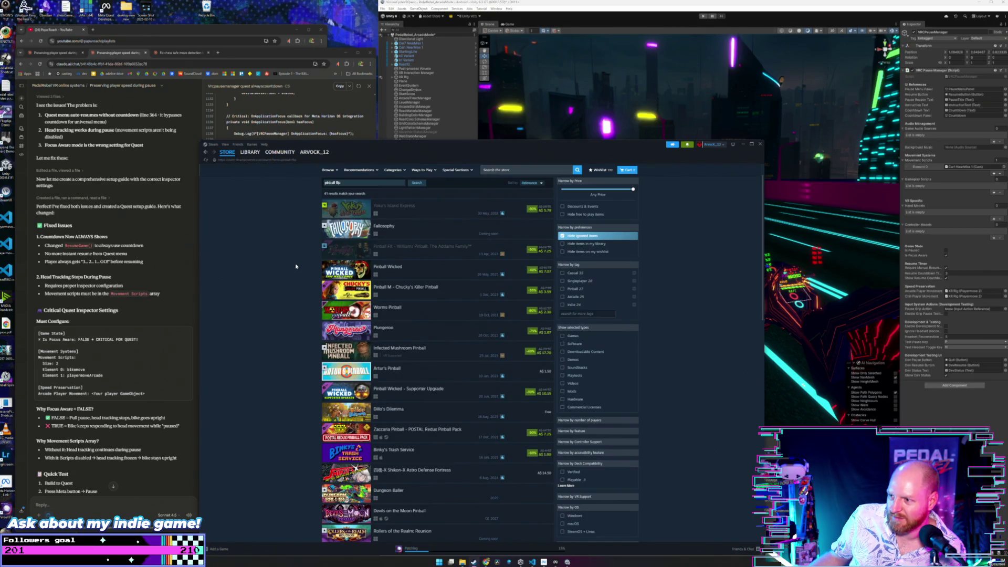
{"action": "scroll", "coordinate": [295, 266], "scroll_direction": "up", "scroll_amount": 1}
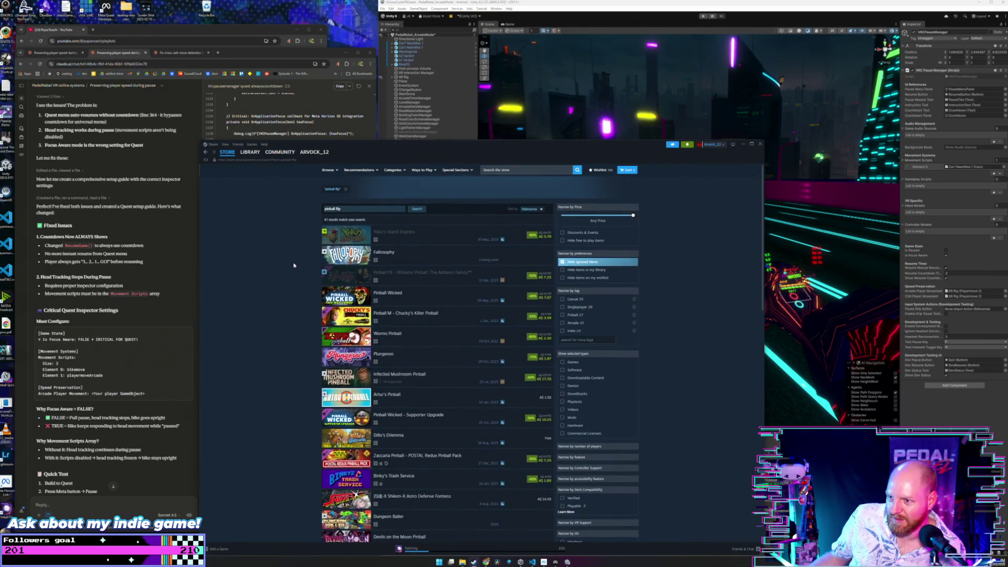
{"action": "scroll", "coordinate": [293, 265], "scroll_direction": "down", "scroll_amount": 3}
{"action": "mouse_move", "coordinate": [351, 284]}
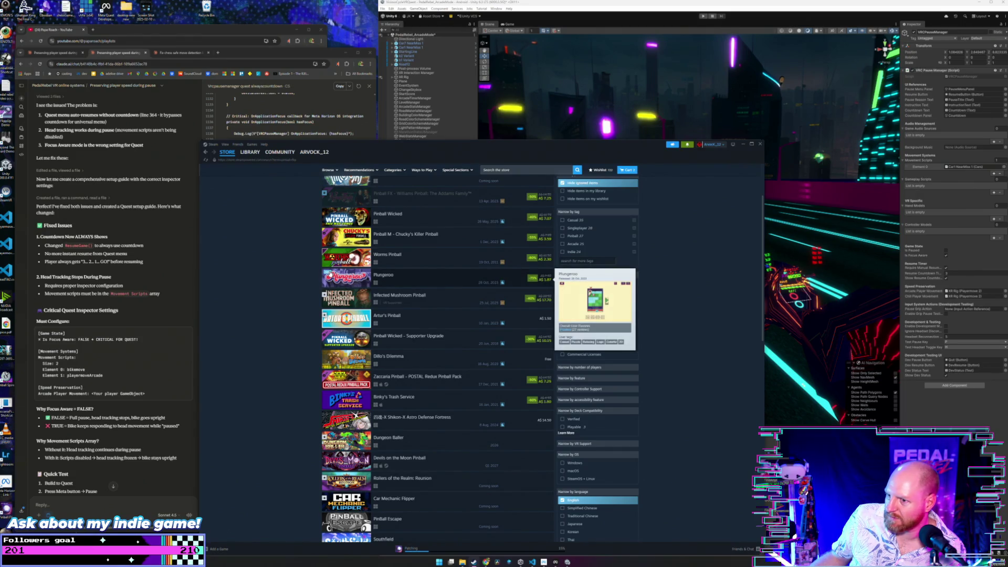
{"action": "right_click", "coordinate": [317, 276]}
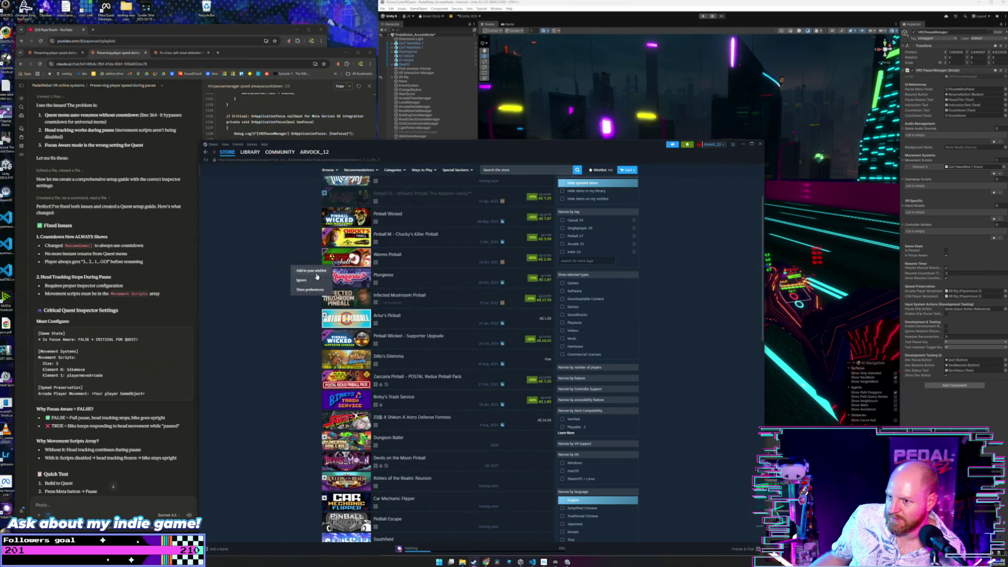
- Scroll further down through the pinball flip search results
{"action": "scroll", "coordinate": [306, 293], "scroll_direction": "down", "scroll_amount": 2}
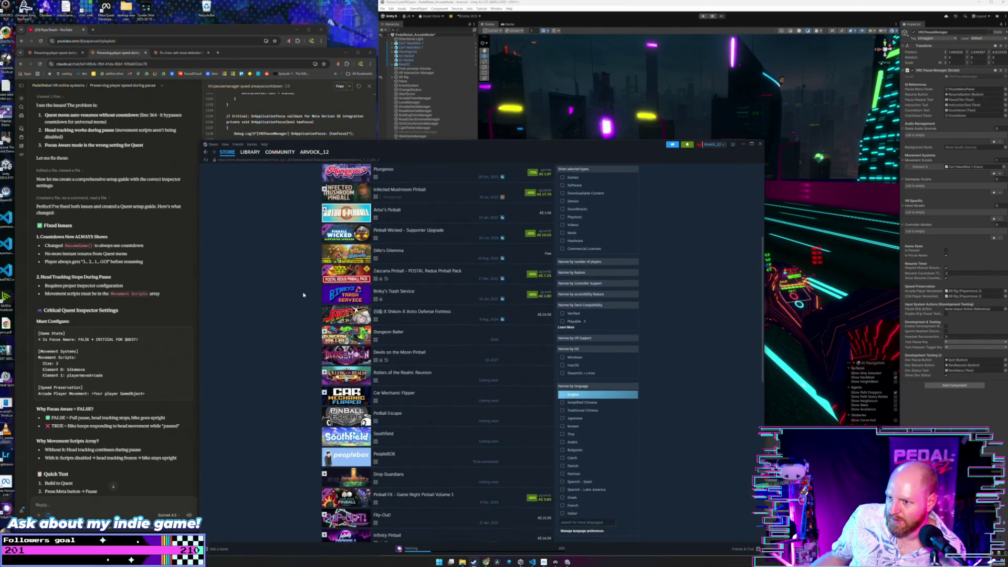
{"action": "scroll", "coordinate": [303, 296], "scroll_direction": "down", "scroll_amount": 2}
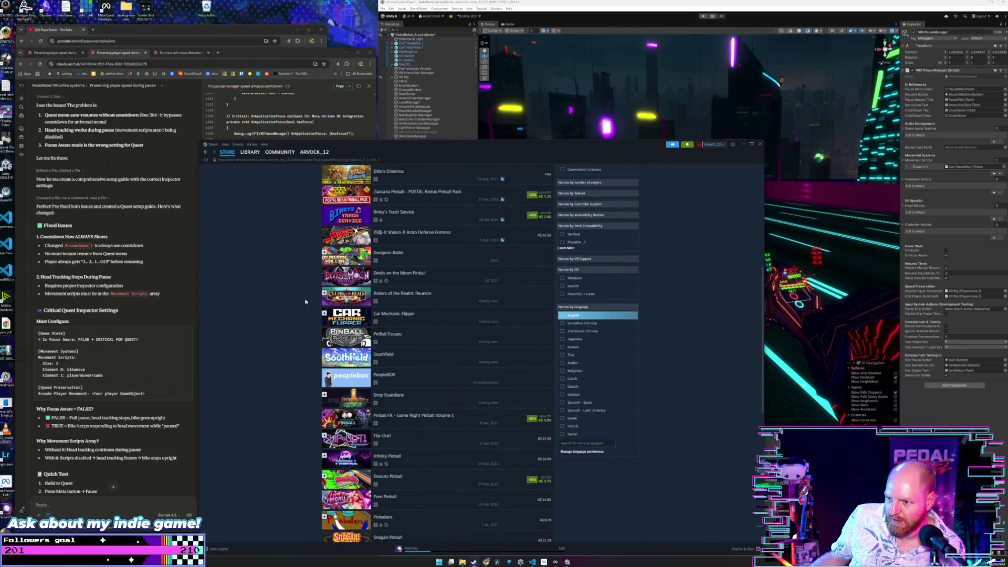
{"action": "mouse_move", "coordinate": [361, 304]}
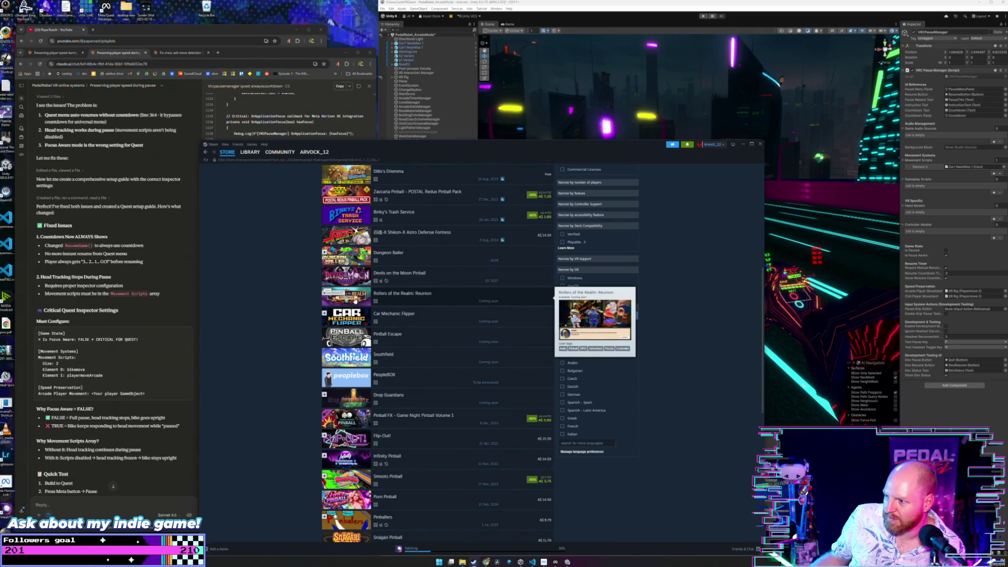
{"action": "scroll", "coordinate": [299, 284], "scroll_direction": "down", "scroll_amount": 1}
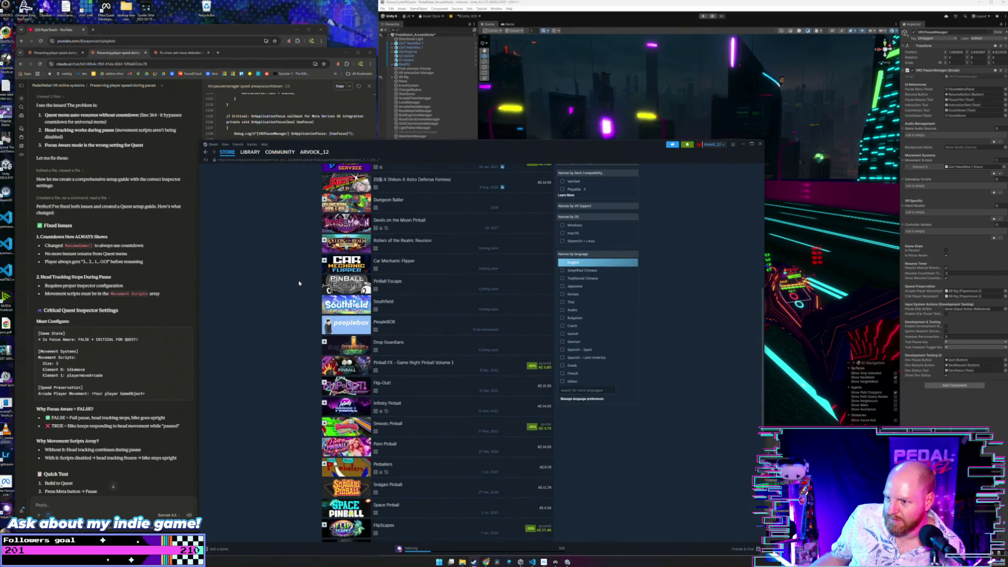
{"action": "scroll", "coordinate": [299, 283], "scroll_direction": "down", "scroll_amount": 2}
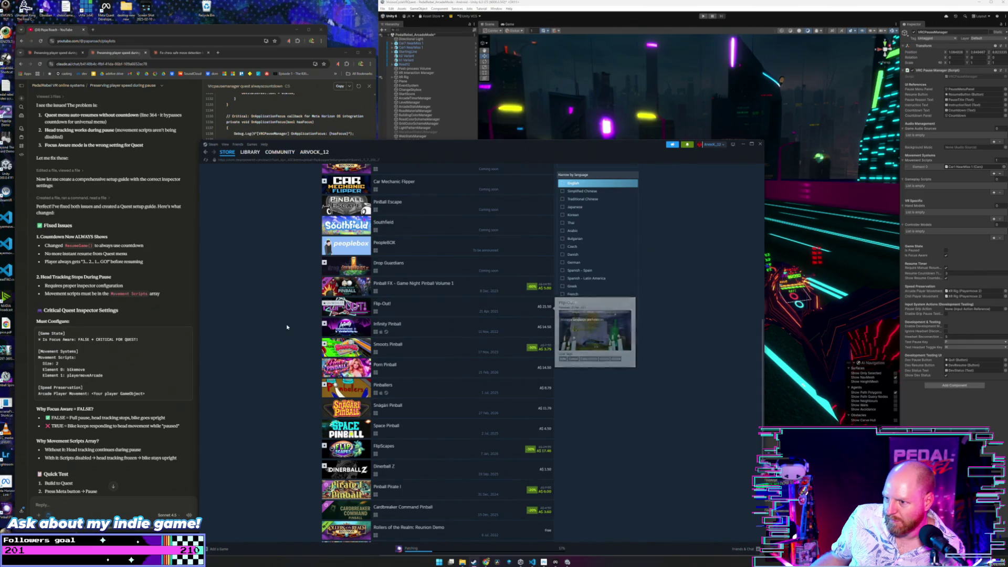
{"action": "scroll", "coordinate": [355, 308], "scroll_direction": "down", "scroll_amount": 1}
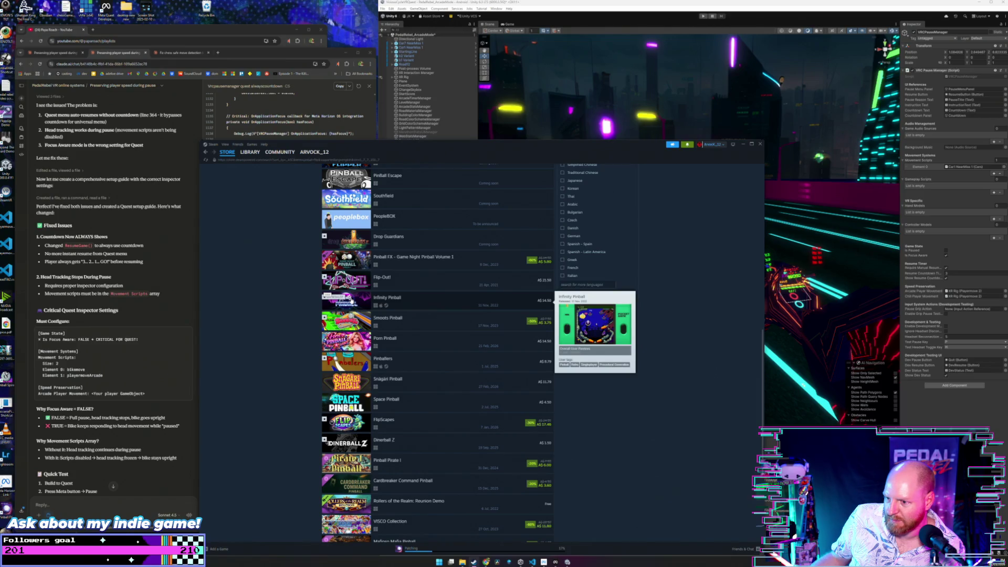
{"action": "scroll", "coordinate": [305, 301], "scroll_direction": "down", "scroll_amount": 5}
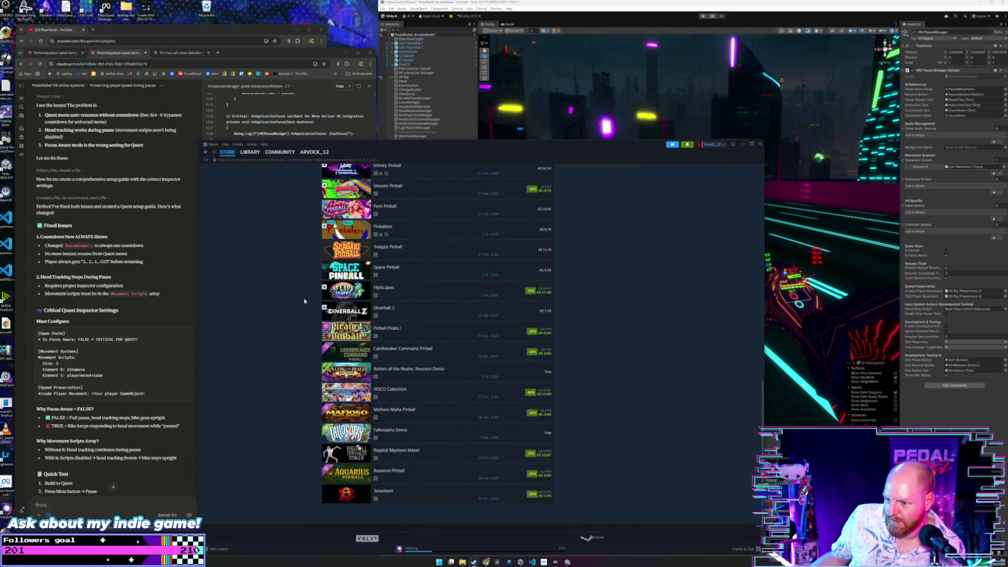
{"action": "scroll", "coordinate": [304, 301], "scroll_direction": "up", "scroll_amount": 5}
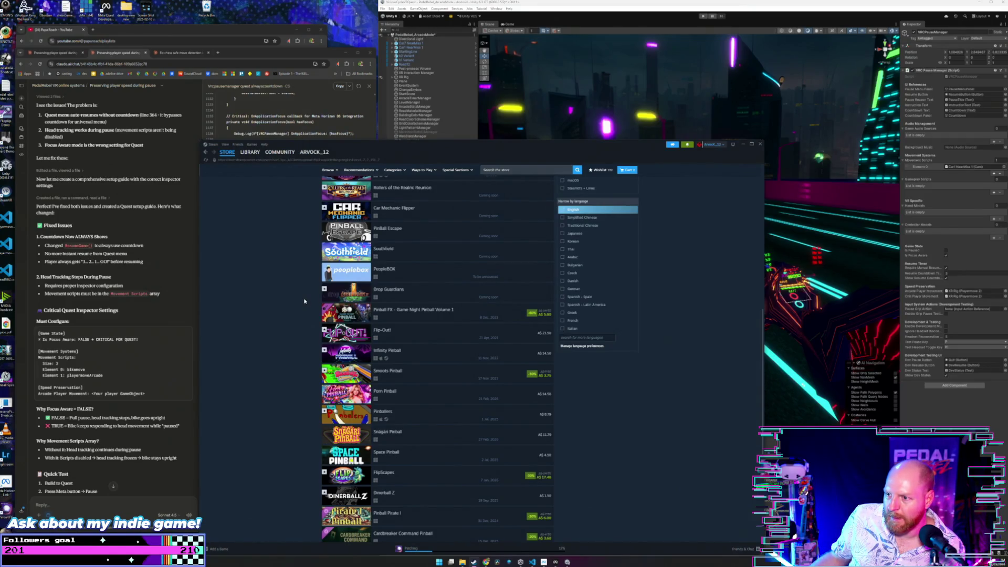
{"action": "scroll", "coordinate": [304, 301], "scroll_direction": "down", "scroll_amount": 5}
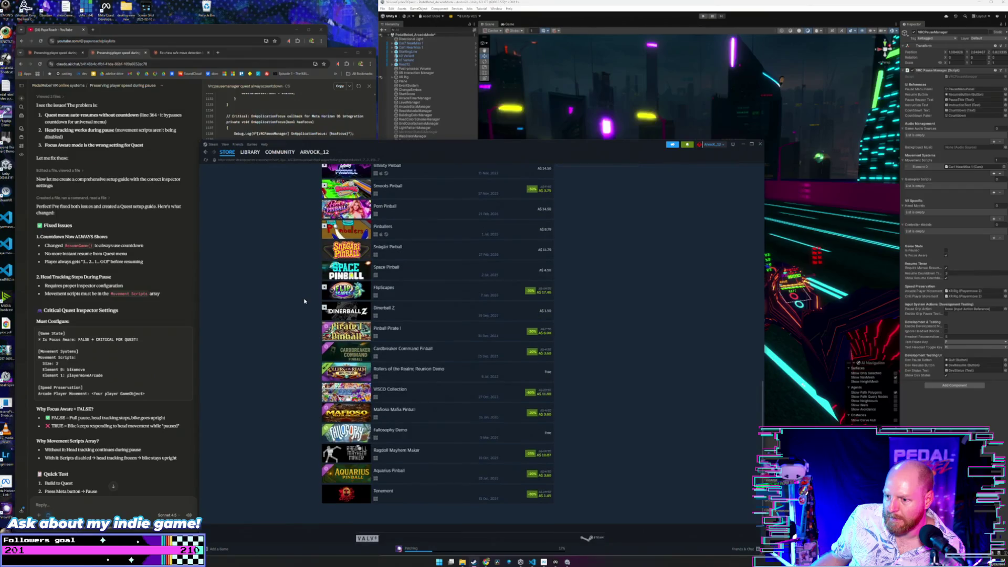
{"action": "scroll", "coordinate": [304, 301], "scroll_direction": "down", "scroll_amount": 1}
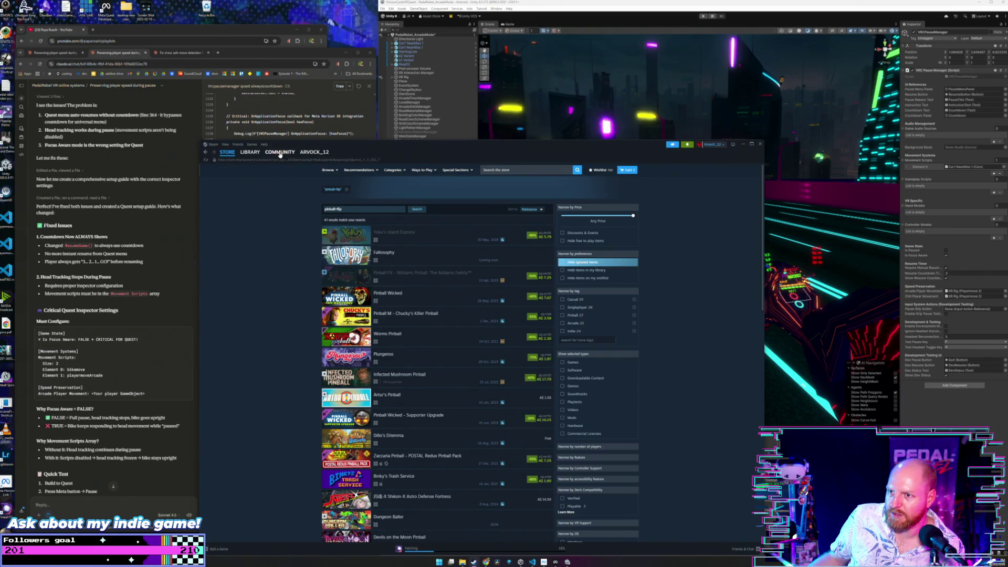
- Open the account's wishlist
{"action": "mouse_move", "coordinate": [246, 160]}
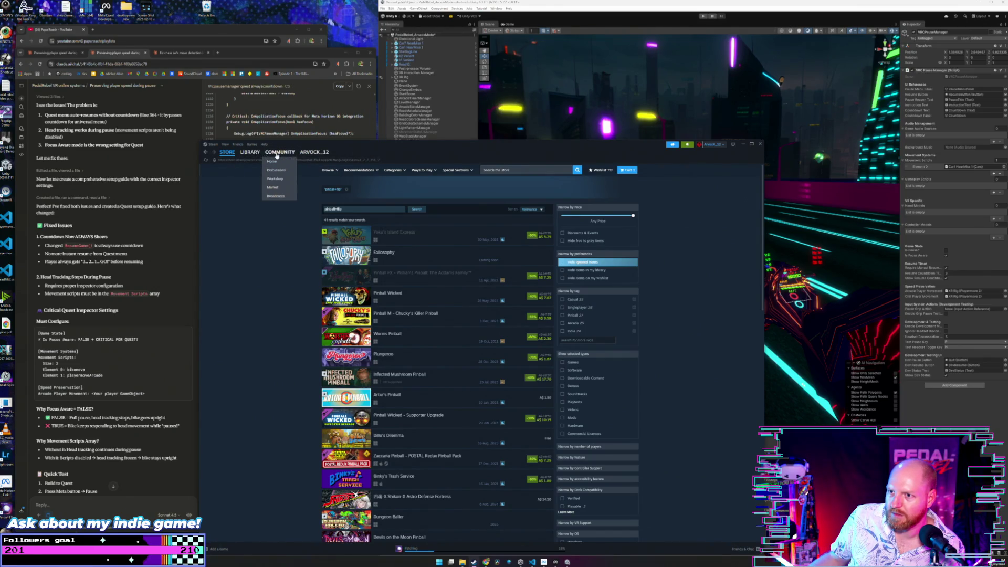
{"action": "mouse_move", "coordinate": [315, 154]}
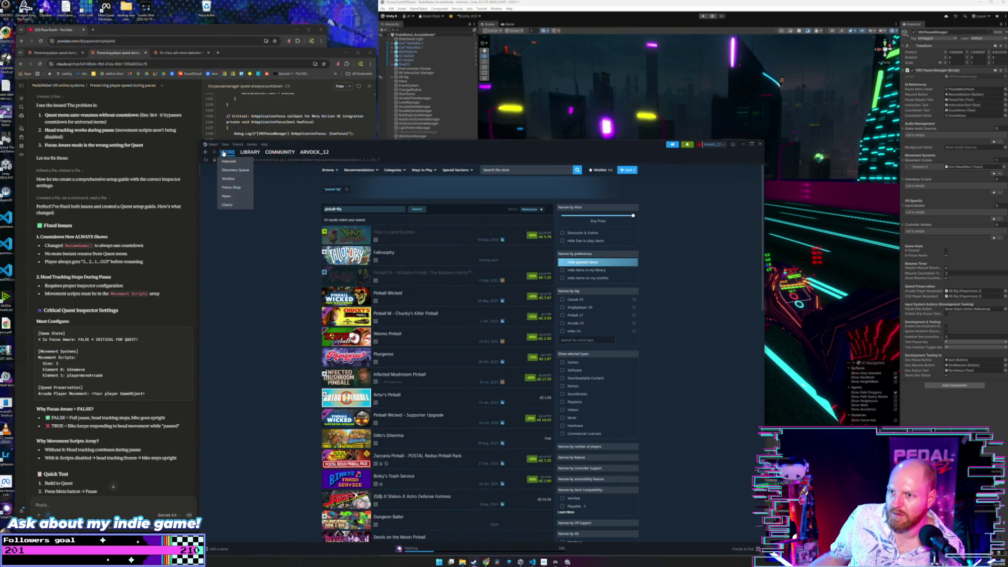
{"action": "left_click", "coordinate": [227, 179]}
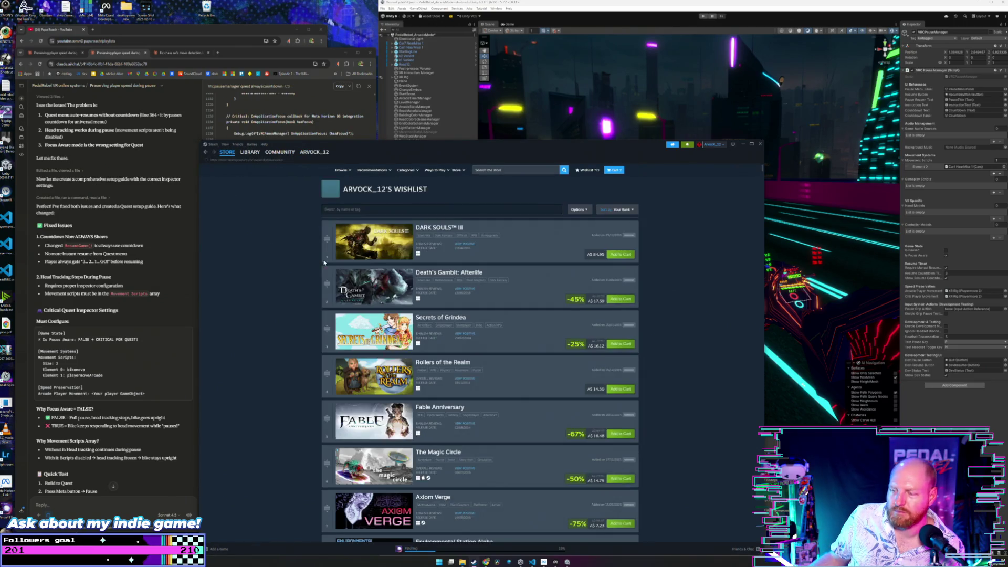
- Sort the wishlist by date added
{"action": "scroll", "coordinate": [279, 254], "scroll_direction": "down", "scroll_amount": 5}
{"action": "scroll", "coordinate": [302, 257], "scroll_direction": "up", "scroll_amount": 2}
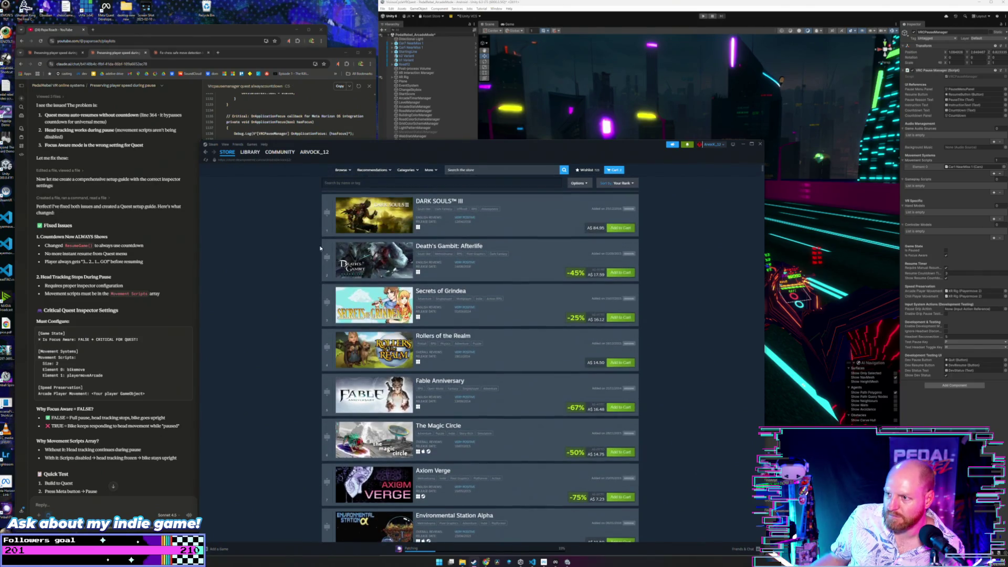
{"action": "left_click", "coordinate": [620, 184]}
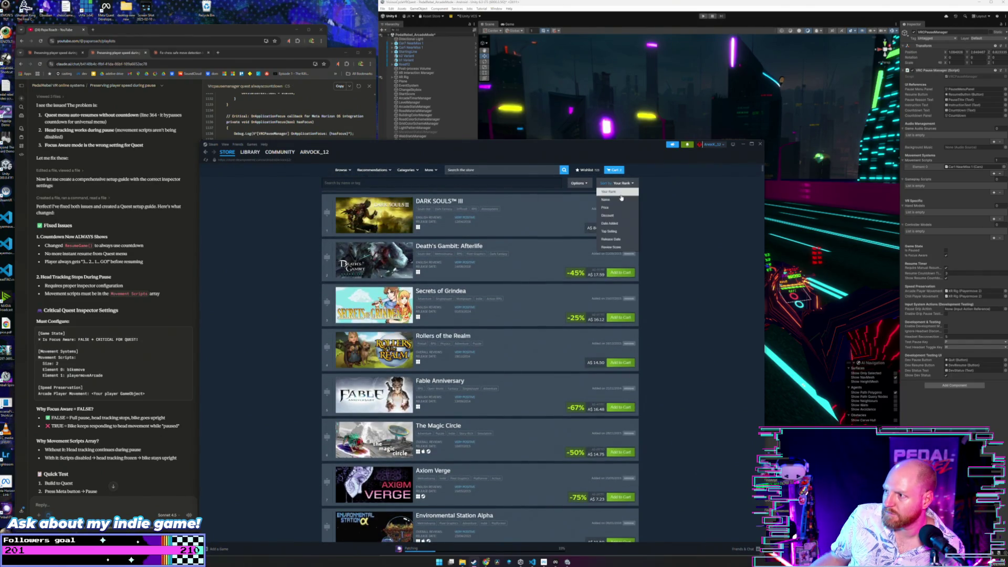
{"action": "left_click", "coordinate": [619, 223]}
- Scroll the wishlist past the racing games down to Isometric Chess and ChessLocke
{"action": "scroll", "coordinate": [318, 261], "scroll_direction": "down", "scroll_amount": 3}
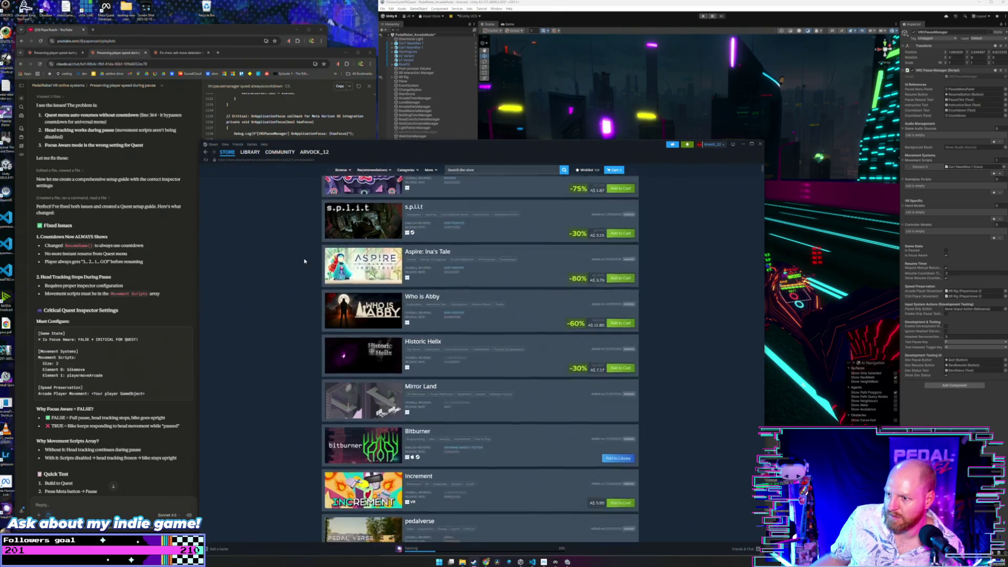
{"action": "scroll", "coordinate": [304, 261], "scroll_direction": "down", "scroll_amount": 5}
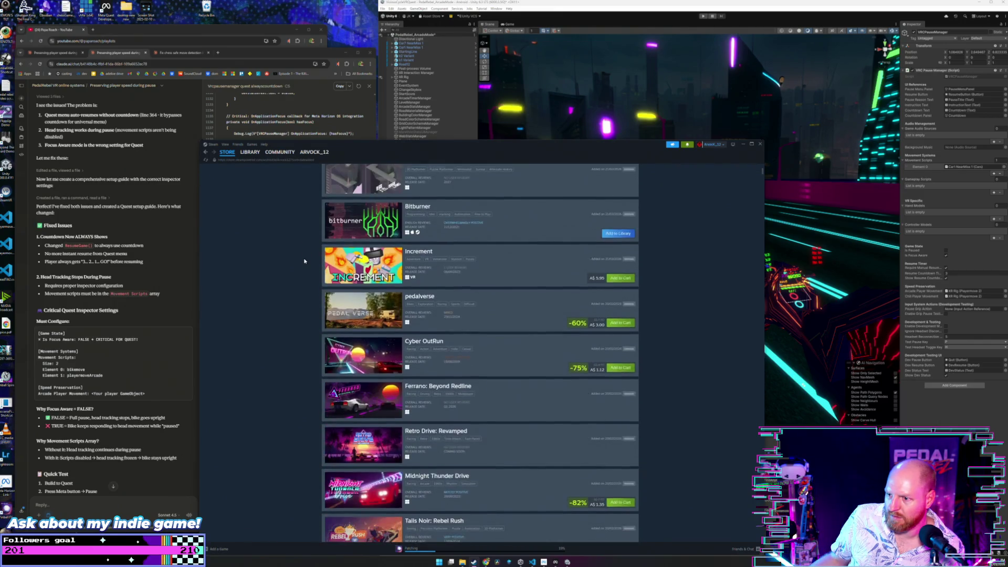
{"action": "scroll", "coordinate": [304, 261], "scroll_direction": "down", "scroll_amount": 6}
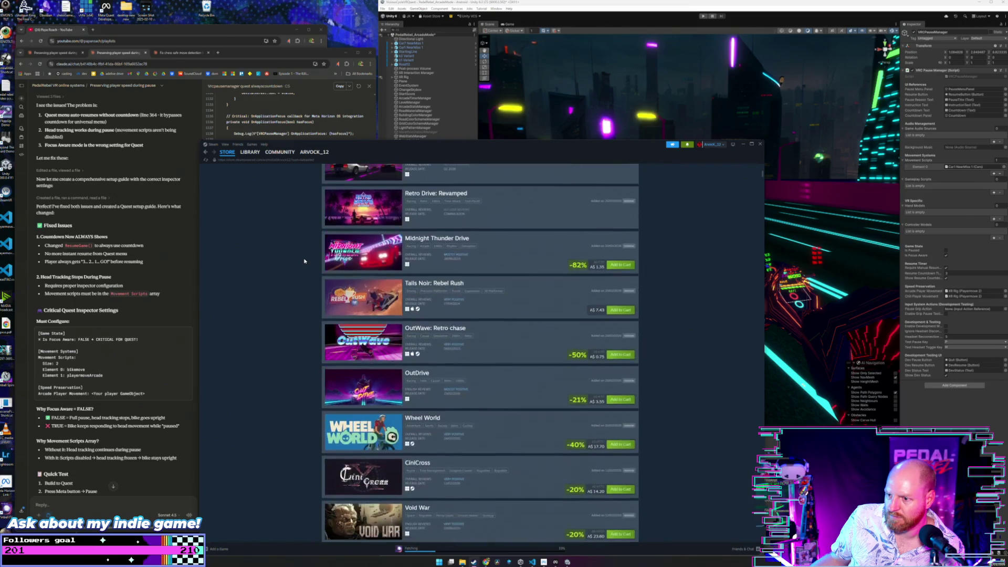
{"action": "scroll", "coordinate": [304, 261], "scroll_direction": "down", "scroll_amount": 2}
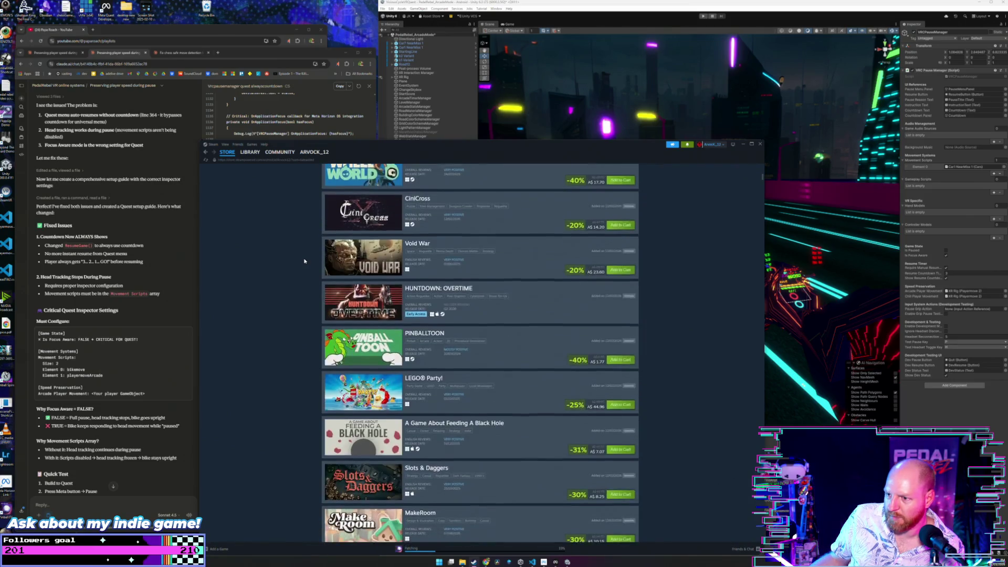
{"action": "scroll", "coordinate": [304, 261], "scroll_direction": "down", "scroll_amount": 2}
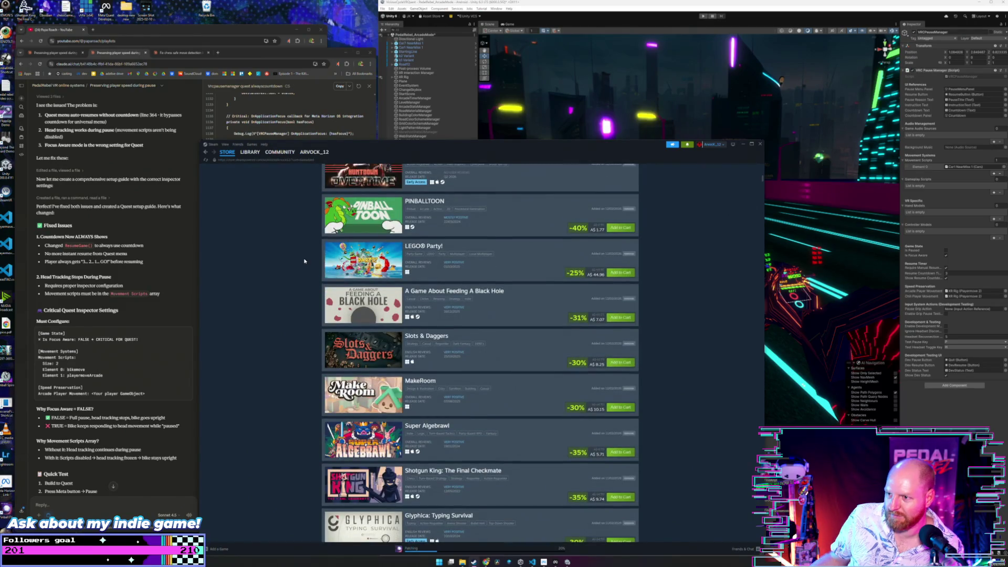
{"action": "scroll", "coordinate": [304, 261], "scroll_direction": "down", "scroll_amount": 1}
{"action": "scroll", "coordinate": [304, 261], "scroll_direction": "down", "scroll_amount": 2}
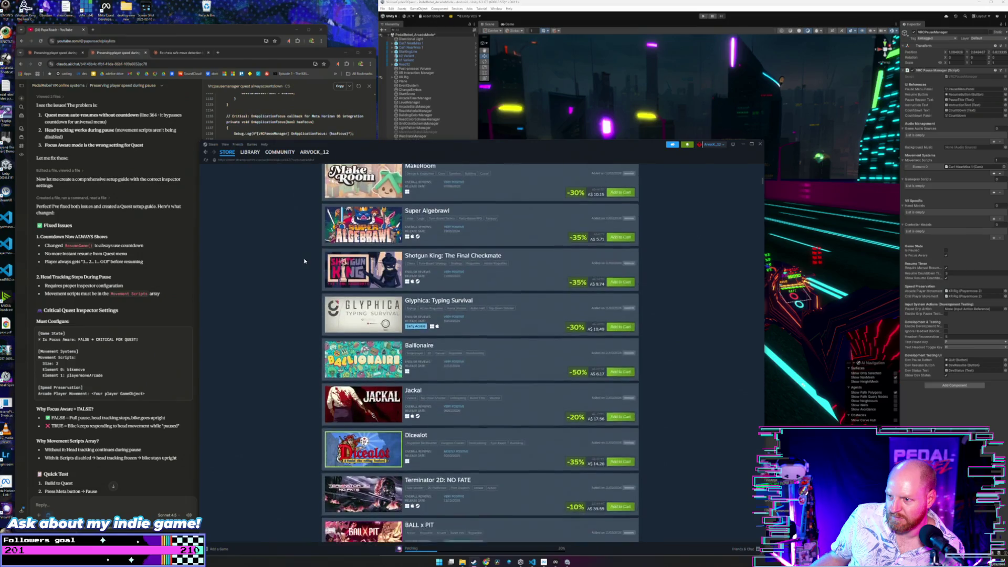
{"action": "scroll", "coordinate": [304, 261], "scroll_direction": "down", "scroll_amount": 2}
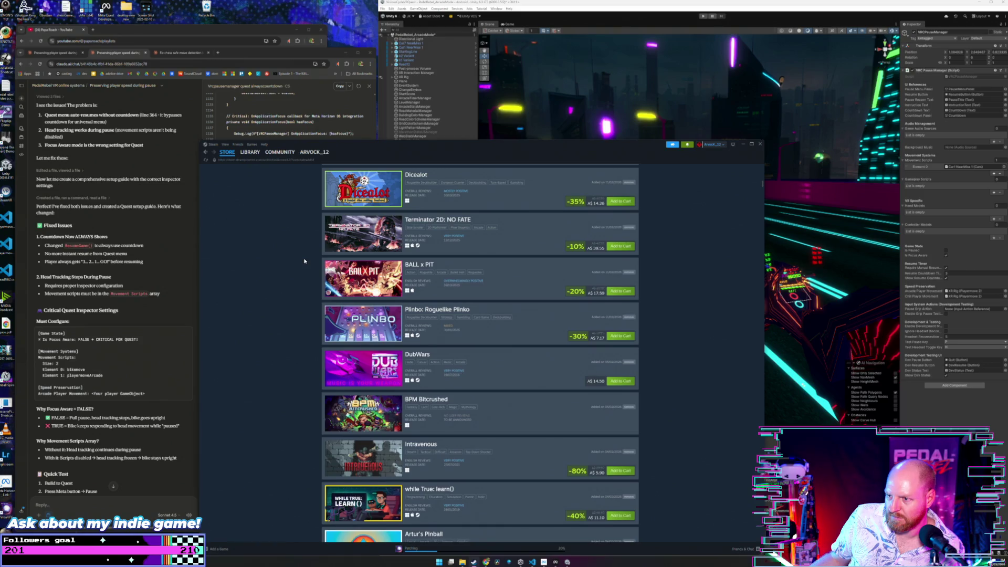
{"action": "scroll", "coordinate": [304, 261], "scroll_direction": "down", "scroll_amount": 5}
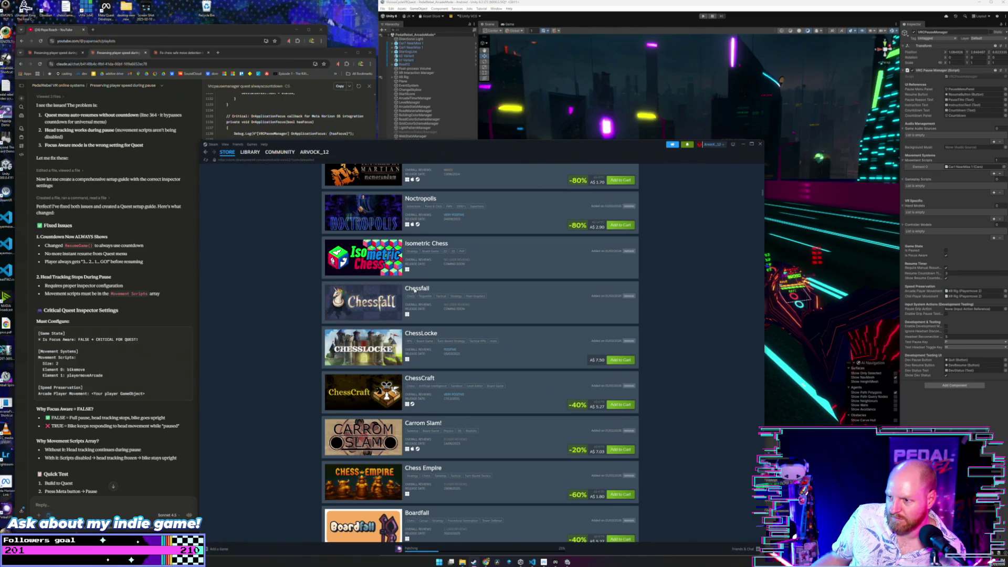
- Scroll the wishlist past the chess and pinball games to Arcane Golf, then back up to the Pinball titles
{"action": "scroll", "coordinate": [288, 286], "scroll_direction": "down", "scroll_amount": 5}
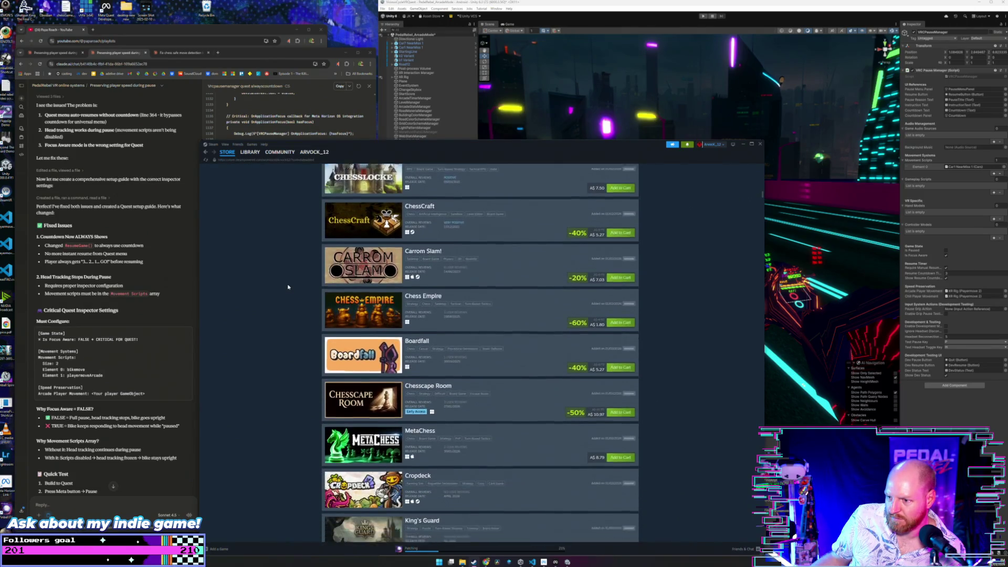
{"action": "scroll", "coordinate": [288, 286], "scroll_direction": "down", "scroll_amount": 5}
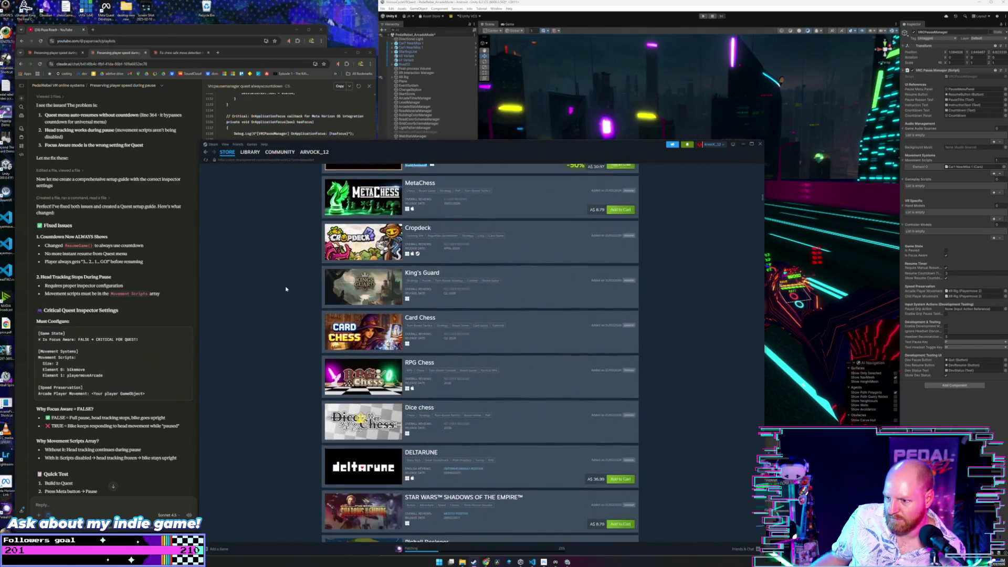
{"action": "scroll", "coordinate": [287, 288], "scroll_direction": "down", "scroll_amount": 3}
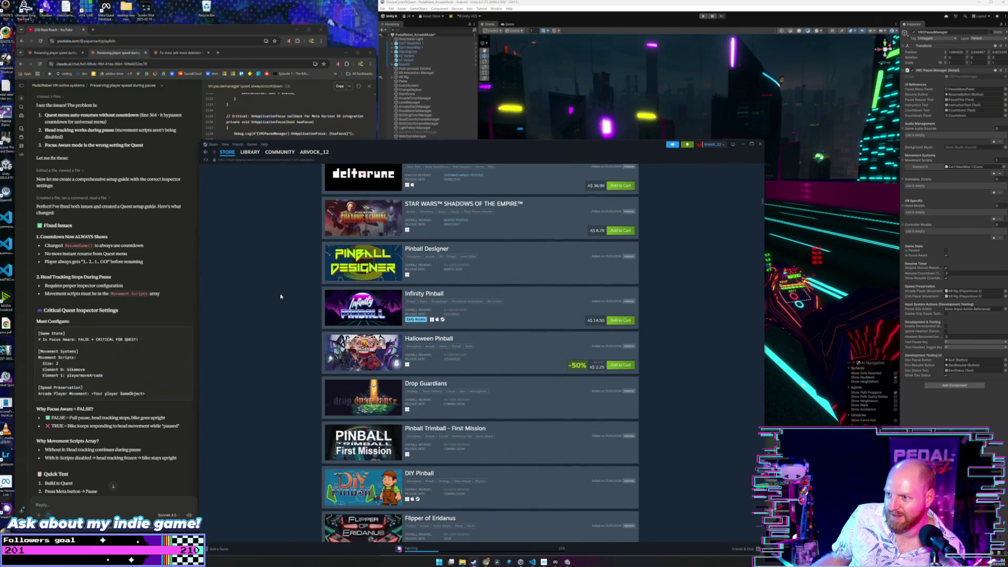
{"action": "scroll", "coordinate": [280, 296], "scroll_direction": "down", "scroll_amount": 2}
{"action": "scroll", "coordinate": [280, 297], "scroll_direction": "down", "scroll_amount": 2}
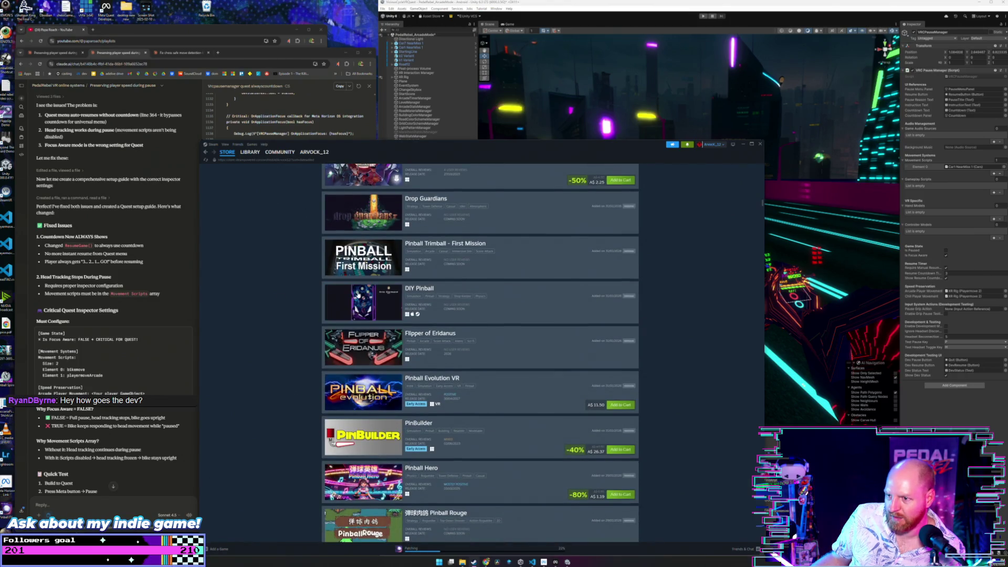
{"action": "scroll", "coordinate": [295, 300], "scroll_direction": "down", "scroll_amount": 2}
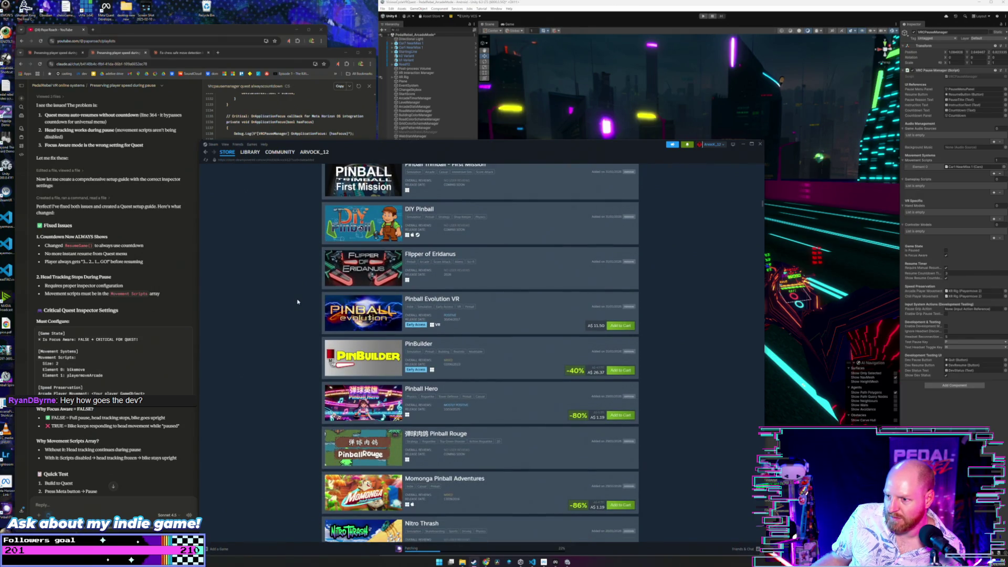
{"action": "scroll", "coordinate": [297, 301], "scroll_direction": "down", "scroll_amount": 4}
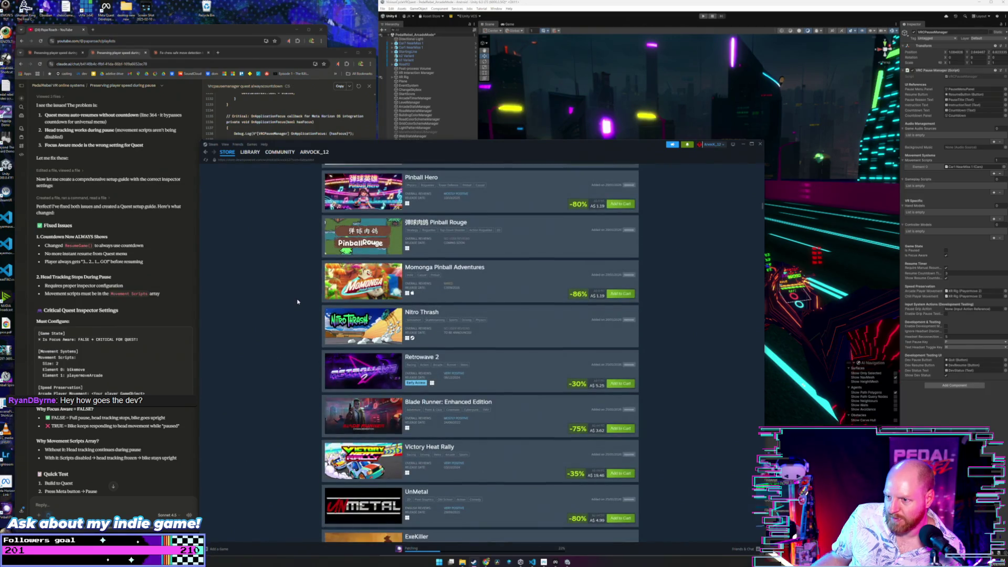
{"action": "scroll", "coordinate": [291, 296], "scroll_direction": "down", "scroll_amount": 3}
{"action": "scroll", "coordinate": [295, 299], "scroll_direction": "down", "scroll_amount": 5}
{"action": "scroll", "coordinate": [296, 299], "scroll_direction": "down", "scroll_amount": 5}
{"action": "scroll", "coordinate": [295, 299], "scroll_direction": "down", "scroll_amount": 4}
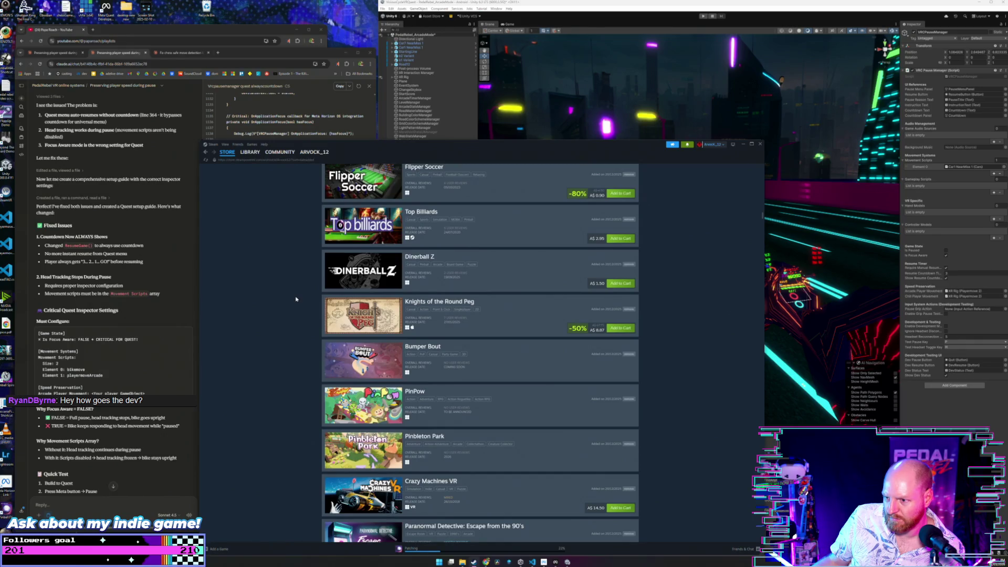
{"action": "scroll", "coordinate": [295, 299], "scroll_direction": "down", "scroll_amount": 1}
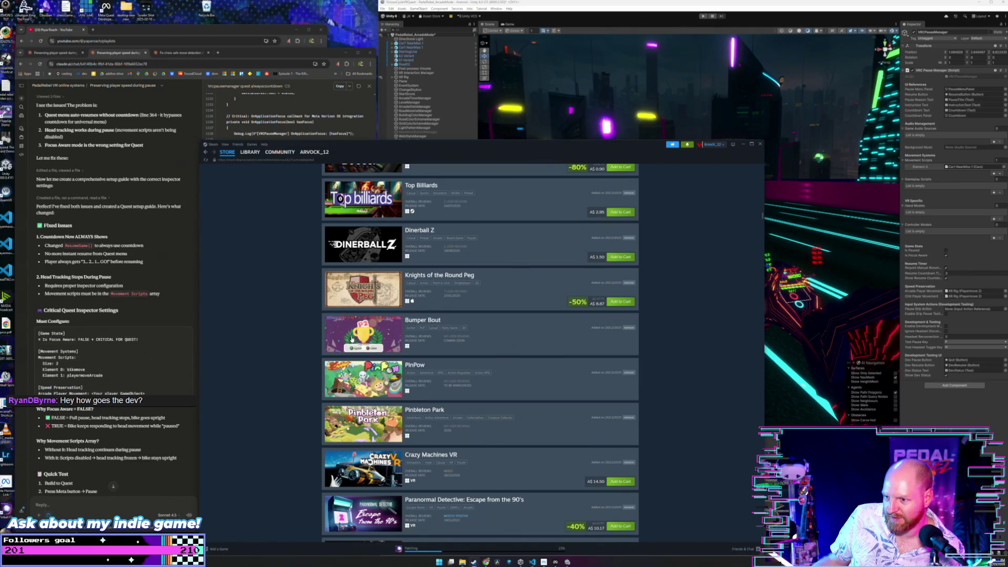
{"action": "scroll", "coordinate": [294, 329], "scroll_direction": "down", "scroll_amount": 2}
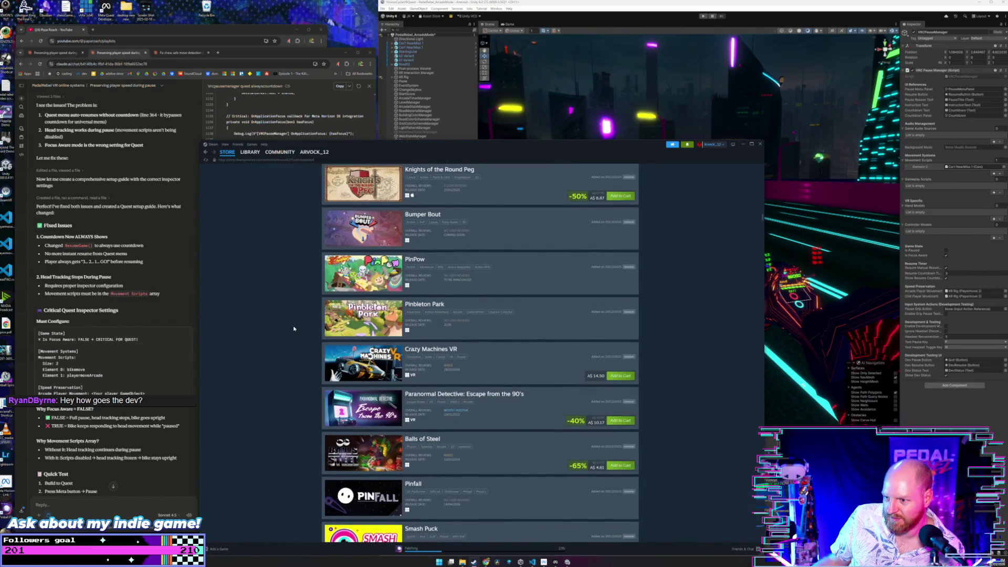
{"action": "scroll", "coordinate": [294, 329], "scroll_direction": "down", "scroll_amount": 2}
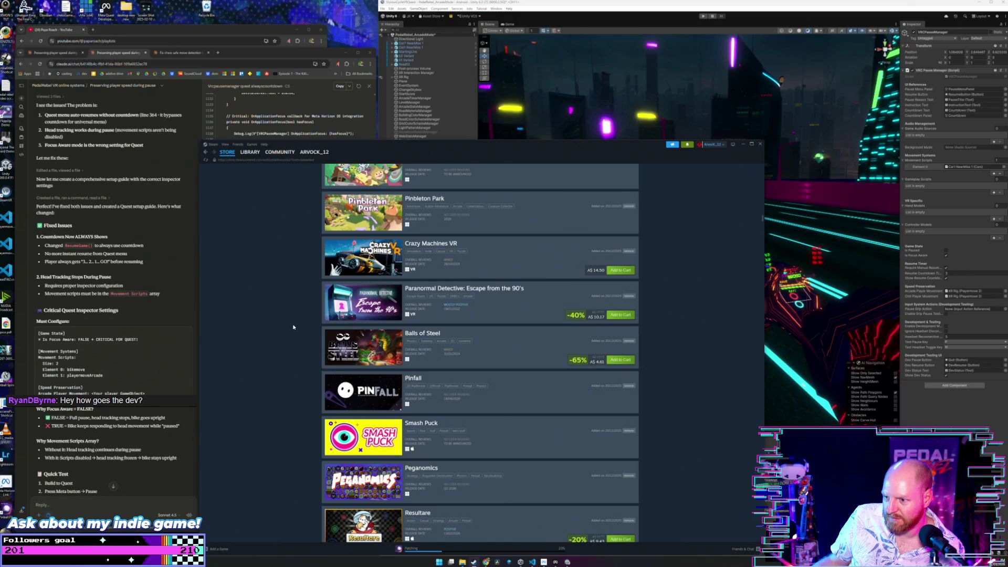
{"action": "scroll", "coordinate": [293, 327], "scroll_direction": "down", "scroll_amount": 2}
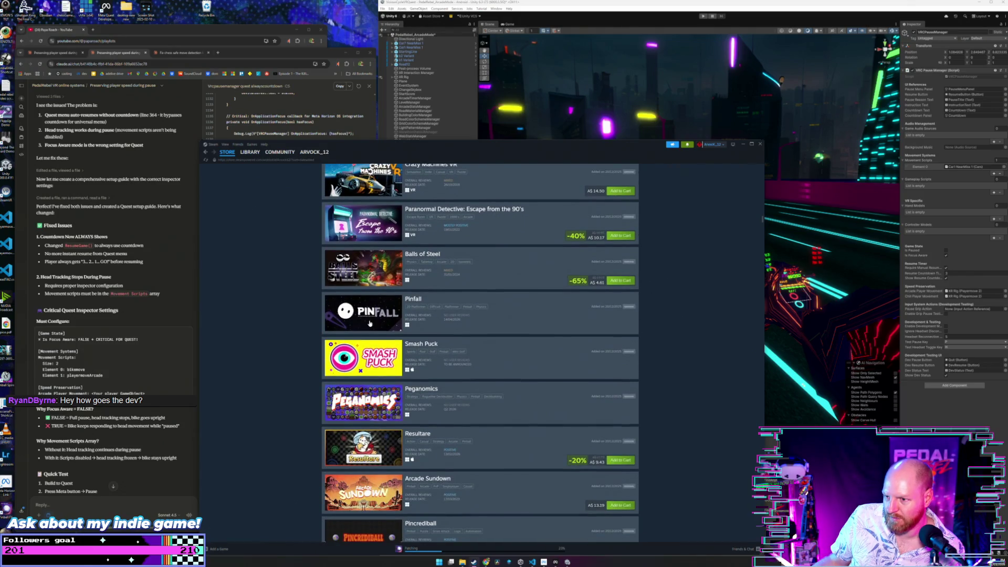
{"action": "mouse_move", "coordinate": [370, 323]}
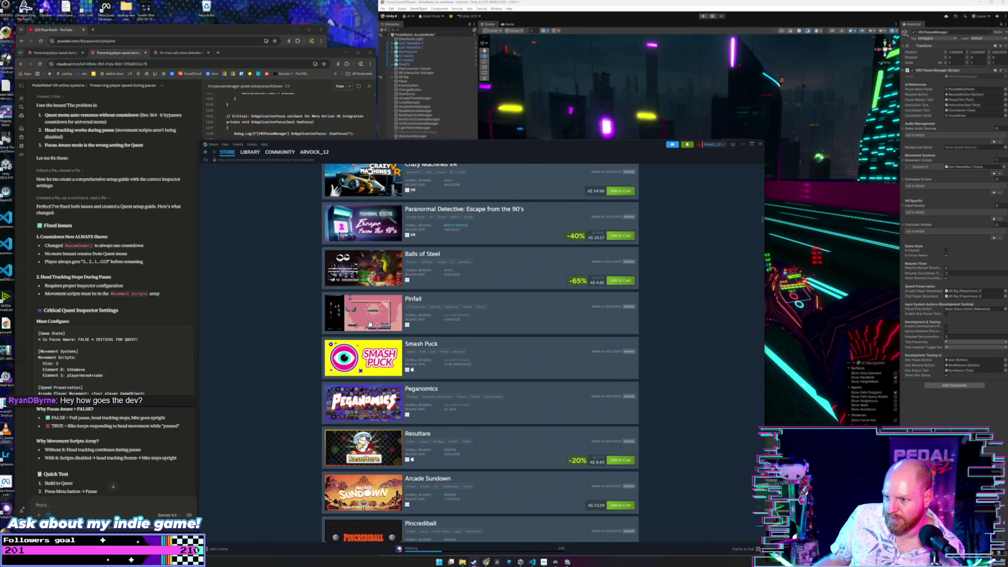
{"action": "scroll", "coordinate": [294, 320], "scroll_direction": "down", "scroll_amount": 5}
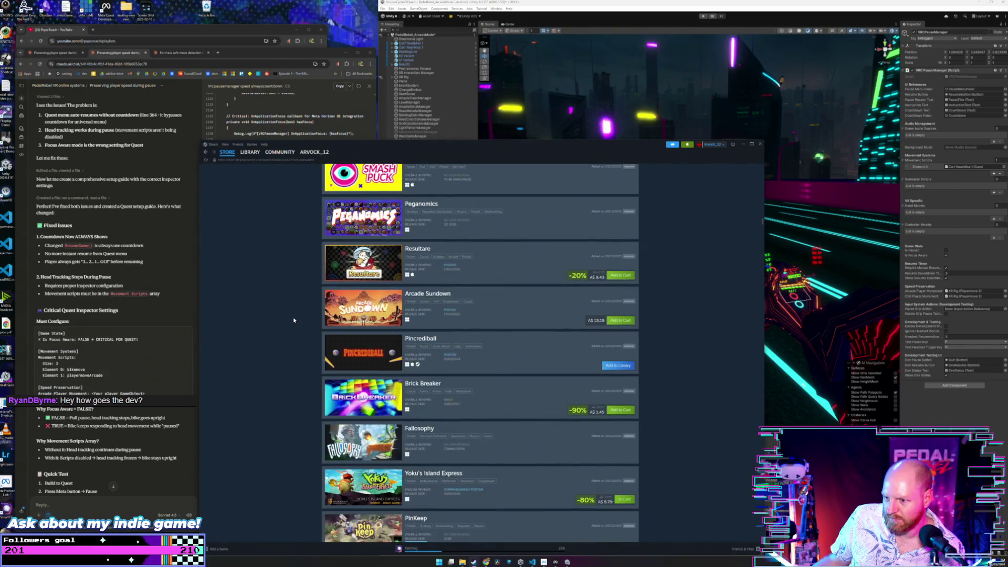
{"action": "scroll", "coordinate": [293, 320], "scroll_direction": "down", "scroll_amount": 5}
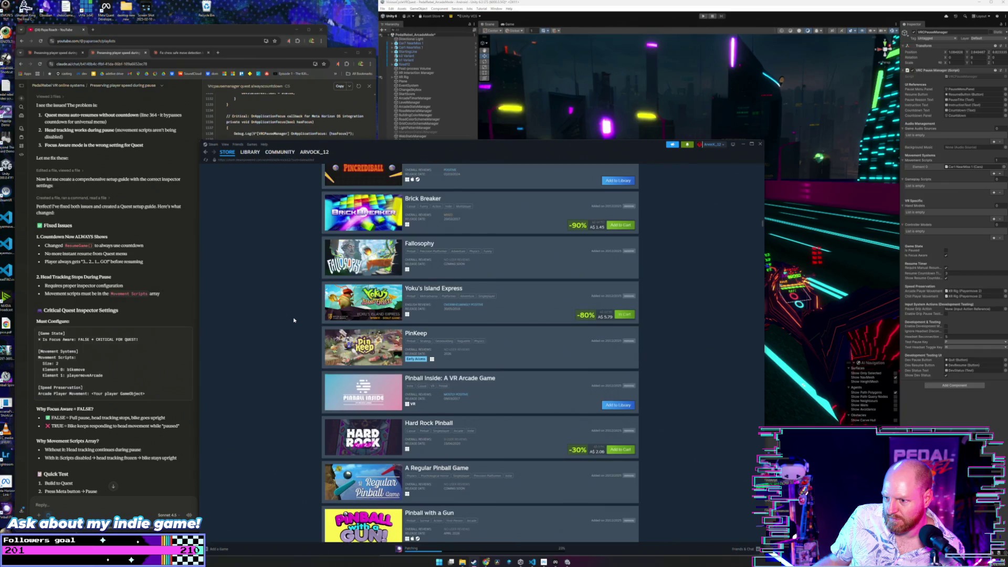
{"action": "scroll", "coordinate": [294, 320], "scroll_direction": "down", "scroll_amount": 2}
{"action": "scroll", "coordinate": [294, 320], "scroll_direction": "down", "scroll_amount": 3}
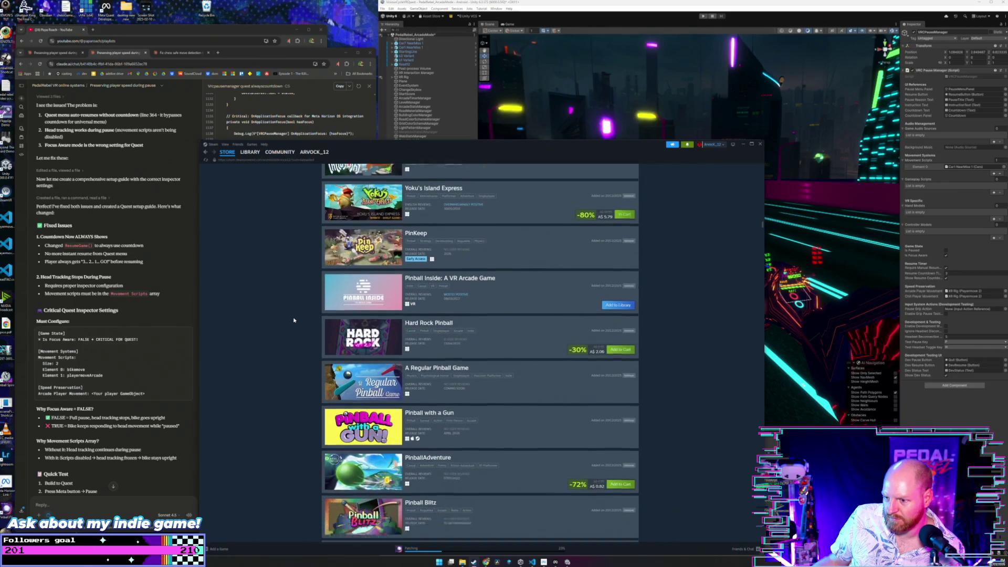
{"action": "scroll", "coordinate": [294, 320], "scroll_direction": "down", "scroll_amount": 5}
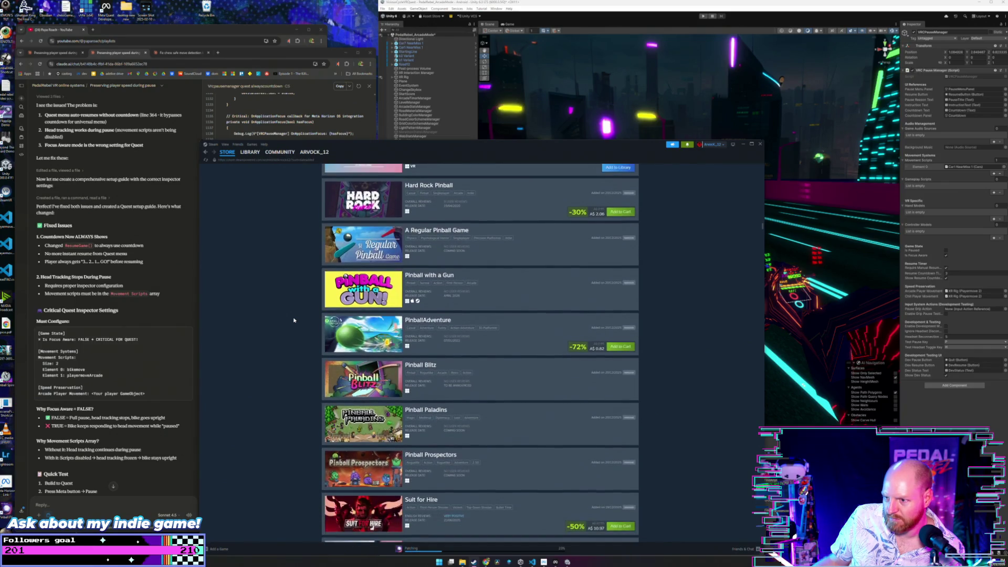
{"action": "scroll", "coordinate": [293, 320], "scroll_direction": "down", "scroll_amount": 5}
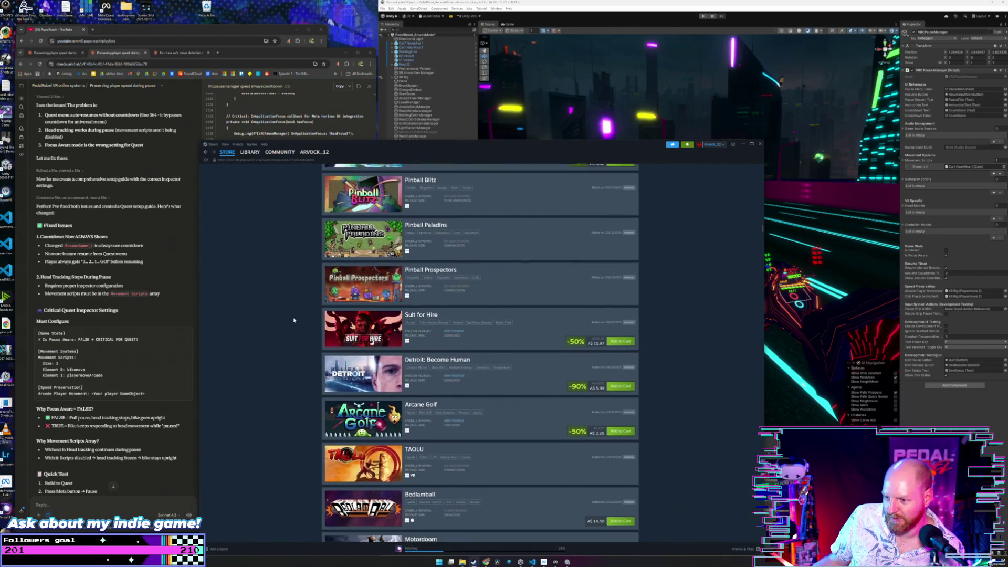
{"action": "scroll", "coordinate": [294, 320], "scroll_direction": "down", "scroll_amount": 3}
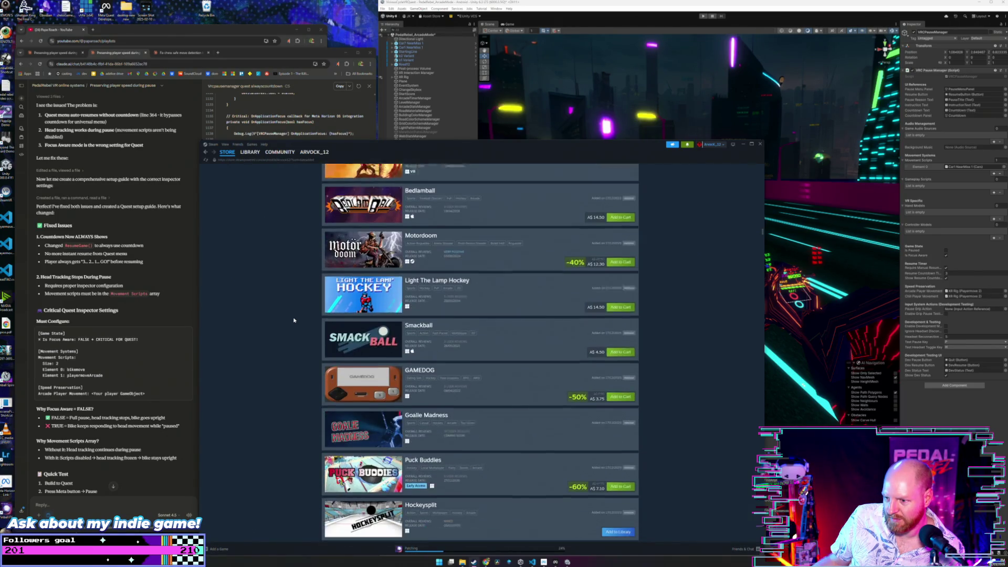
{"action": "scroll", "coordinate": [294, 320], "scroll_direction": "up", "scroll_amount": 10}
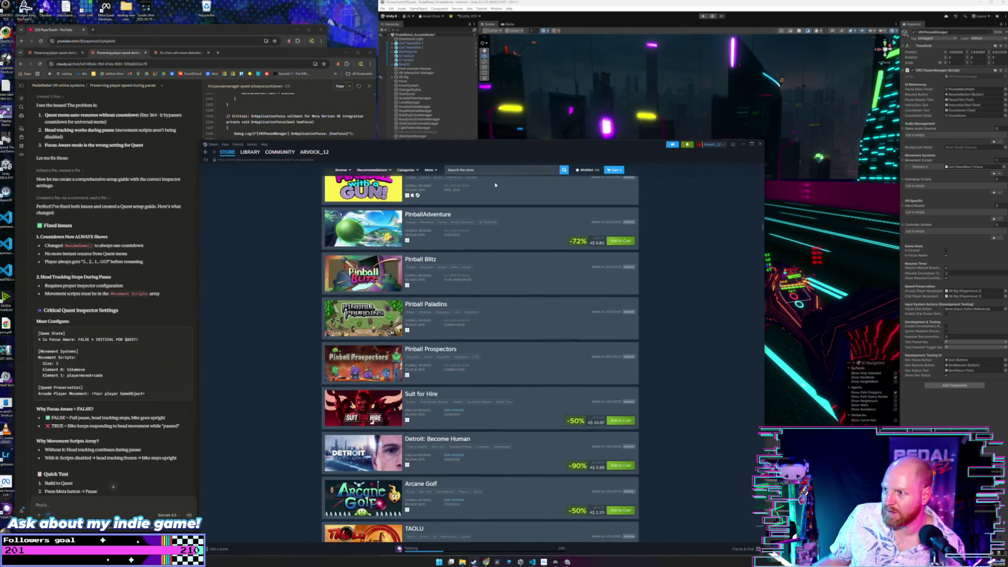
{"action": "left_click", "coordinate": [502, 170]}
{"action": "left_click", "coordinate": [682, 232]}
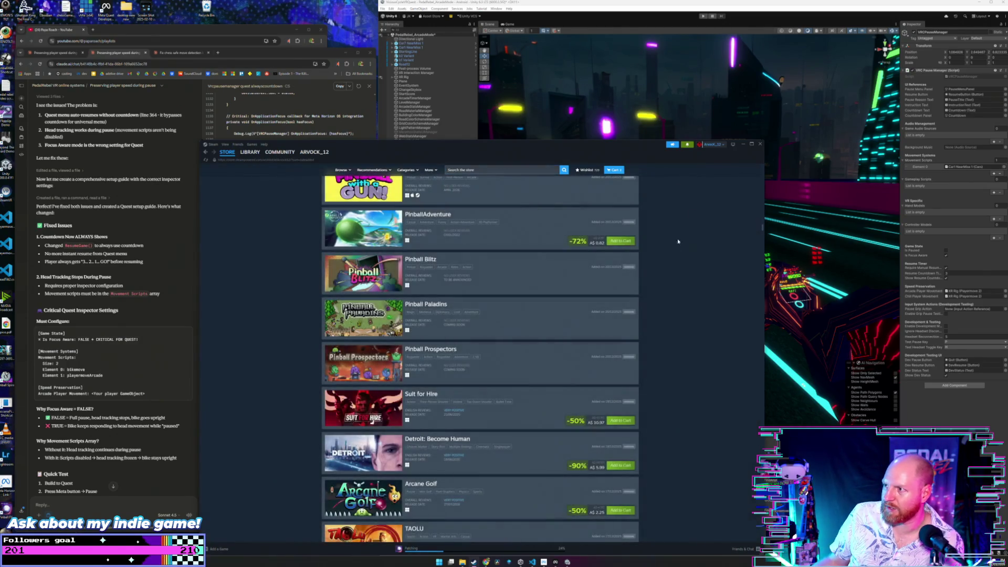
{"action": "scroll", "coordinate": [464, 281], "scroll_direction": "down", "scroll_amount": 2}
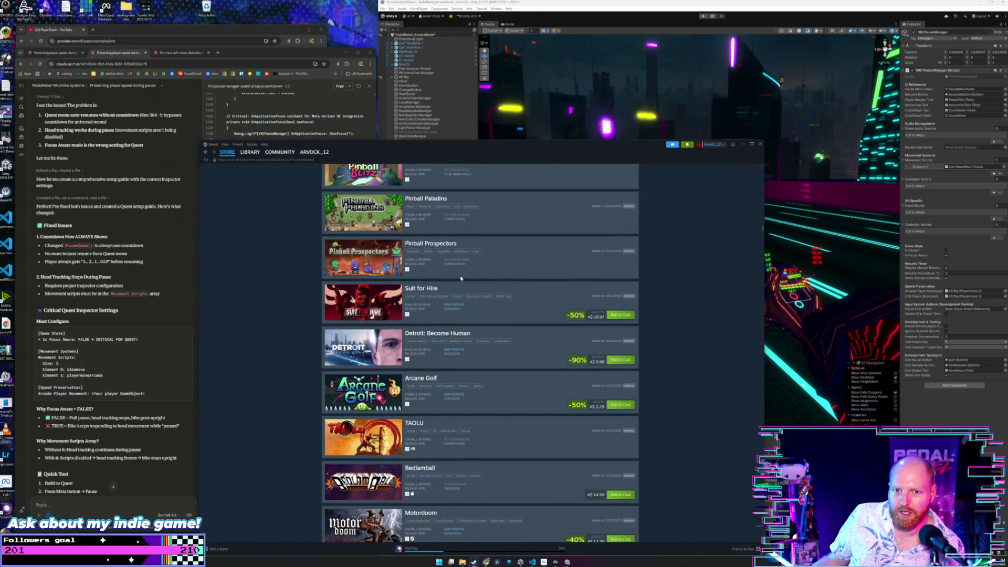
{"action": "scroll", "coordinate": [459, 276], "scroll_direction": "down", "scroll_amount": 4}
{"action": "scroll", "coordinate": [452, 270], "scroll_direction": "down", "scroll_amount": 4}
{"action": "scroll", "coordinate": [315, 281], "scroll_direction": "down", "scroll_amount": 8}
{"action": "scroll", "coordinate": [308, 275], "scroll_direction": "down", "scroll_amount": 6}
{"action": "scroll", "coordinate": [309, 275], "scroll_direction": "down", "scroll_amount": 3}
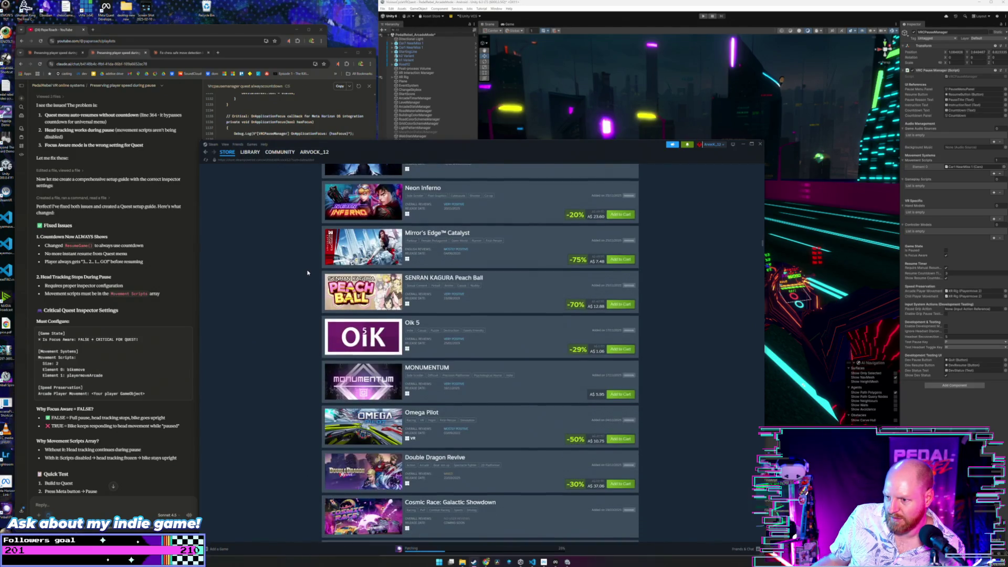
{"action": "scroll", "coordinate": [308, 273], "scroll_direction": "down", "scroll_amount": 2}
{"action": "scroll", "coordinate": [307, 273], "scroll_direction": "down", "scroll_amount": 5}
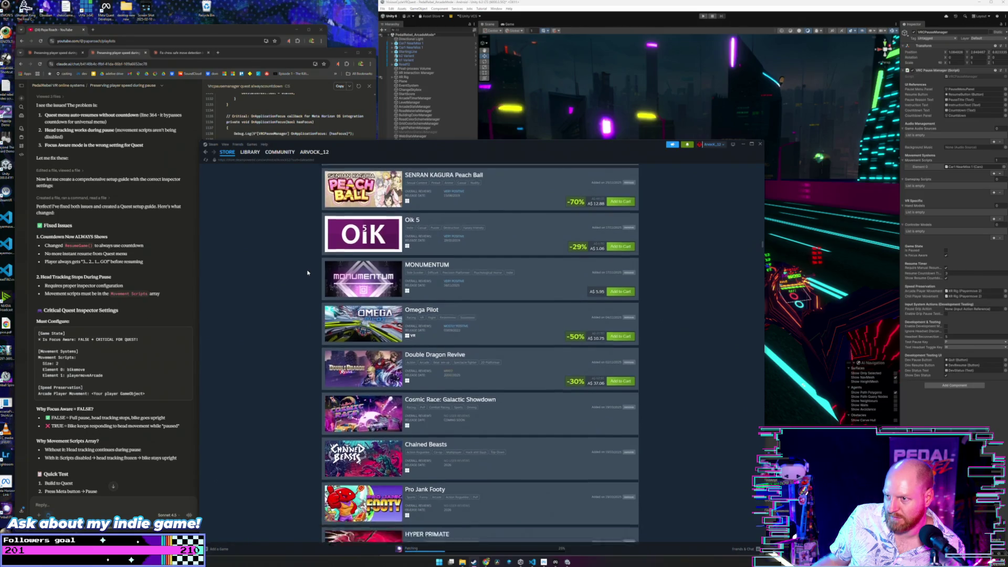
{"action": "scroll", "coordinate": [308, 273], "scroll_direction": "down", "scroll_amount": 8}
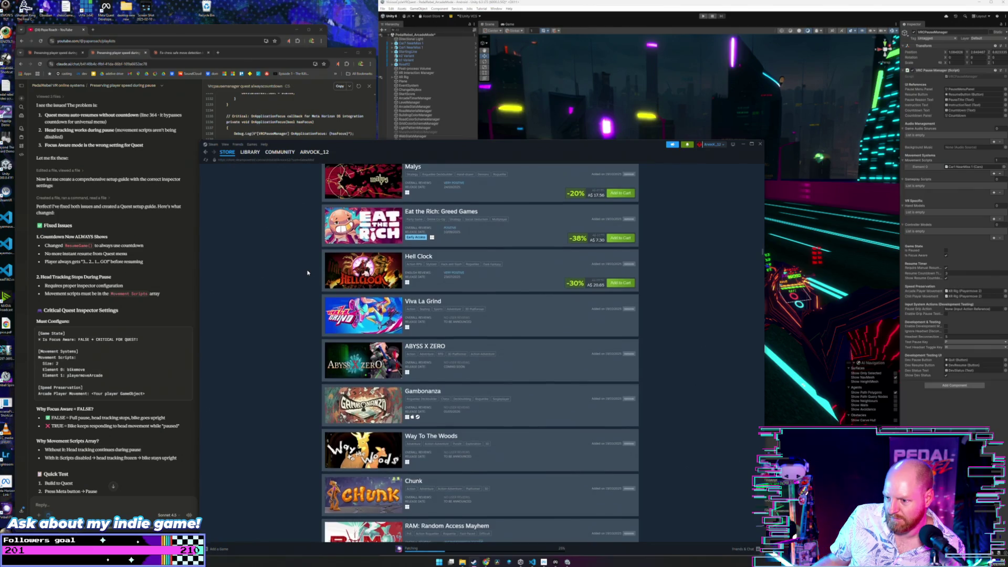
{"action": "scroll", "coordinate": [307, 272], "scroll_direction": "down", "scroll_amount": 2}
{"action": "scroll", "coordinate": [308, 273], "scroll_direction": "down", "scroll_amount": 4}
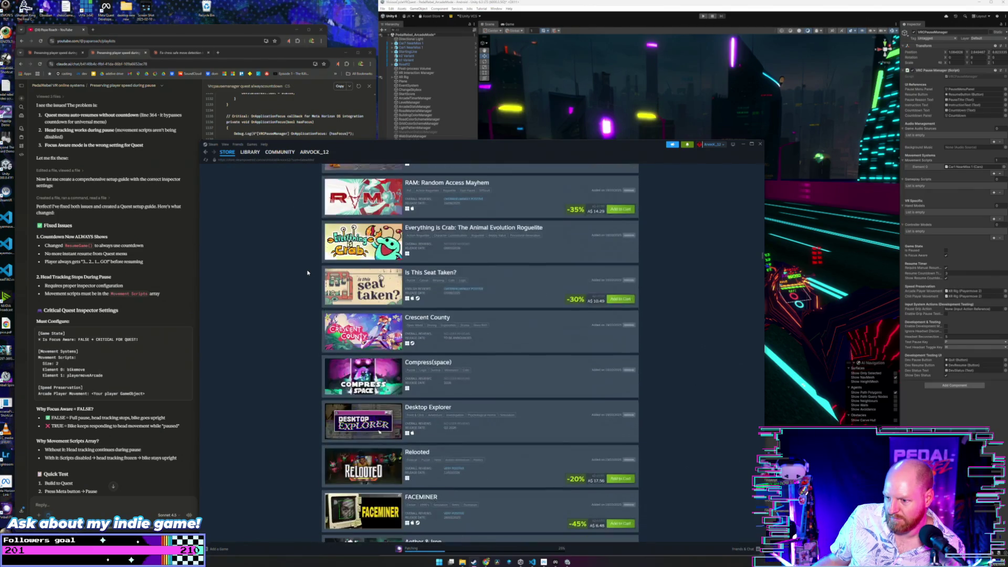
{"action": "scroll", "coordinate": [307, 272], "scroll_direction": "down", "scroll_amount": 3}
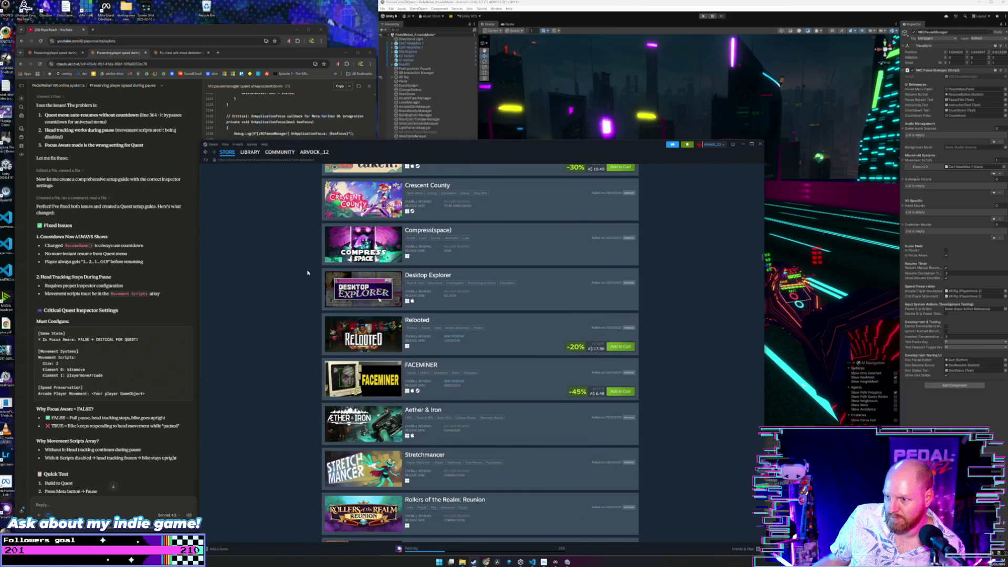
{"action": "scroll", "coordinate": [308, 273], "scroll_direction": "down", "scroll_amount": 6}
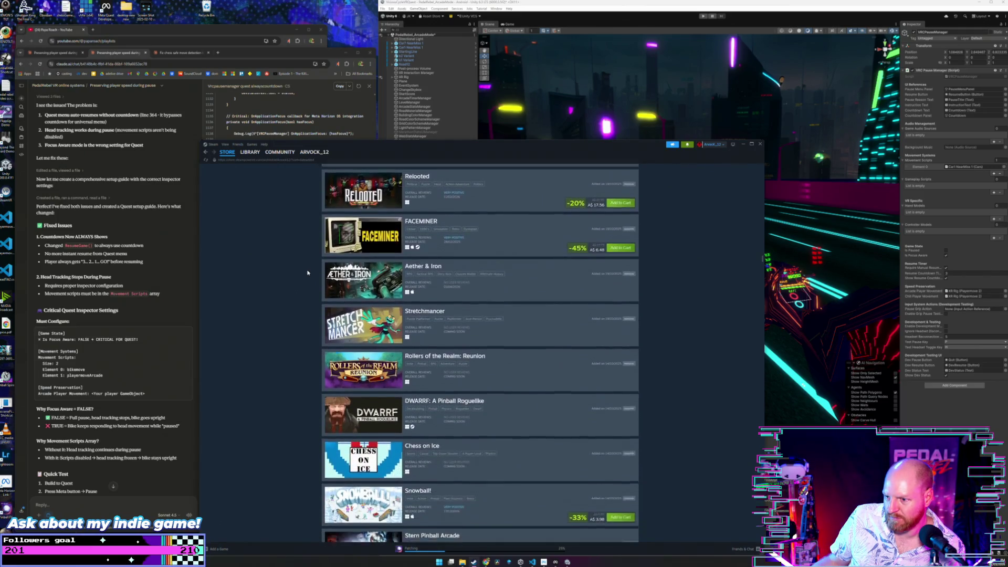
{"action": "scroll", "coordinate": [308, 272], "scroll_direction": "down", "scroll_amount": 2}
{"action": "scroll", "coordinate": [307, 272], "scroll_direction": "down", "scroll_amount": 2}
{"action": "scroll", "coordinate": [308, 273], "scroll_direction": "down", "scroll_amount": 1}
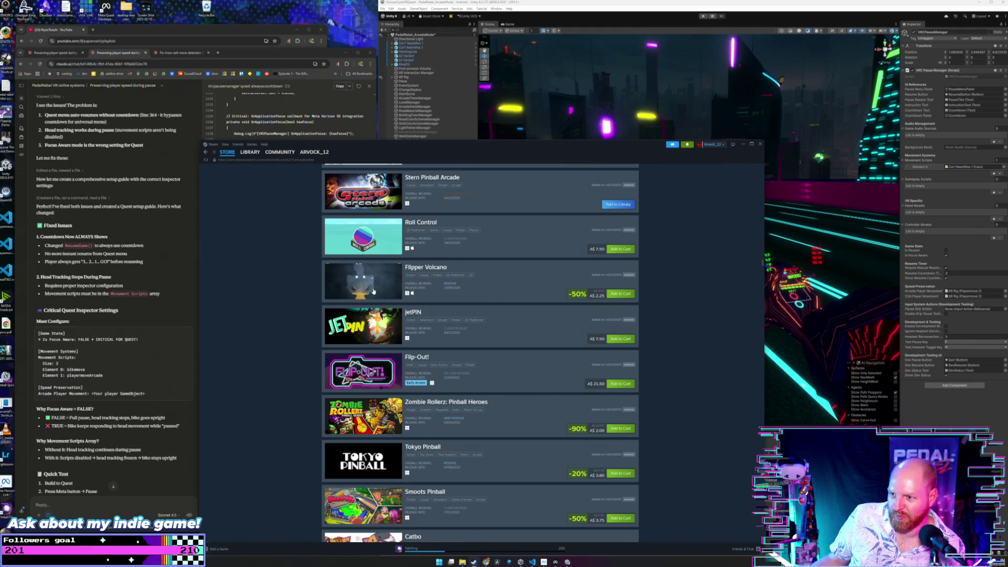
{"action": "scroll", "coordinate": [302, 280], "scroll_direction": "down", "scroll_amount": 2}
{"action": "scroll", "coordinate": [302, 281], "scroll_direction": "down", "scroll_amount": 1}
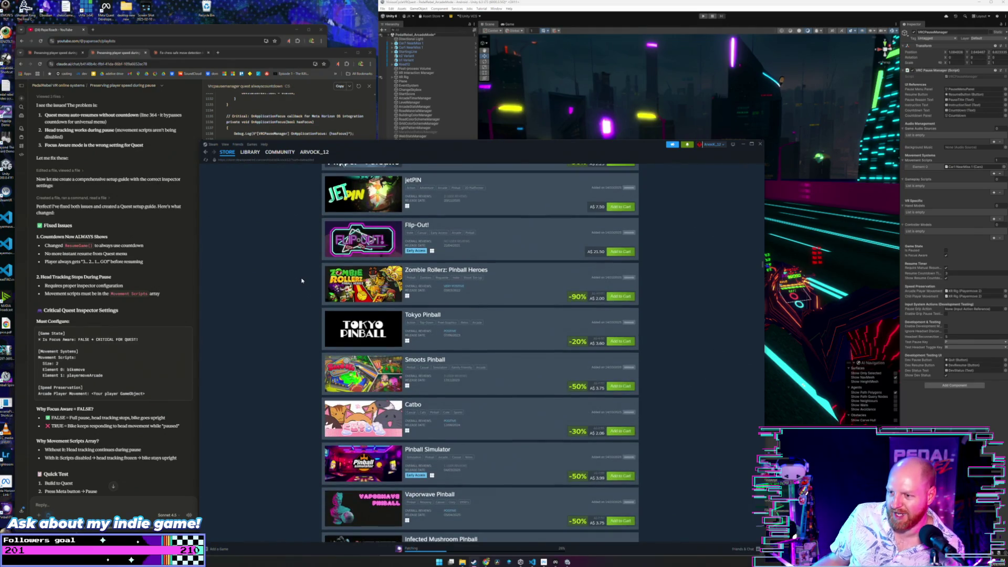
{"action": "scroll", "coordinate": [302, 280], "scroll_direction": "down", "scroll_amount": 3}
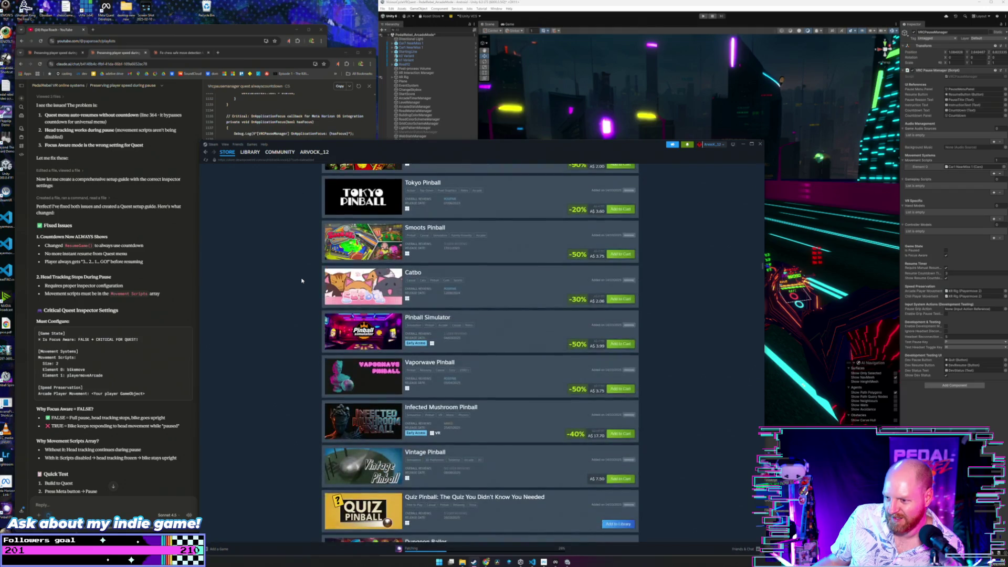
{"action": "scroll", "coordinate": [302, 281], "scroll_direction": "down", "scroll_amount": 2}
{"action": "scroll", "coordinate": [302, 281], "scroll_direction": "down", "scroll_amount": 1}
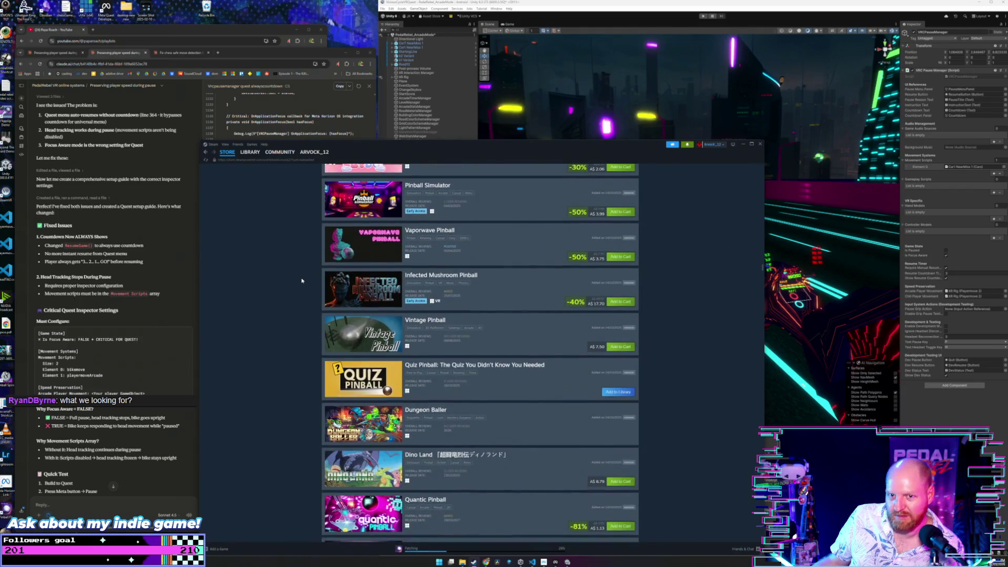
{"action": "scroll", "coordinate": [302, 281], "scroll_direction": "down", "scroll_amount": 5}
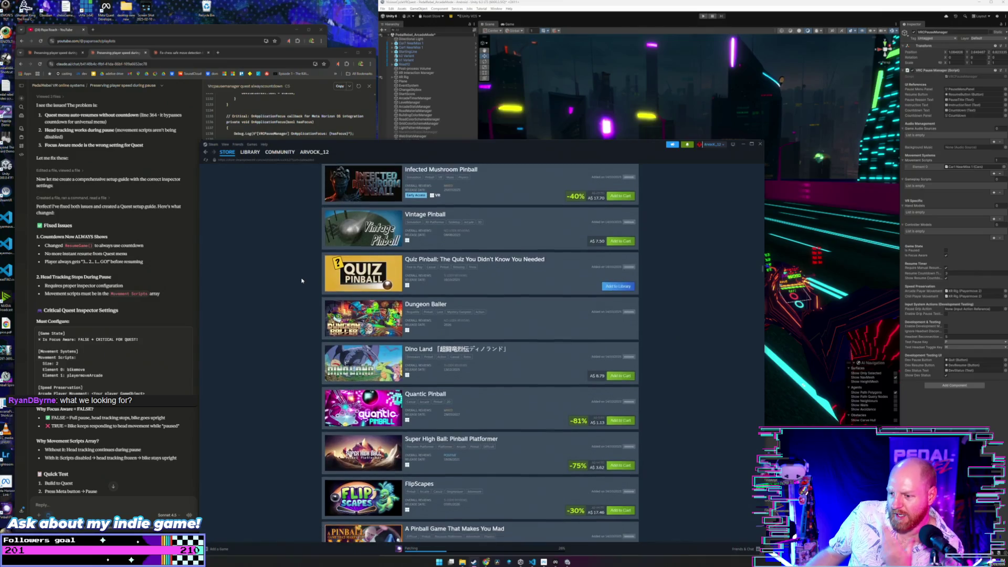
{"action": "scroll", "coordinate": [302, 284], "scroll_direction": "down", "scroll_amount": 2}
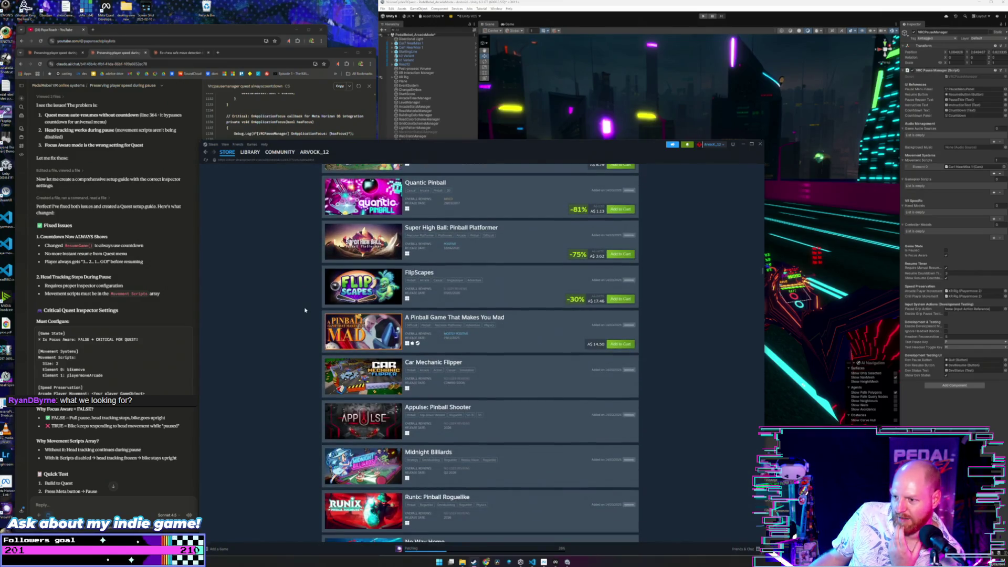
{"action": "scroll", "coordinate": [315, 294], "scroll_direction": "down", "scroll_amount": 1}
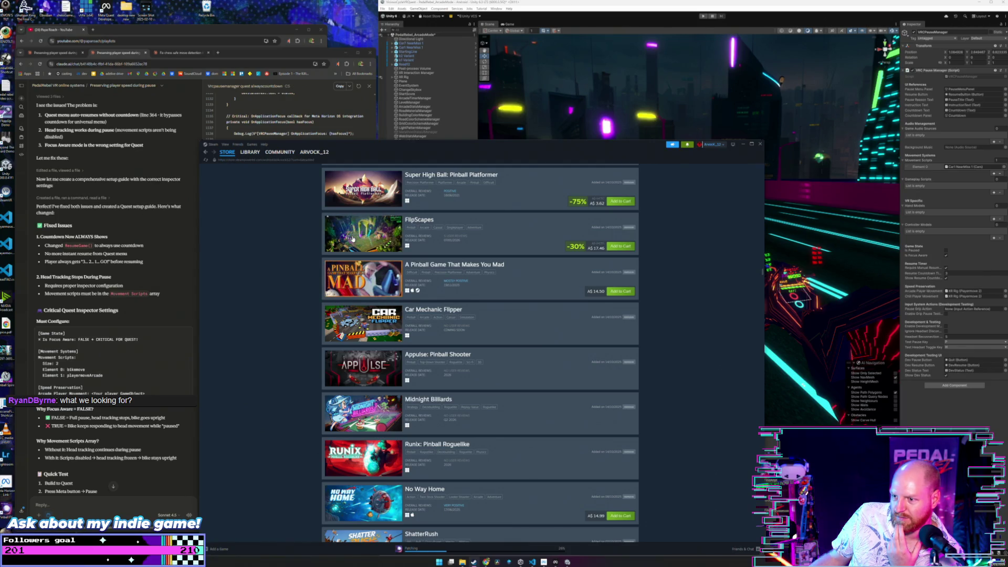
{"action": "scroll", "coordinate": [309, 276], "scroll_direction": "down", "scroll_amount": 3}
{"action": "left_click", "coordinate": [98, 30]}
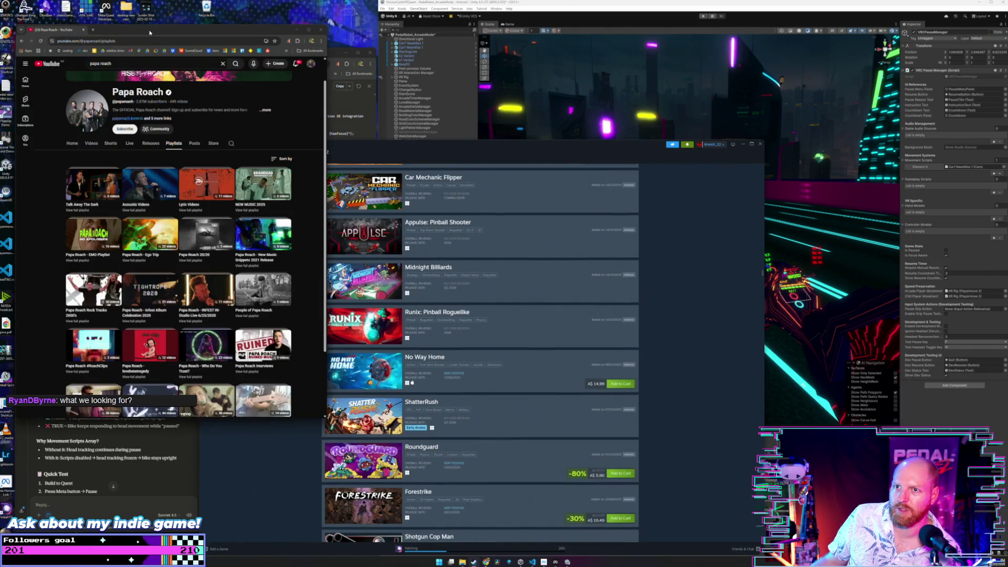
- Search Google for 'pinball jump king steam' in a new Chrome tab, then return to Steam
{"action": "left_click", "coordinate": [93, 29]}
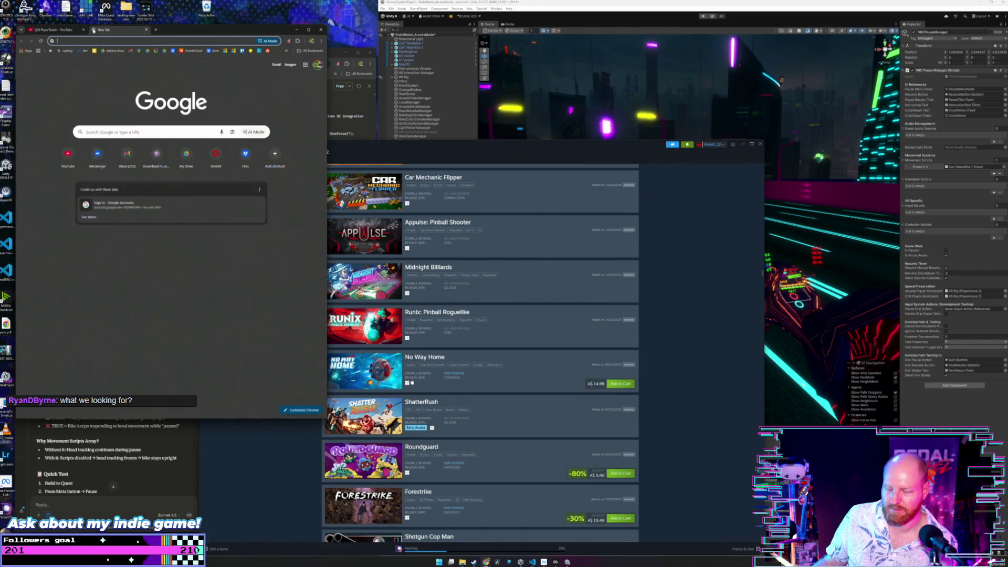
{"action": "type", "text": "pinball jump king"}
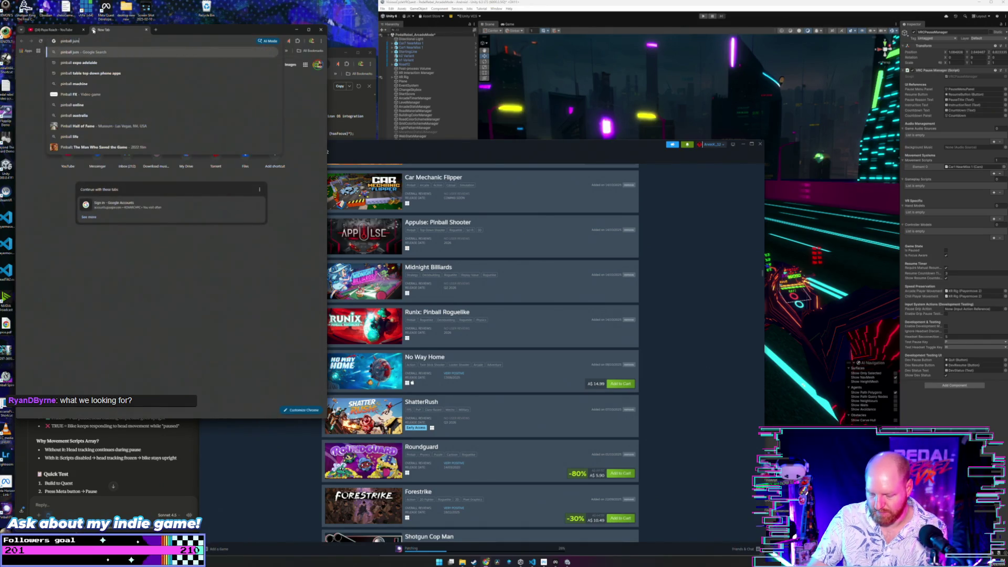
{"action": "type", "text": " steam"}
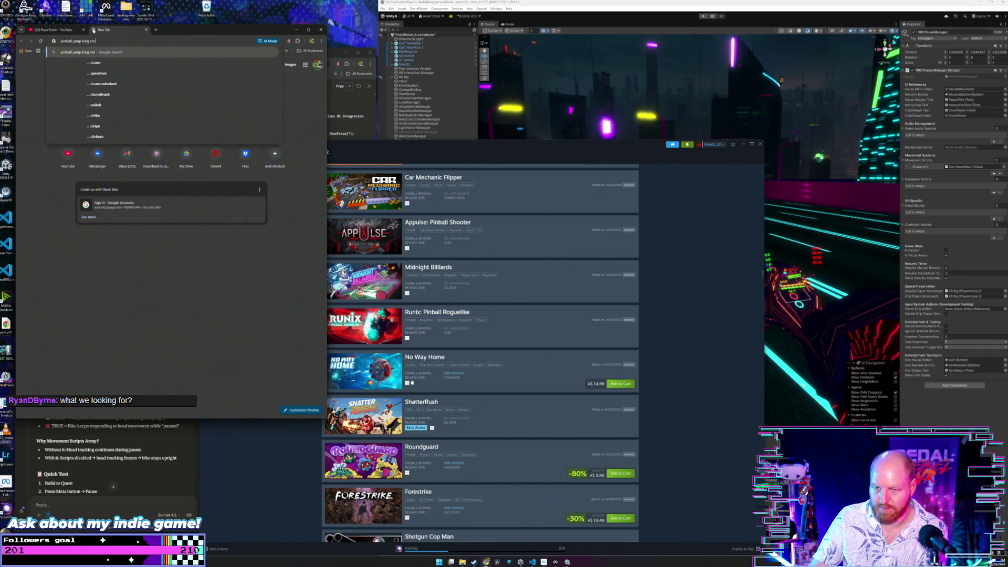
{"action": "key", "text": "Return"}
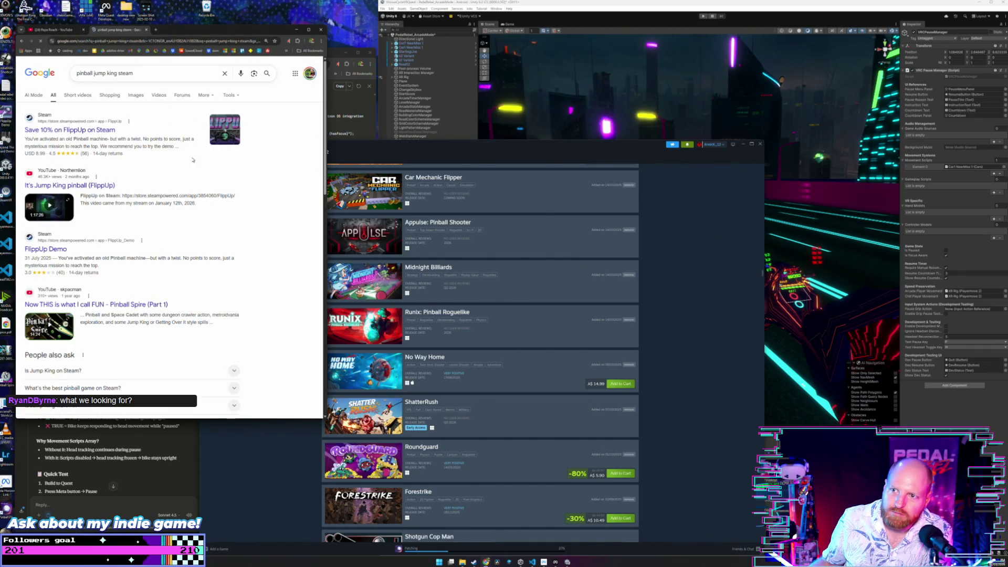
{"action": "left_click", "coordinate": [391, 157]}
{"action": "scroll", "coordinate": [476, 198], "scroll_direction": "up", "scroll_amount": 6}
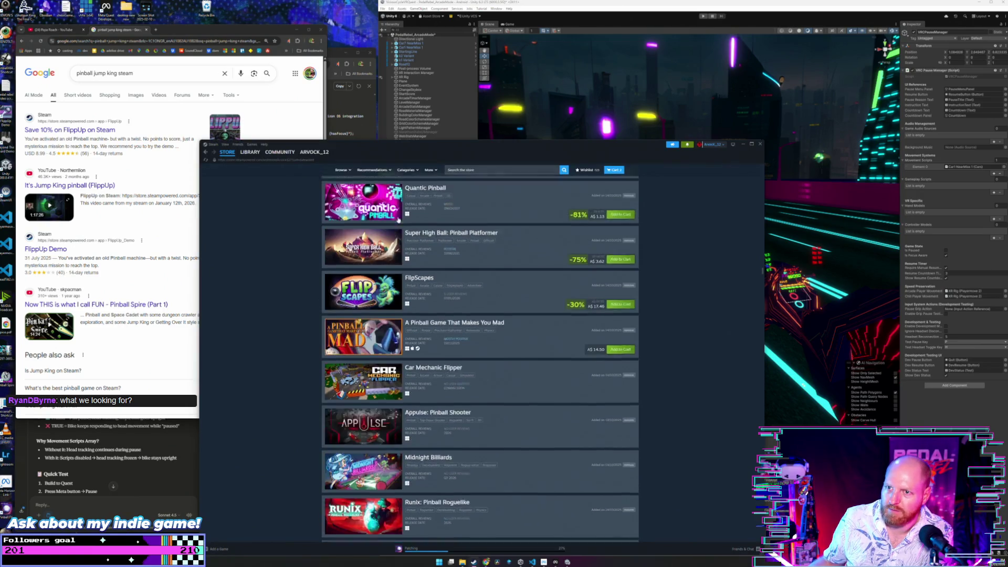
- Search the Steam store for FlippUp so FlippUp and FlippUp Demo are listed
{"action": "left_click", "coordinate": [537, 169]}
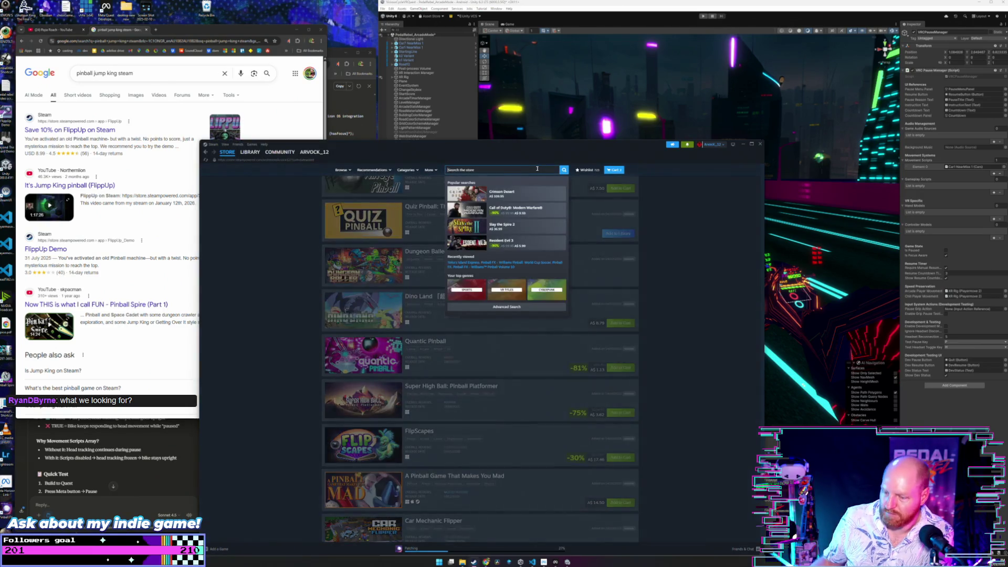
{"action": "type", "text": "flipp up"}
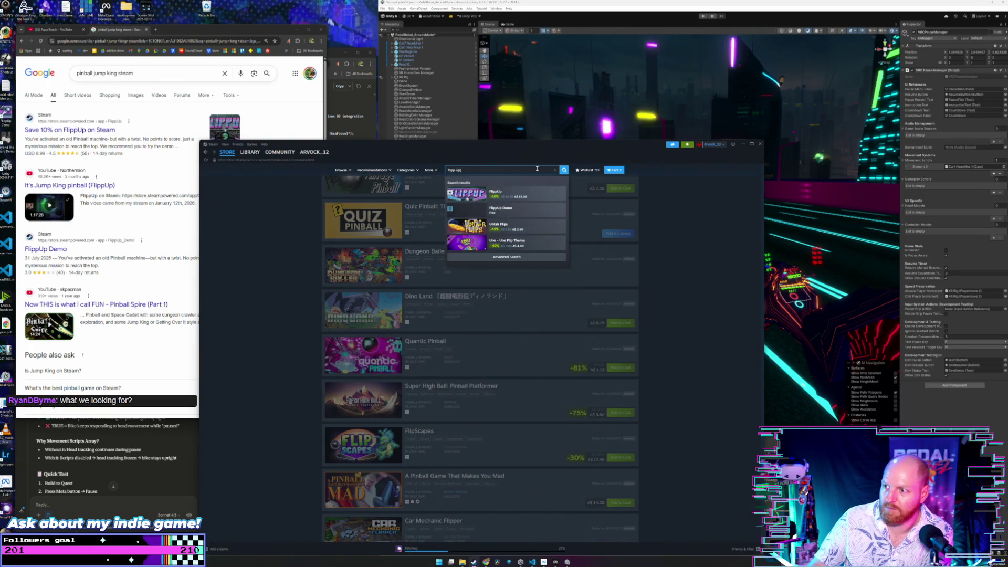
{"action": "key", "text": "Return"}
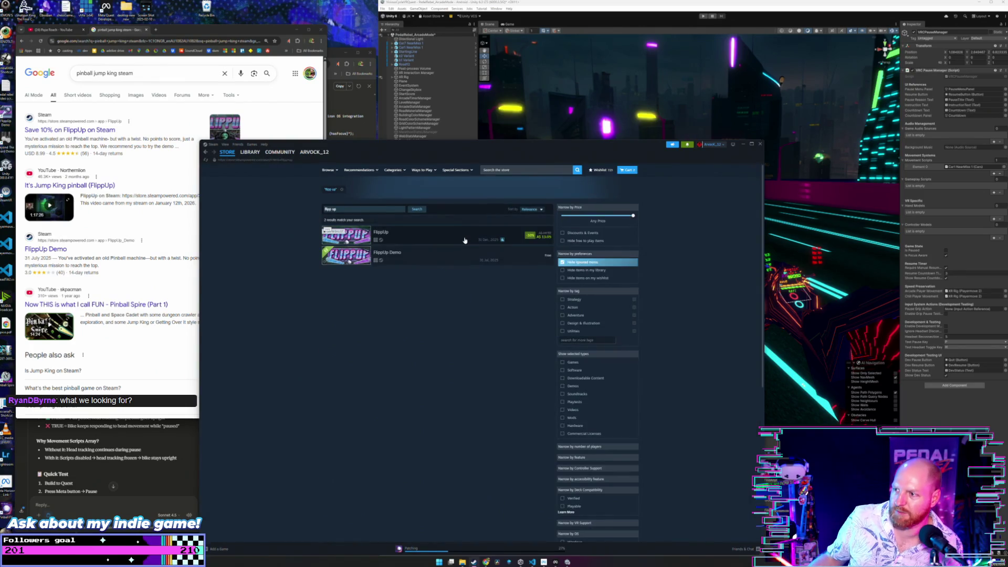
{"action": "mouse_move", "coordinate": [400, 240]}
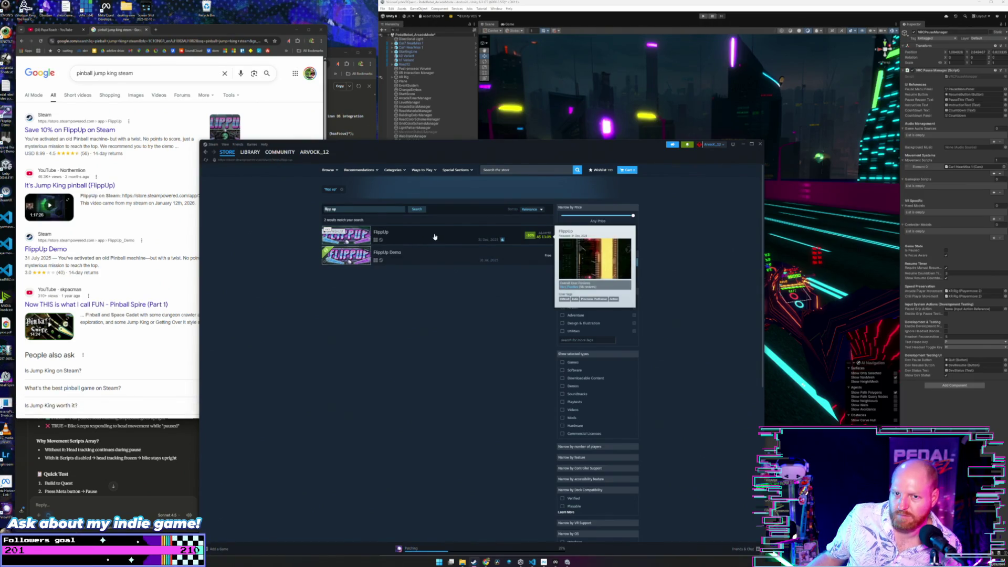
- Open the FlippUp store page, watch its trailer fullscreen, then exit fullscreen
{"action": "left_click", "coordinate": [425, 265]}
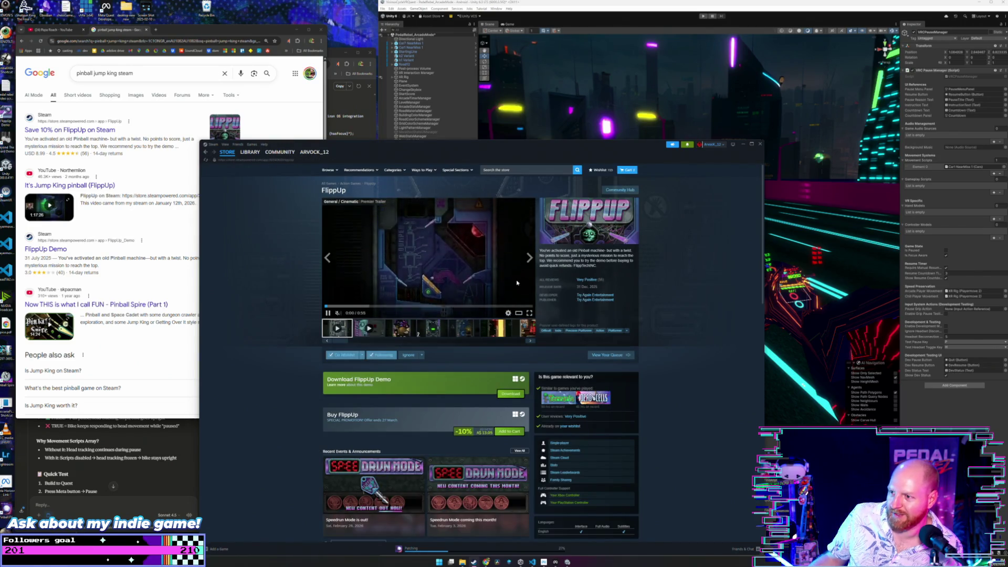
{"action": "left_click", "coordinate": [529, 313]}
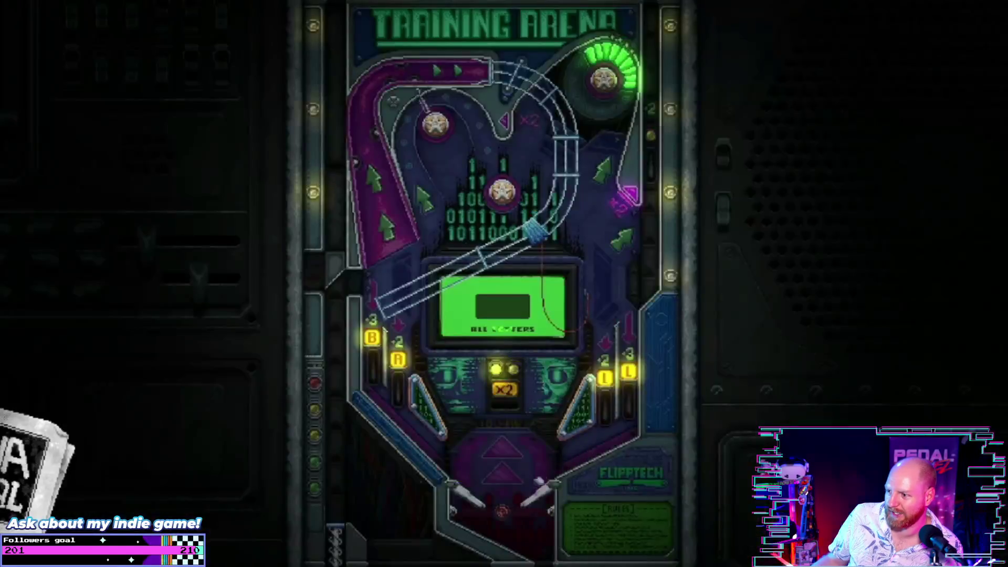
{"action": "key", "text": "Escape"}
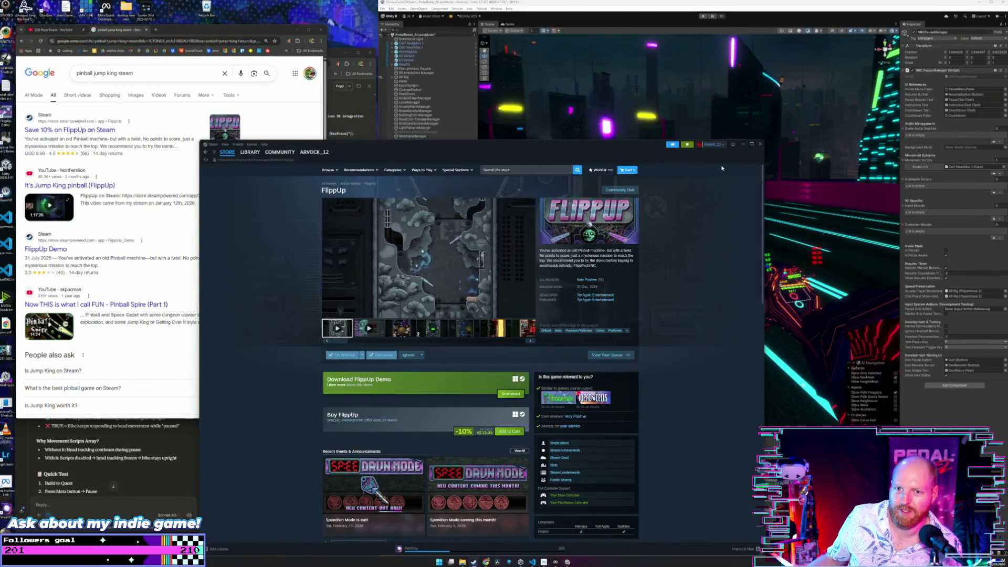
- Go back from FlippUp to the wishlist, scroll through it from Plungeroo onward, then close Steam
{"action": "left_click", "coordinate": [207, 153]}
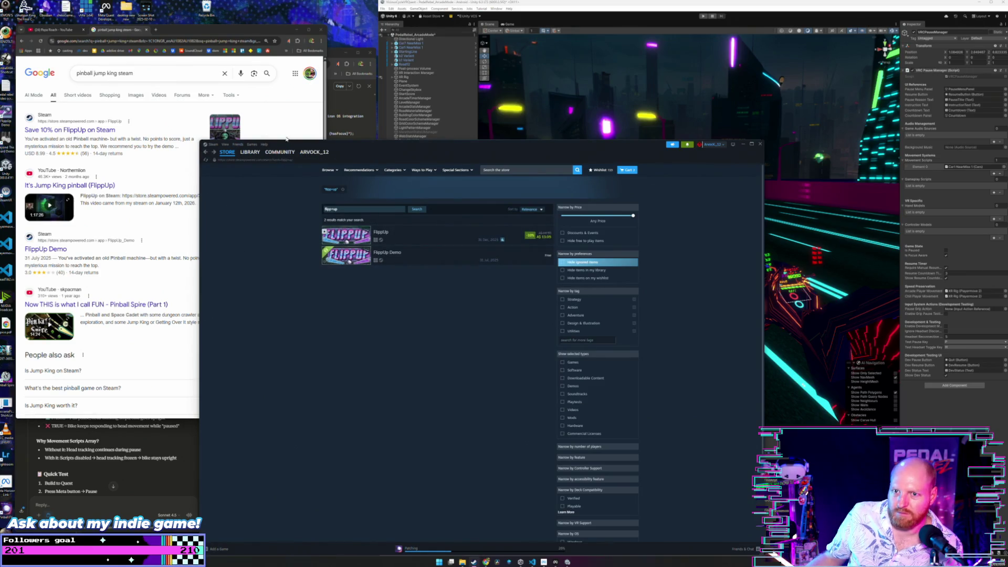
{"action": "left_click", "coordinate": [206, 152]}
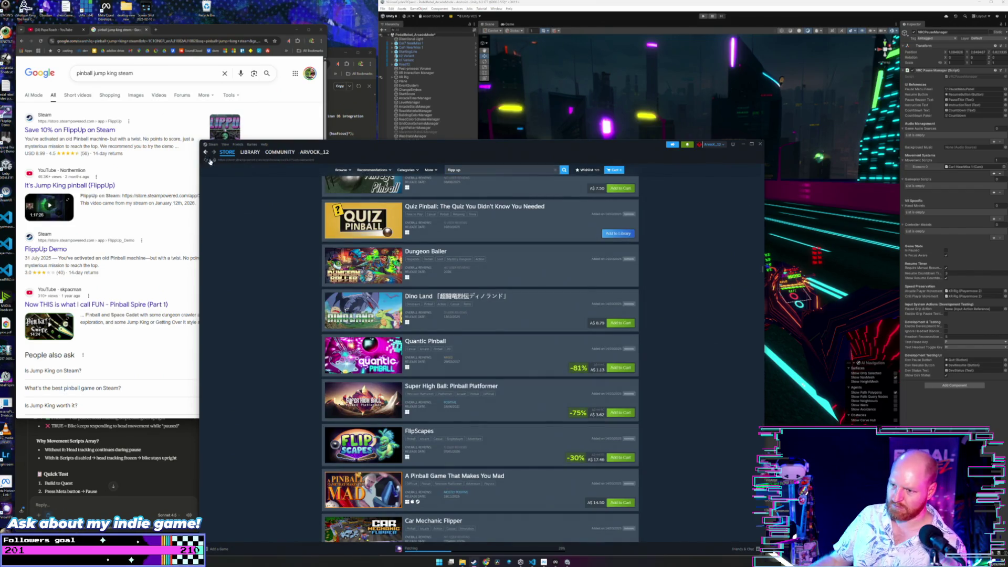
{"action": "scroll", "coordinate": [298, 337], "scroll_direction": "down", "scroll_amount": 2}
{"action": "scroll", "coordinate": [298, 337], "scroll_direction": "up", "scroll_amount": 2}
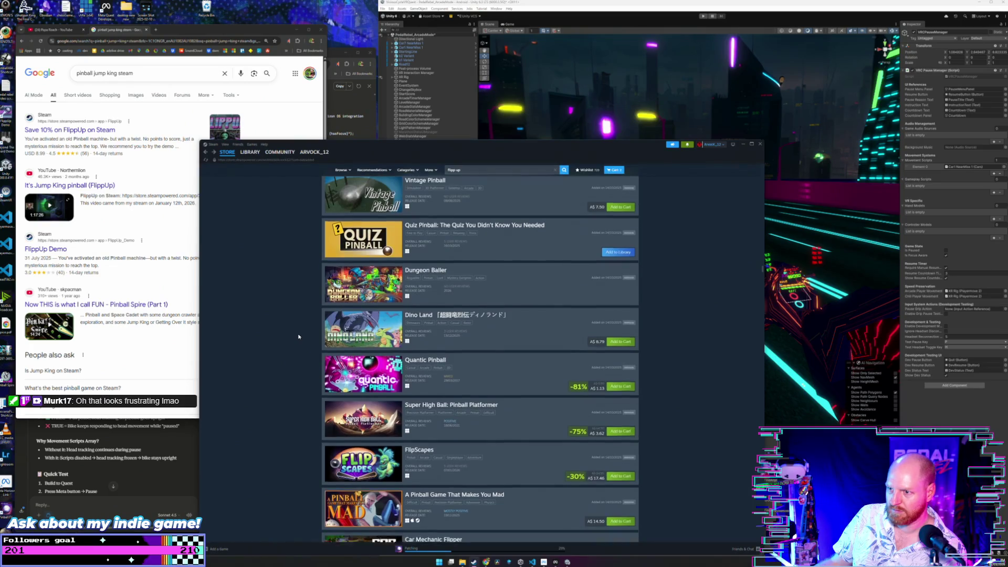
{"action": "scroll", "coordinate": [299, 336], "scroll_direction": "down", "scroll_amount": 3}
{"action": "scroll", "coordinate": [297, 326], "scroll_direction": "down", "scroll_amount": 1}
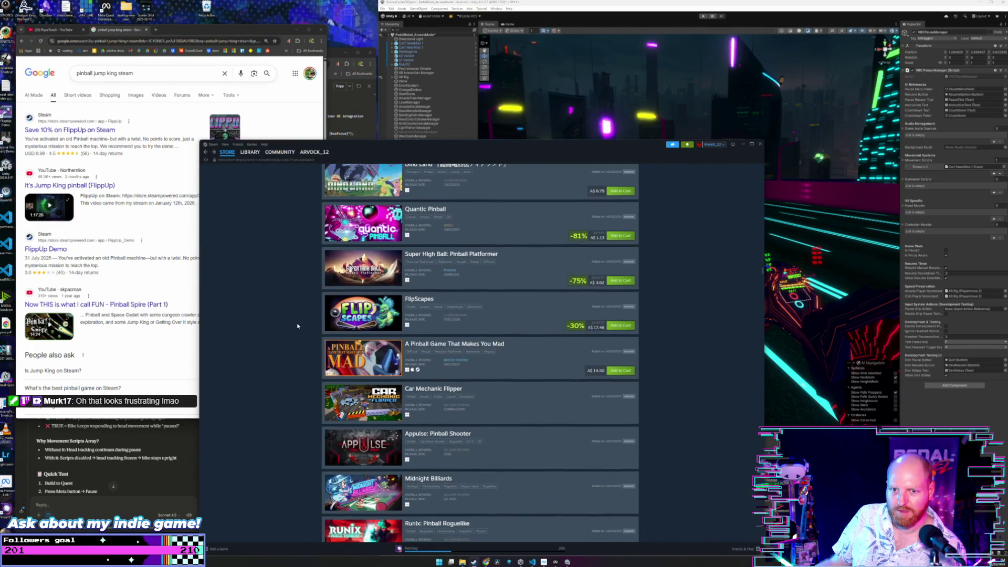
{"action": "scroll", "coordinate": [297, 326], "scroll_direction": "down", "scroll_amount": 5}
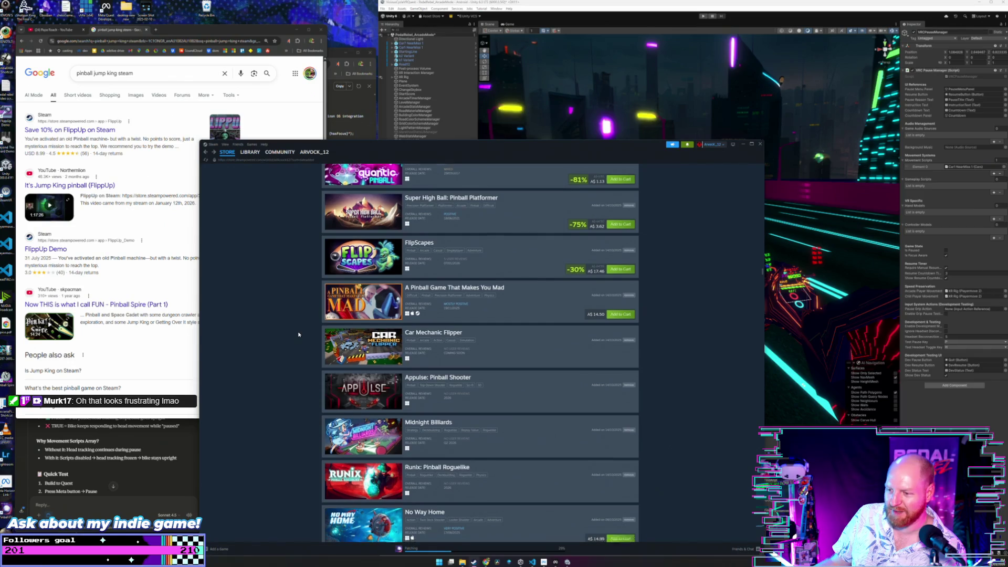
{"action": "scroll", "coordinate": [298, 334], "scroll_direction": "down", "scroll_amount": 2}
{"action": "scroll", "coordinate": [298, 334], "scroll_direction": "down", "scroll_amount": 7}
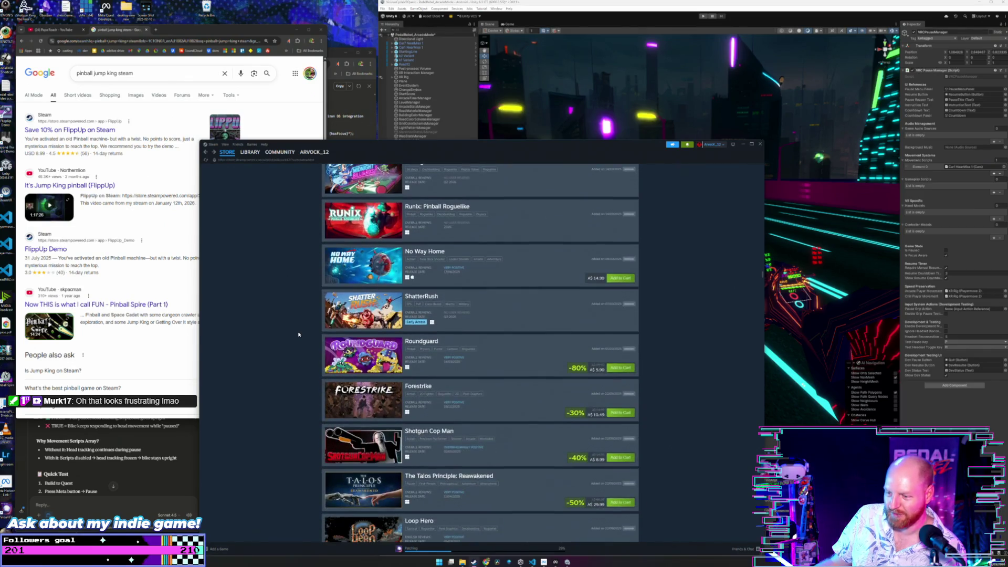
{"action": "scroll", "coordinate": [298, 335], "scroll_direction": "down", "scroll_amount": 1}
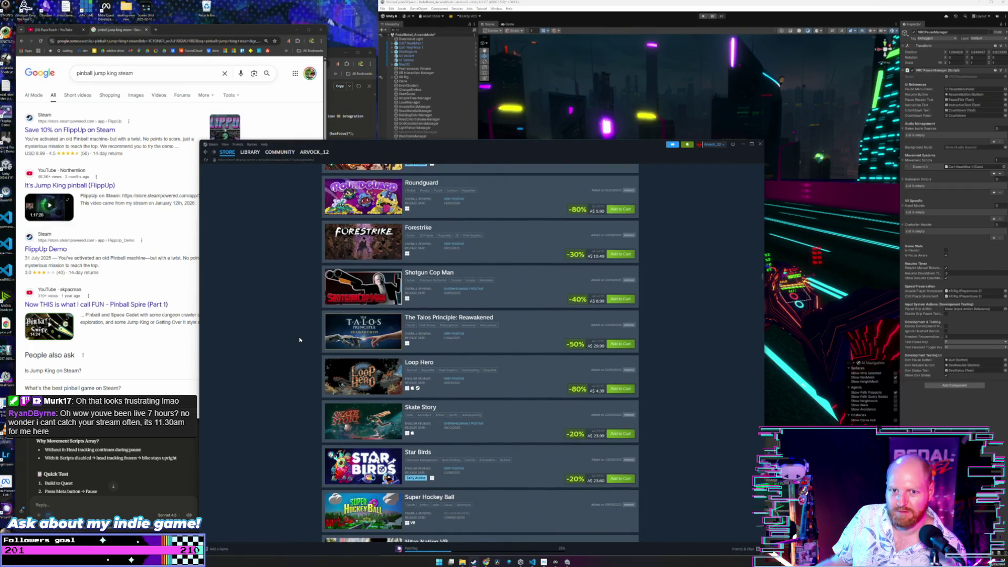
{"action": "scroll", "coordinate": [280, 298], "scroll_direction": "down", "scroll_amount": 8}
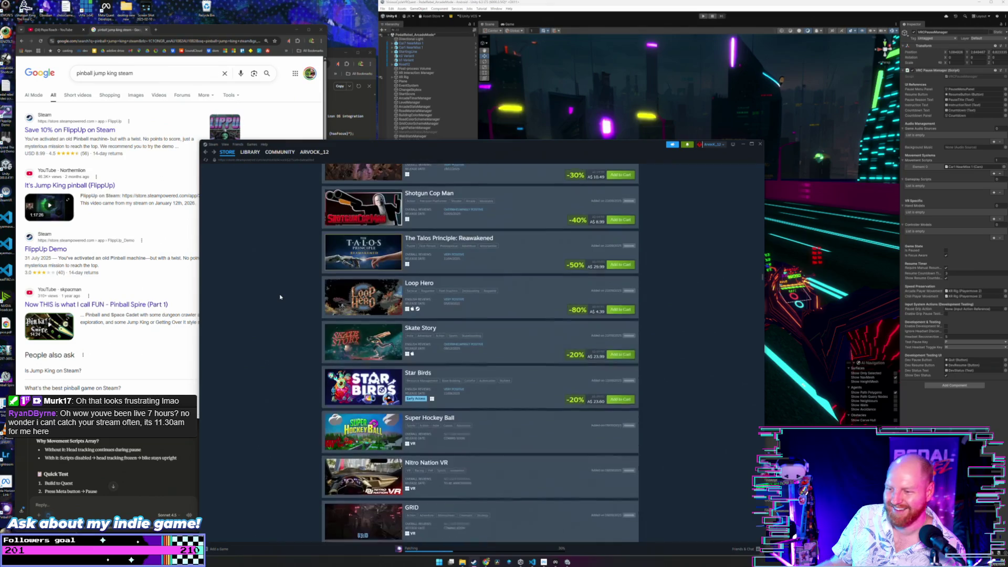
{"action": "scroll", "coordinate": [268, 291], "scroll_direction": "down", "scroll_amount": 3}
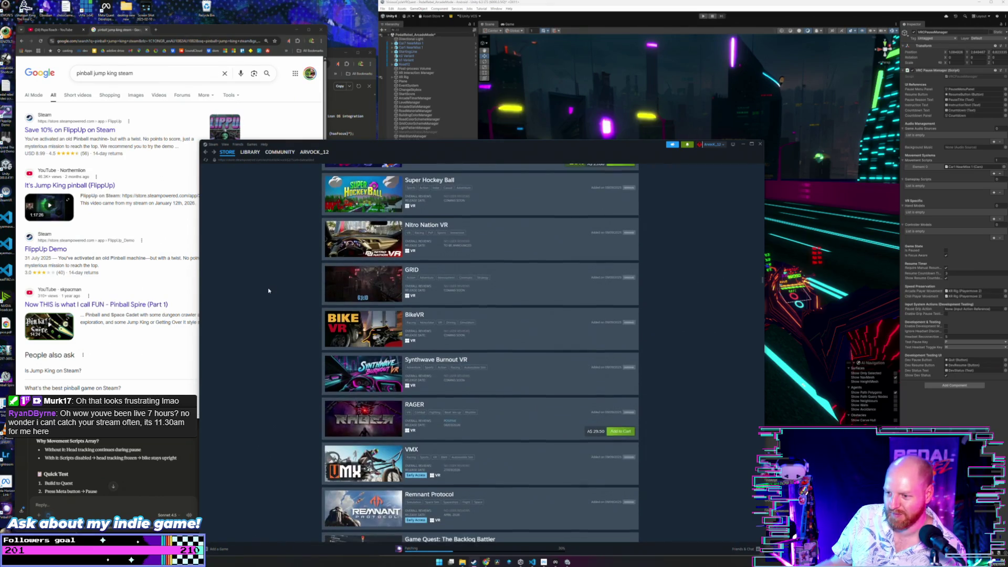
{"action": "scroll", "coordinate": [268, 290], "scroll_direction": "up", "scroll_amount": 15}
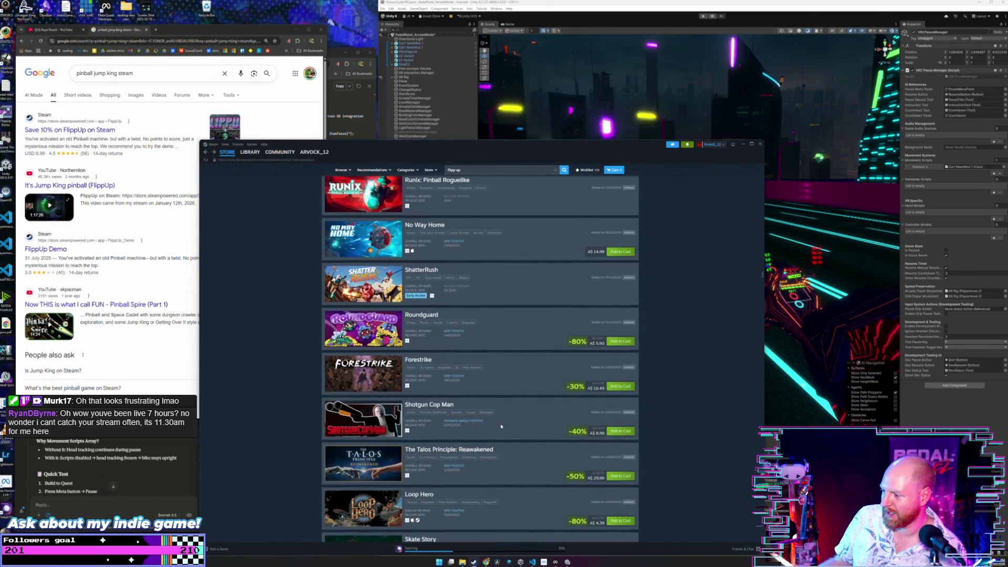
{"action": "scroll", "coordinate": [679, 333], "scroll_direction": "up", "scroll_amount": 8}
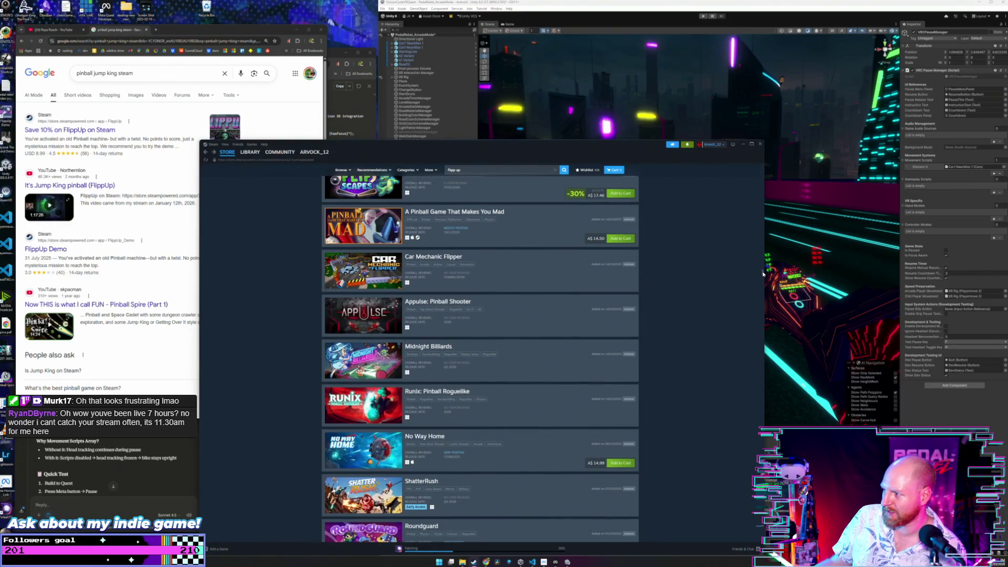
{"action": "scroll", "coordinate": [764, 273], "scroll_direction": "up", "scroll_amount": 20}
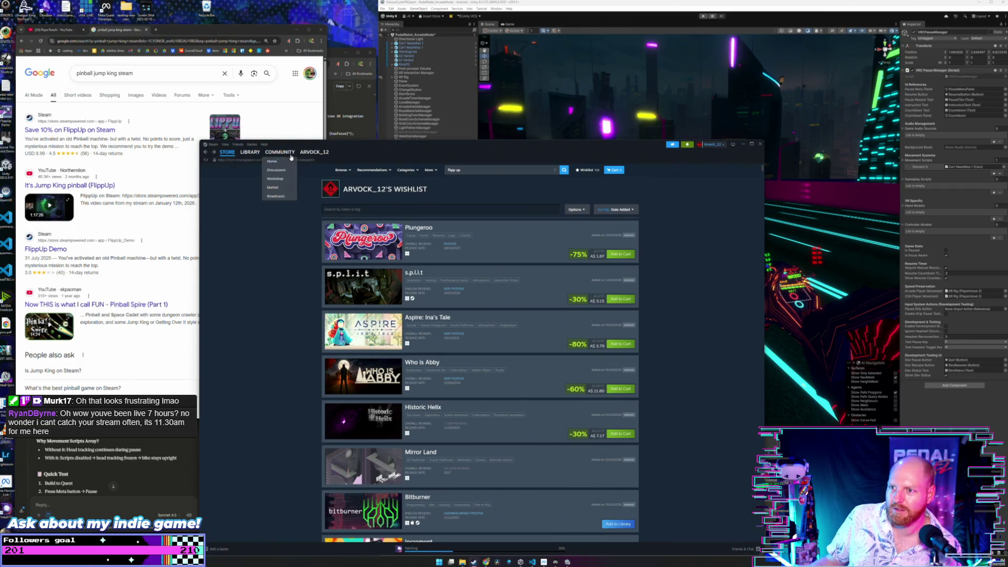
{"action": "left_click", "coordinate": [753, 146]}
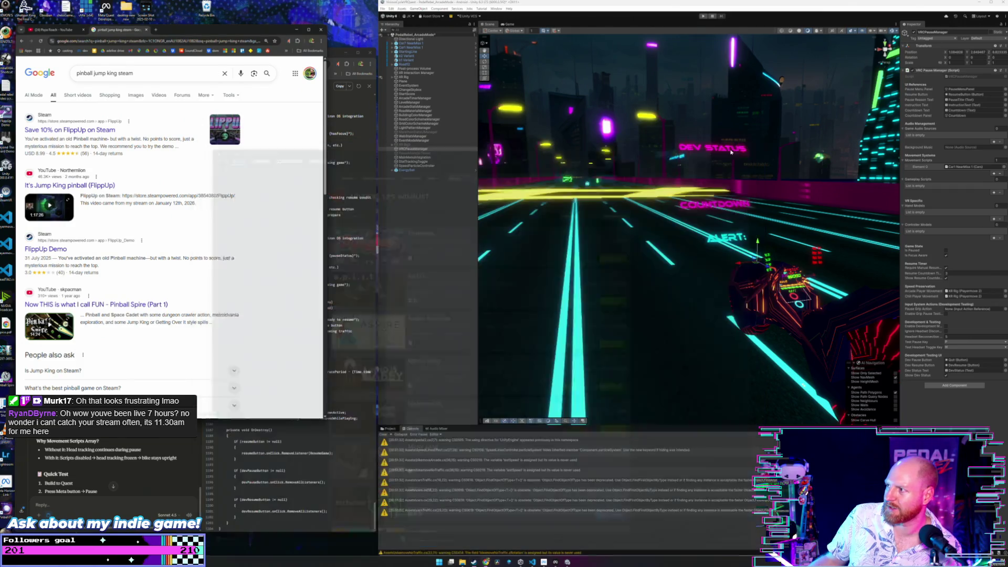
- Close the 'pinball jump king' Google tab and bring the AI chat window to the front
{"action": "left_click", "coordinate": [332, 51]}
{"action": "left_click", "coordinate": [277, 32]}
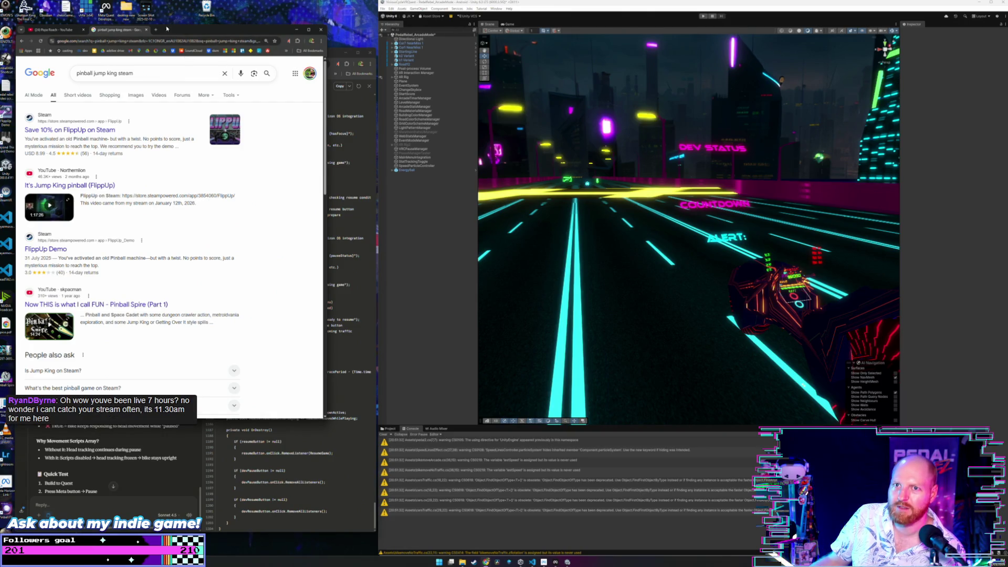
{"action": "left_click", "coordinate": [146, 30]}
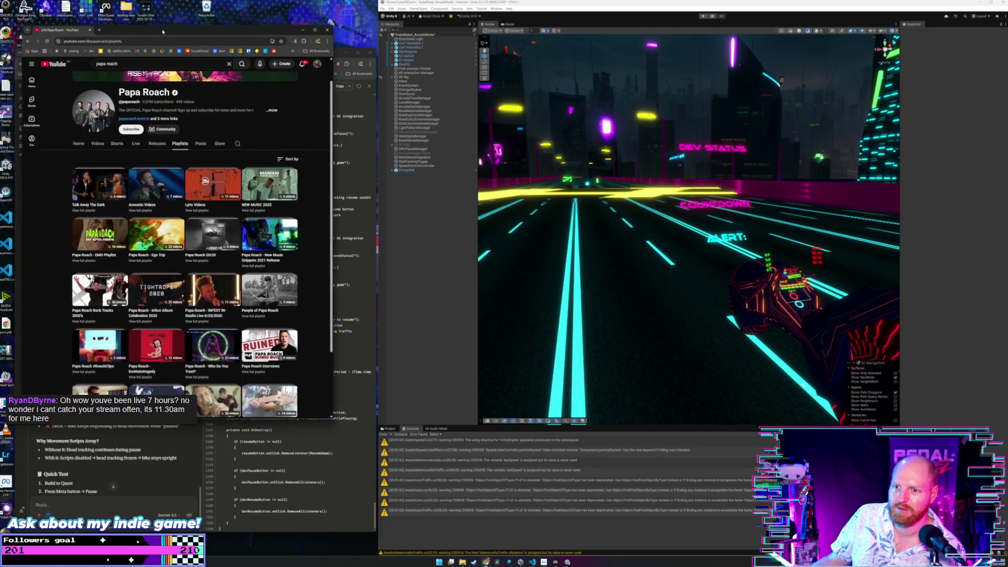
{"action": "left_click", "coordinate": [375, 116]}
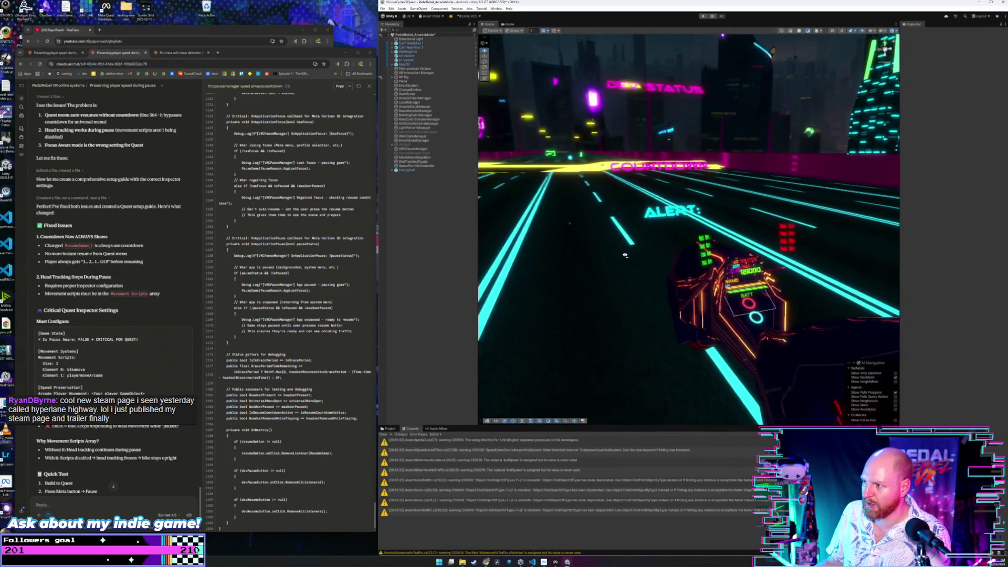
- Expand and collapse XR Rig, then open and discard a new Chrome tab
{"action": "left_click", "coordinate": [392, 78]}
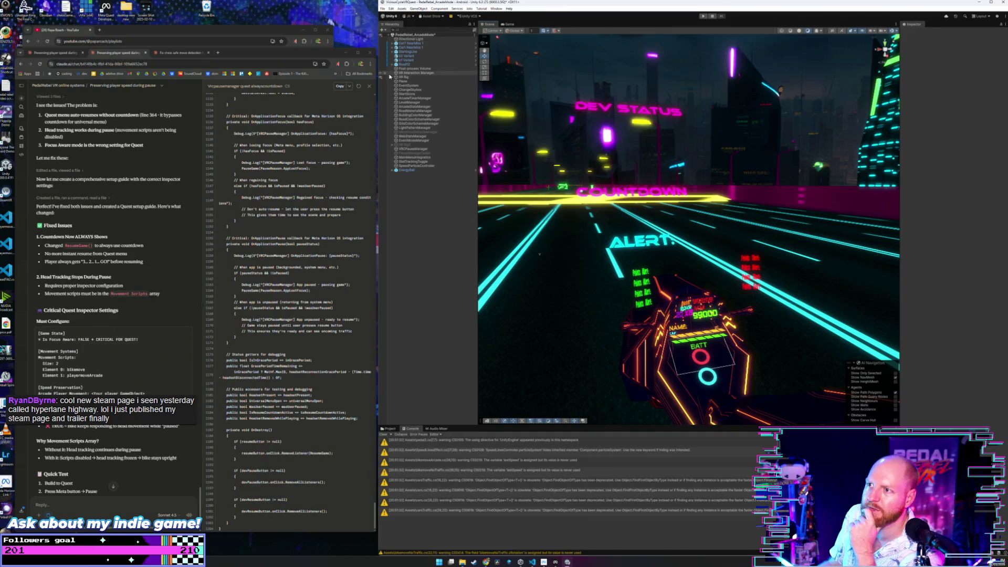
{"action": "left_click", "coordinate": [392, 78]}
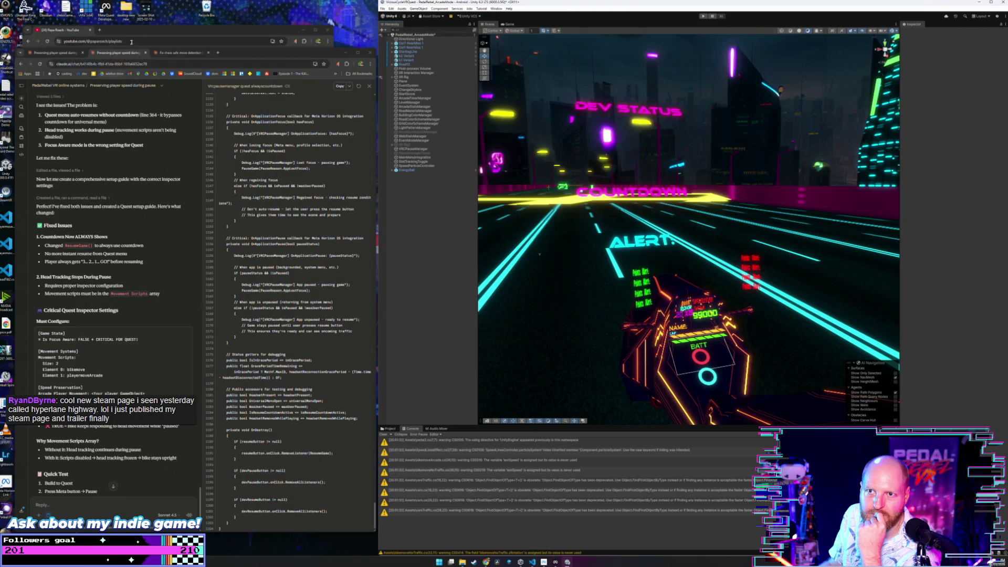
{"action": "left_click", "coordinate": [218, 52]}
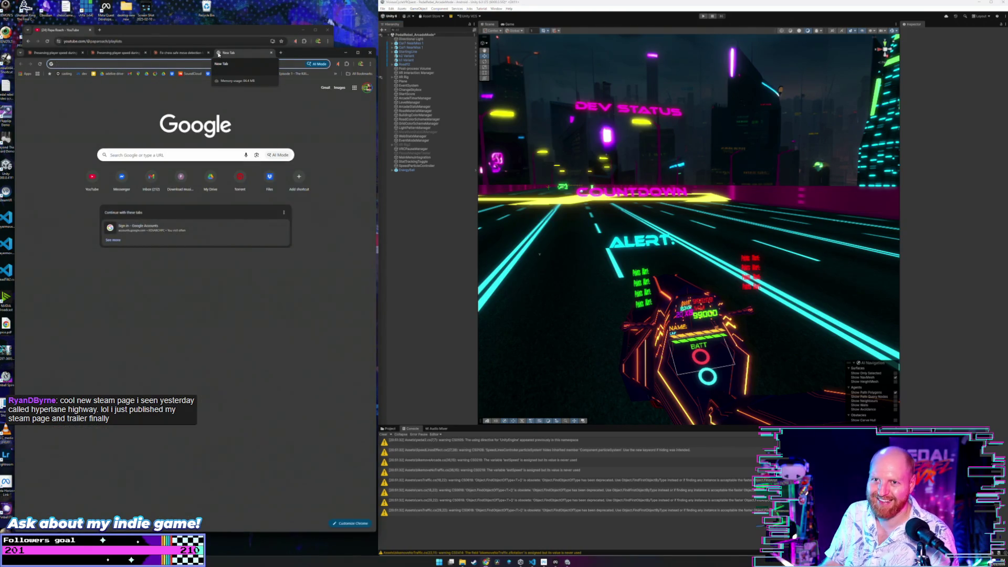
{"action": "type", "text": "steam"}
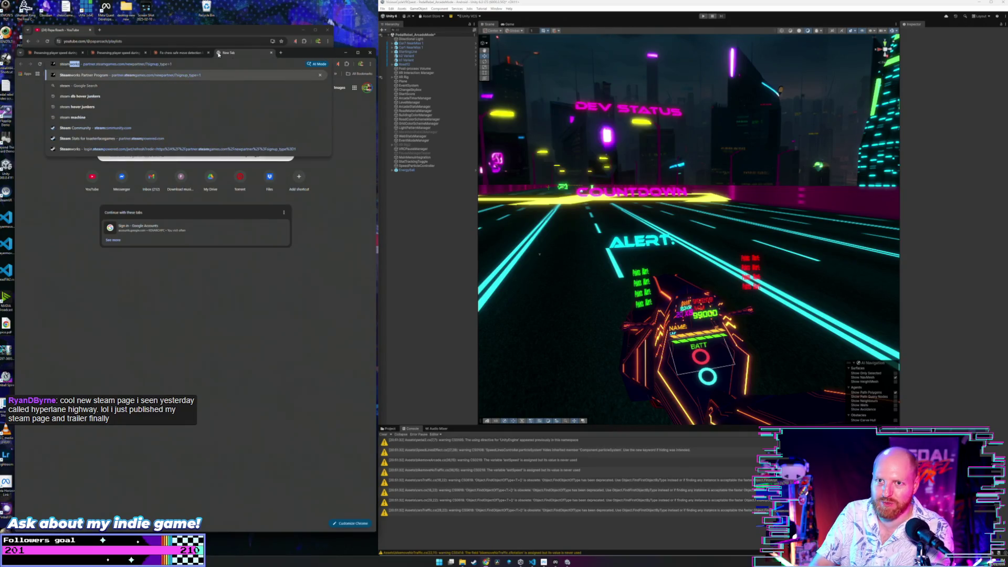
{"action": "key", "text": "BackSpace"}
{"action": "key", "text": "BackSpace"}
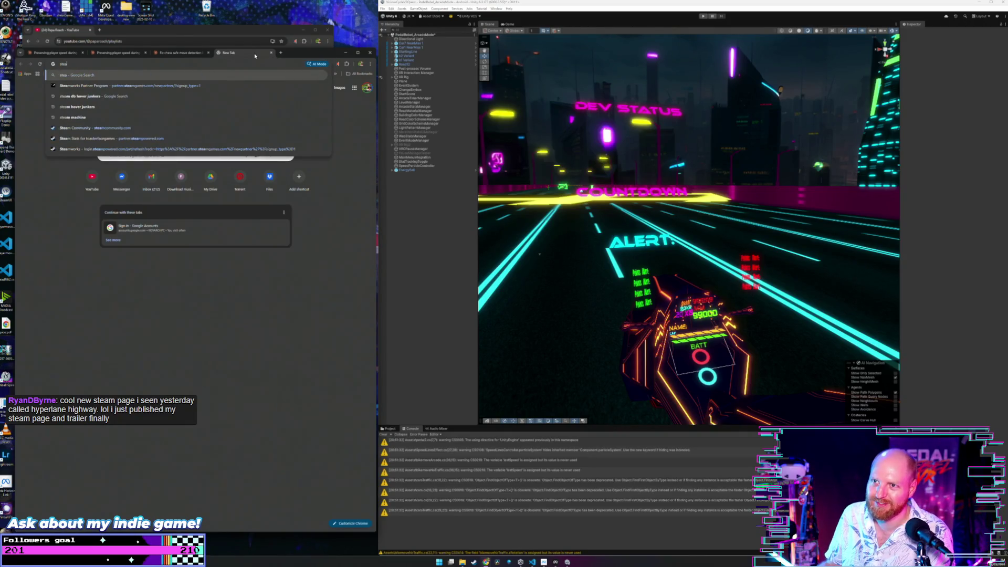
{"action": "left_click", "coordinate": [274, 54]}
- Relaunch Steam from Windows search with 'st', returning to the wishlist headed by Plungeroo
{"action": "key", "text": "super"}
{"action": "type", "text": "st"}
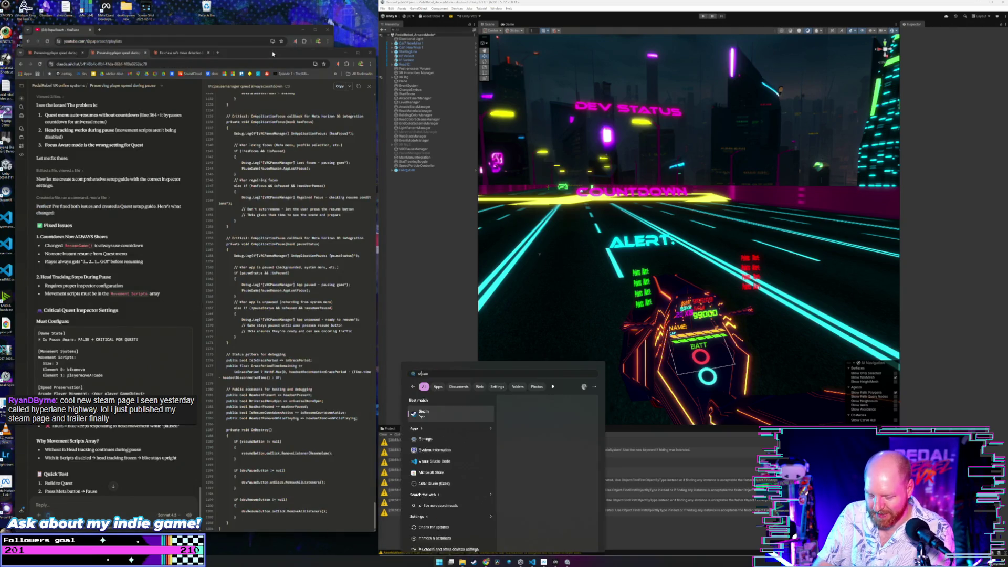
{"action": "key", "text": "Return"}
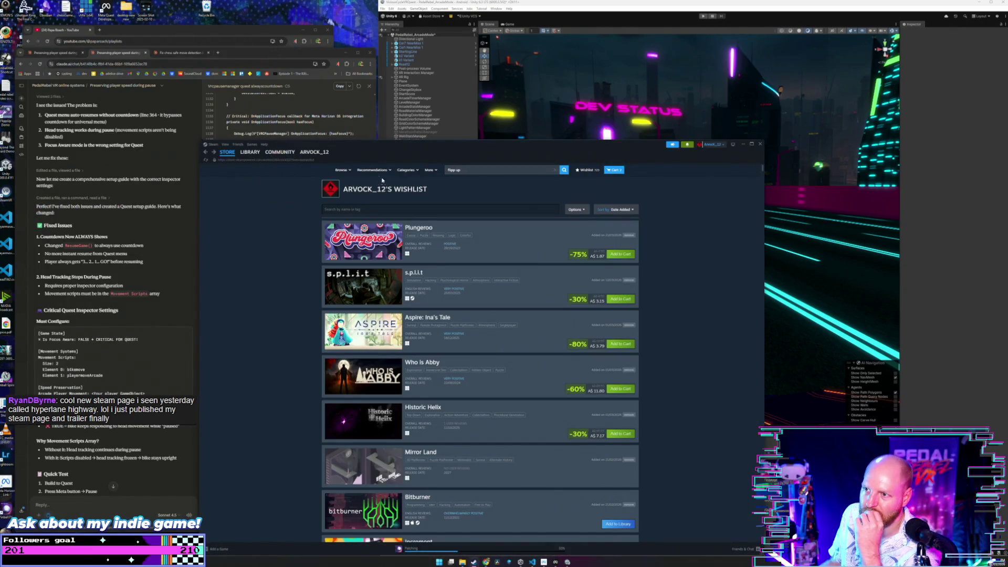
{"action": "left_click", "coordinate": [469, 170]}
- Search the store for 'hyperlane', open the Hyperlane Highway page and pause its trailer
{"action": "type", "text": "hyperlane"}
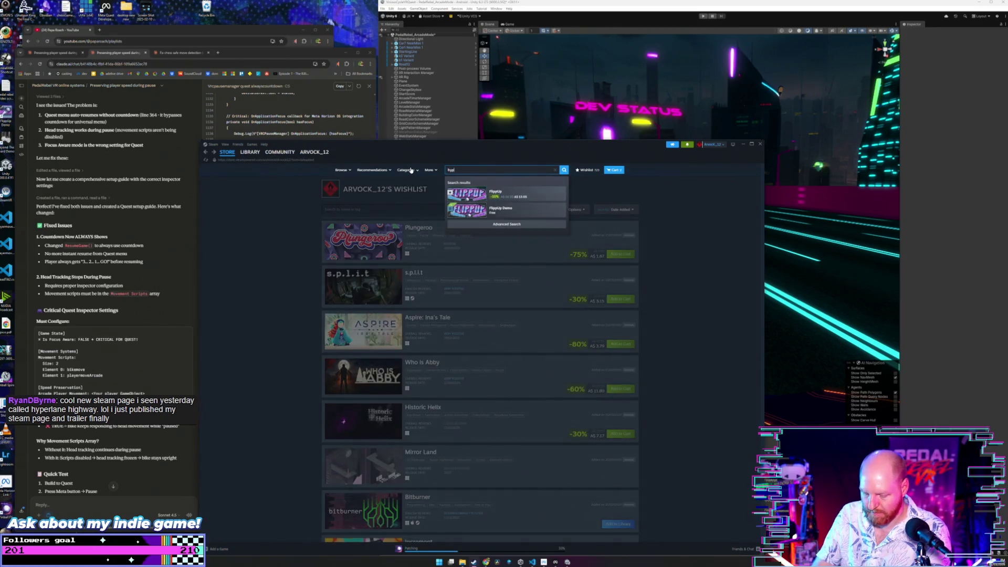
{"action": "key", "text": "Down"}
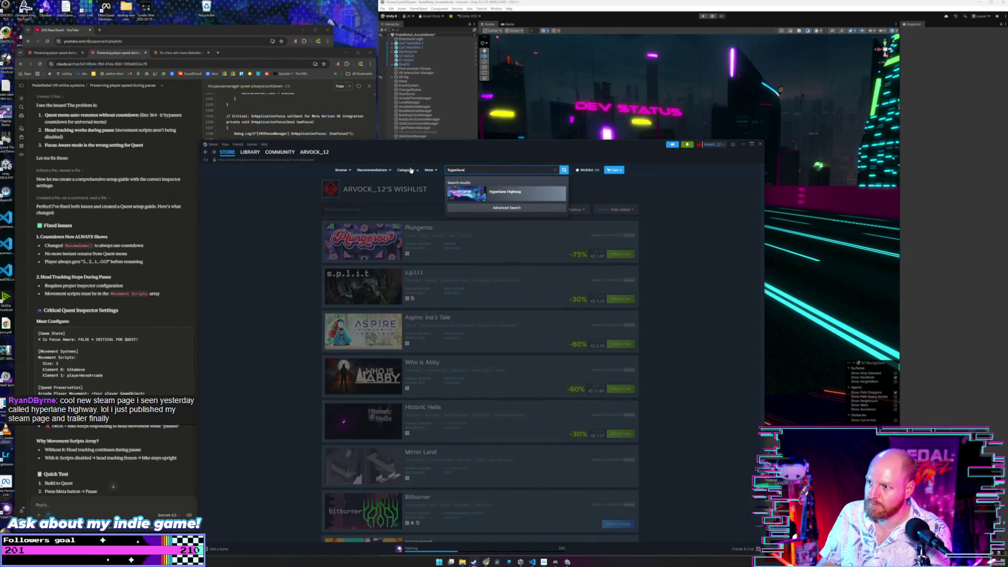
{"action": "key", "text": "Return"}
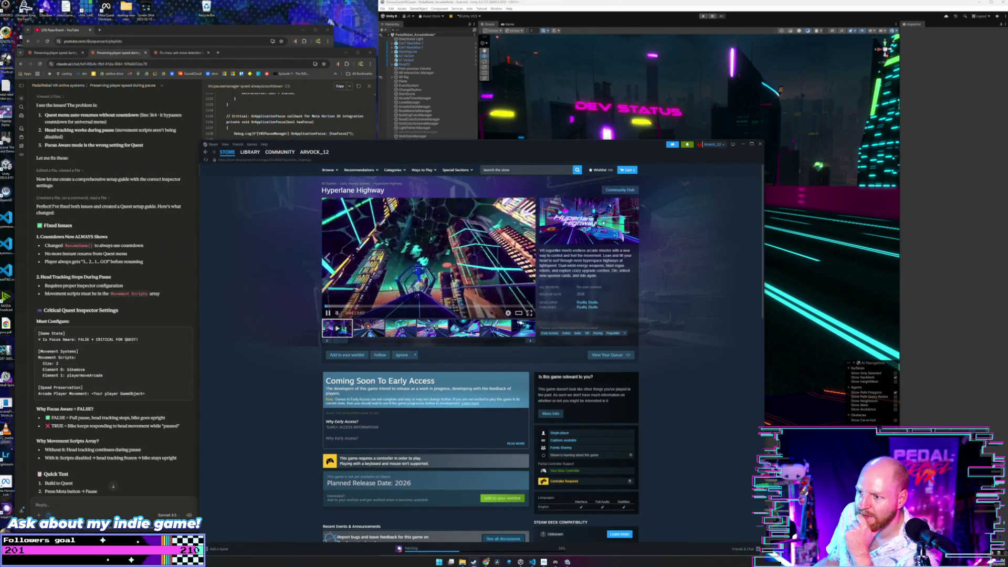
{"action": "left_click", "coordinate": [326, 313]}
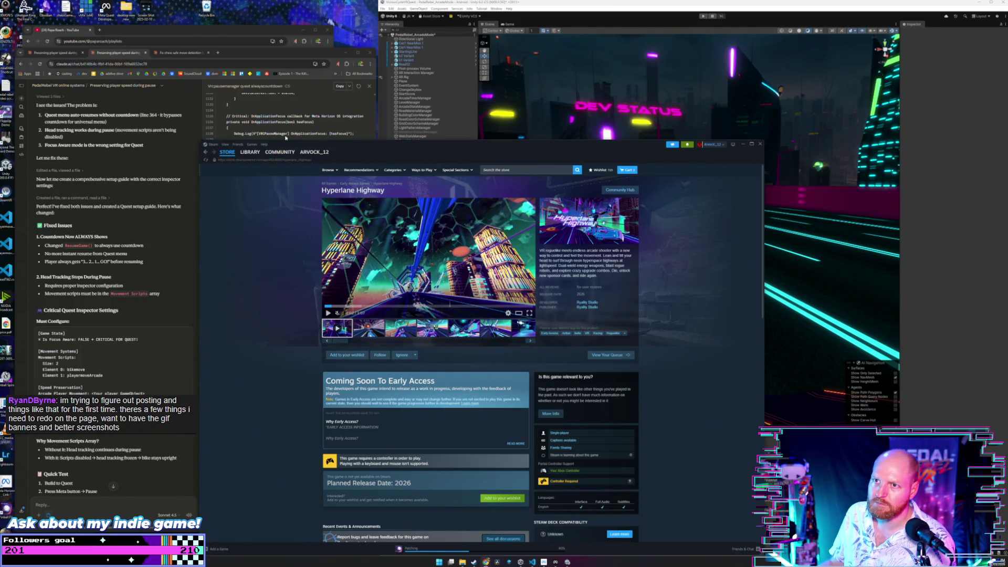
- Open a new Chrome tab over the paused Hyperlane Highway store page
{"action": "left_click", "coordinate": [218, 52]}
- Search Google for 'Steam Analyser' and check the Steam Profile Analyzer and trading platform results
{"action": "type", "text": "Steam Analyser"}
{"action": "key", "text": "Return"}
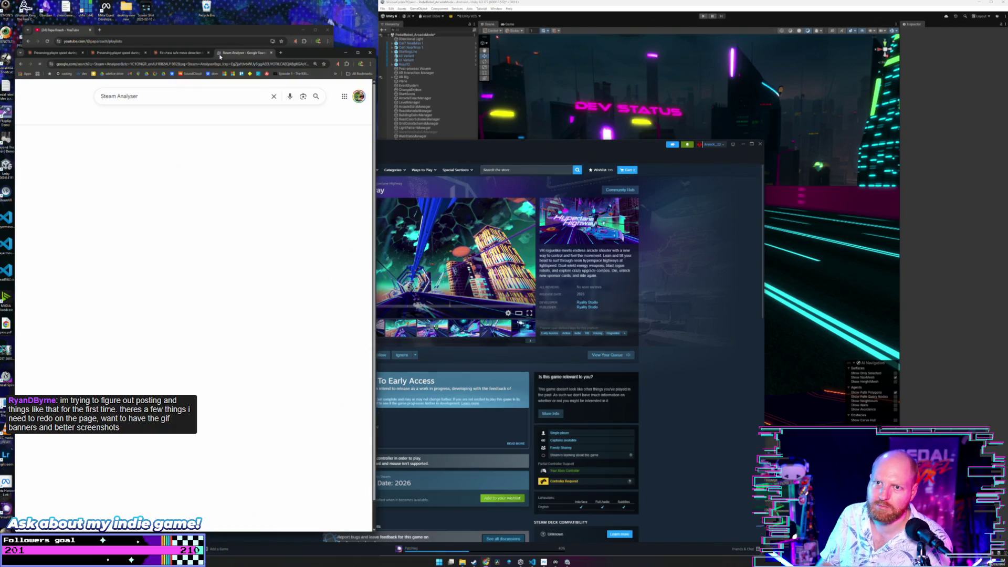
{"action": "left_click", "coordinate": [82, 153]}
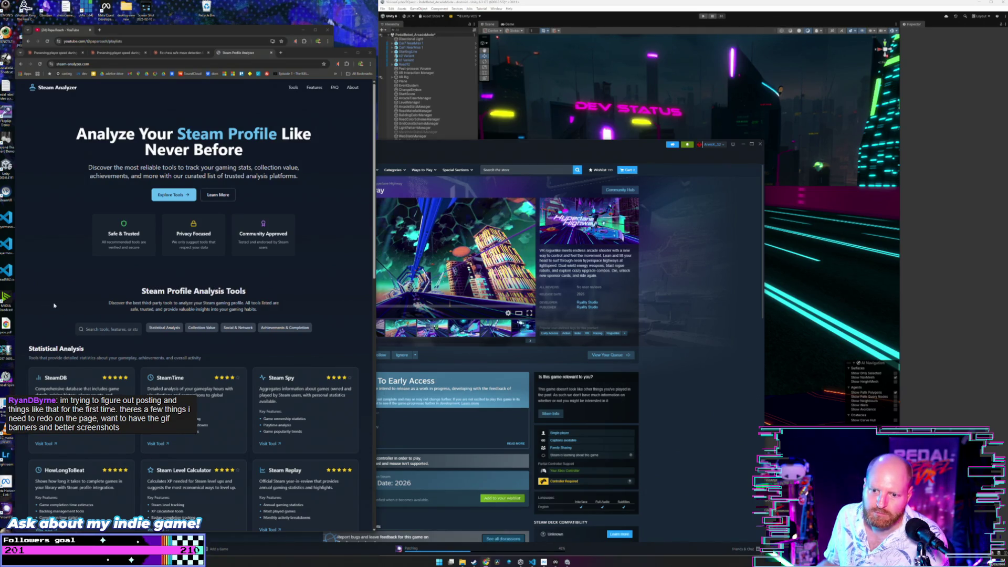
{"action": "left_click", "coordinate": [20, 64]}
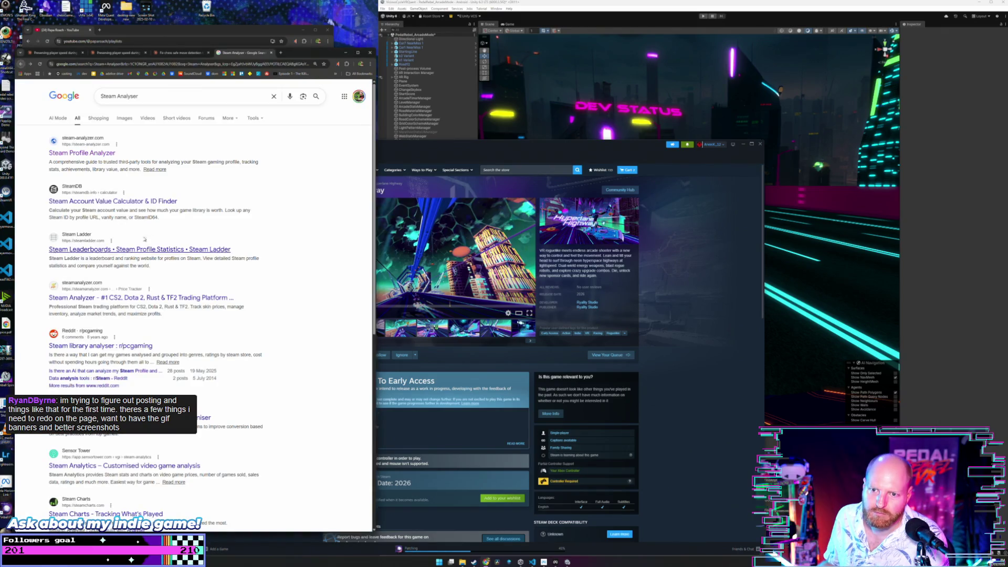
{"action": "left_click", "coordinate": [177, 299]}
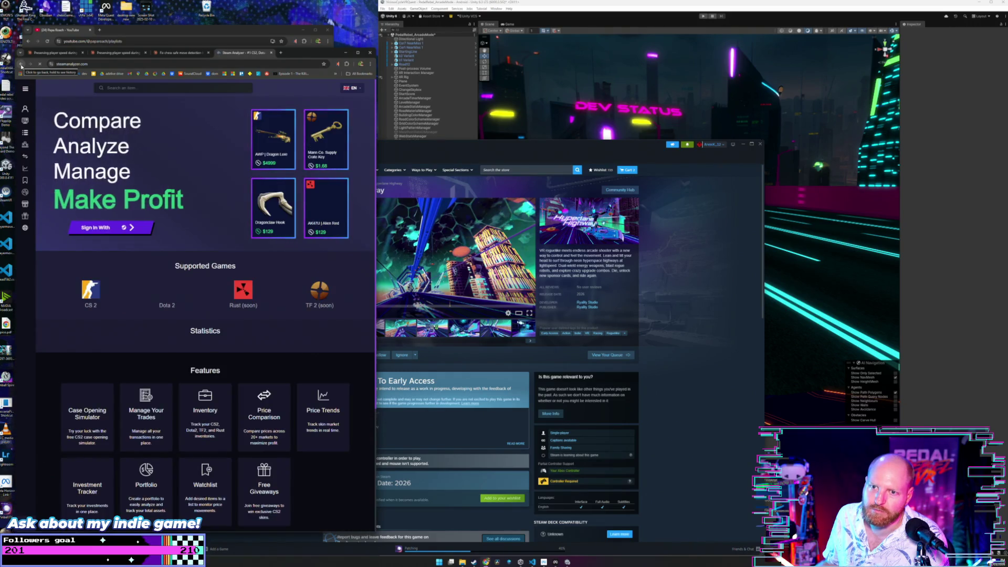
{"action": "left_click", "coordinate": [21, 64]}
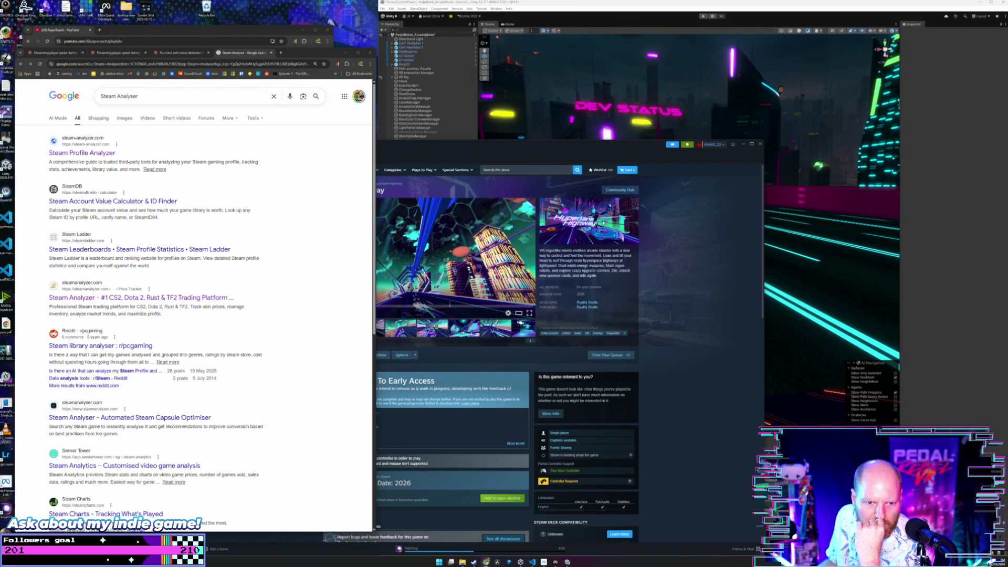
- Revisit steamanalyzer.com, then open the Automated Steam Capsule Optimiser and snap the window wider
{"action": "left_click", "coordinate": [105, 298]}
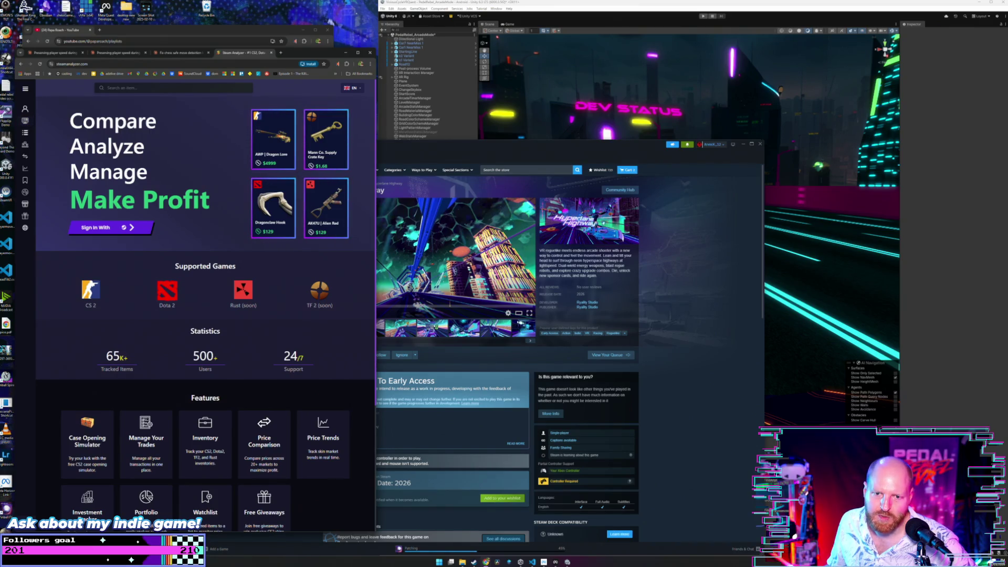
{"action": "key", "text": "alt+Left"}
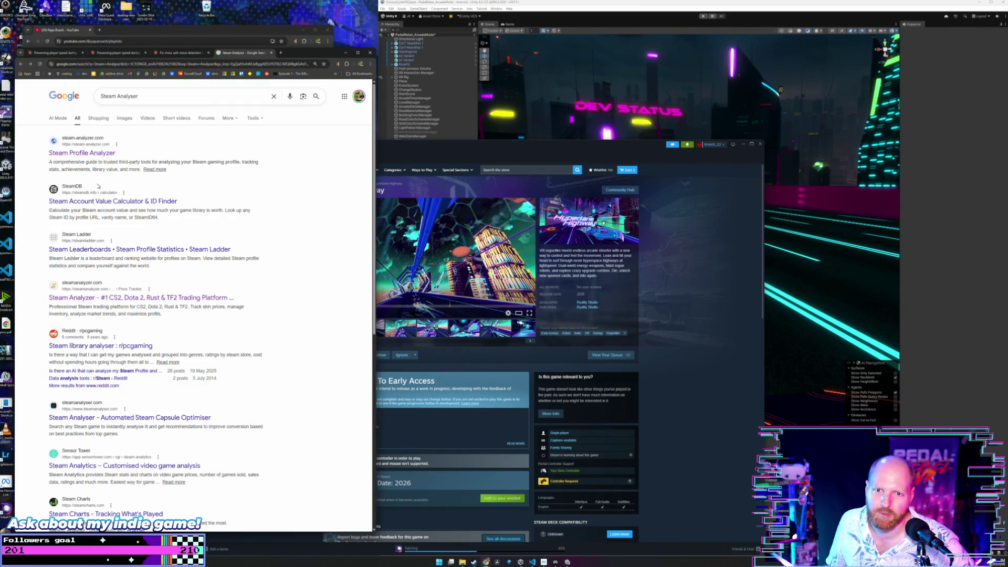
{"action": "scroll", "coordinate": [277, 295], "scroll_direction": "down", "scroll_amount": 1}
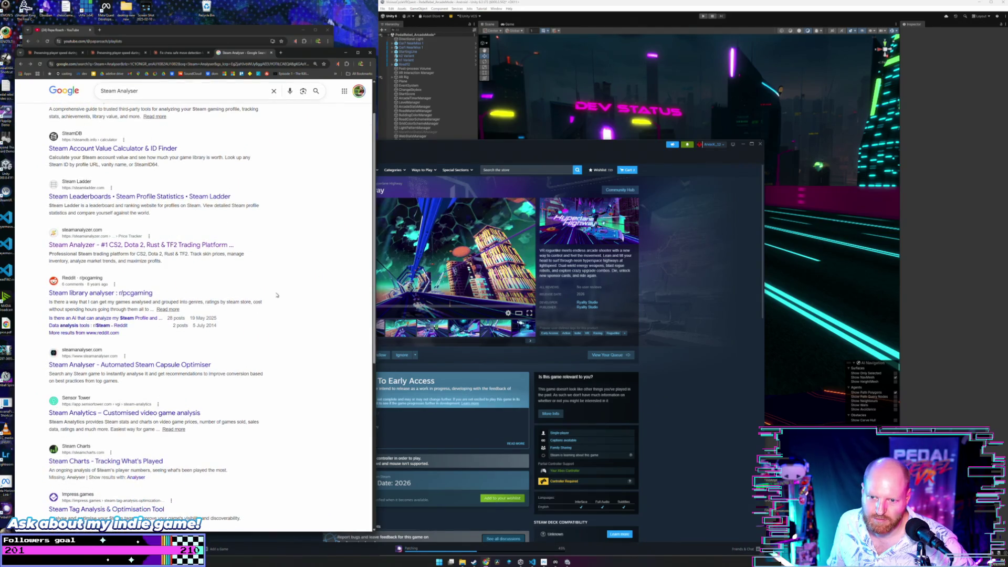
{"action": "left_click", "coordinate": [142, 366]}
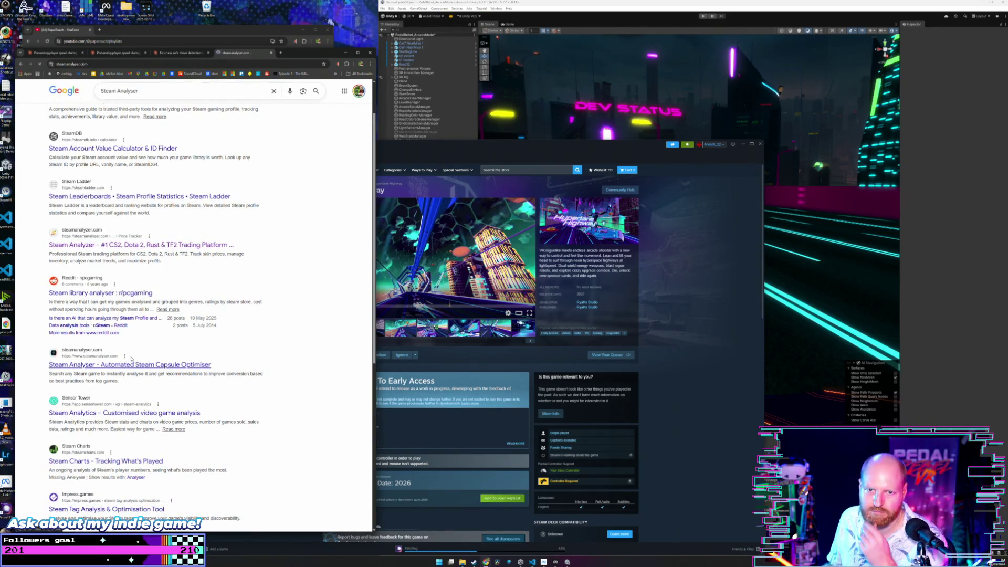
{"action": "key", "text": "super+Left"}
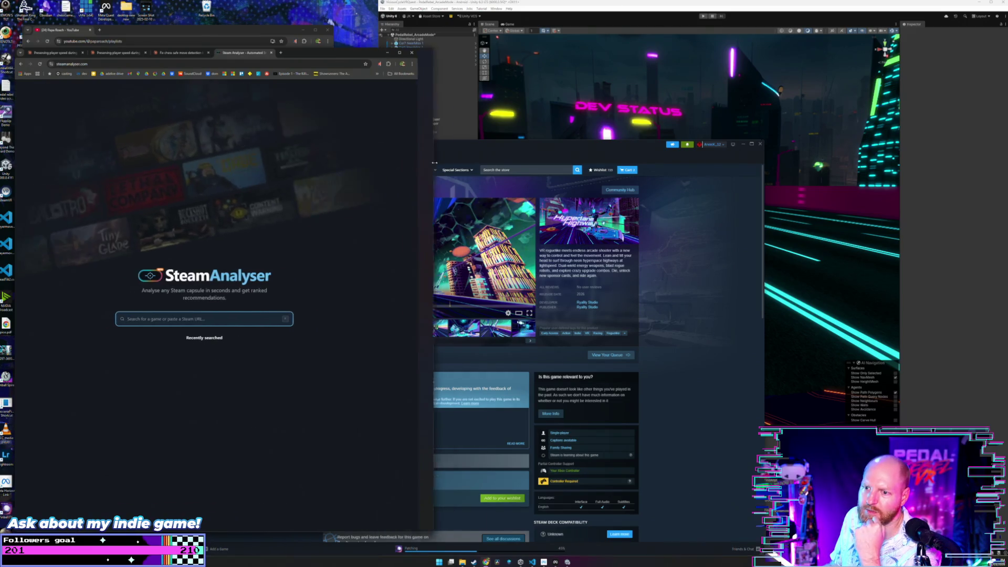
- Leave the SteamAnalyser page in Chrome and return to Steam's Hyperlane Highway store page
{"action": "left_click", "coordinate": [113, 64]}
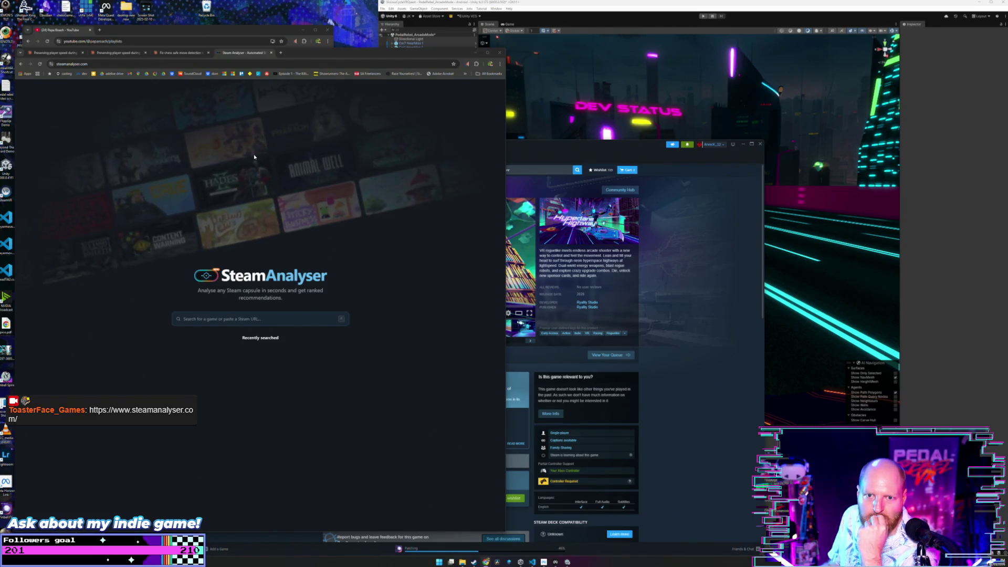
{"action": "key", "text": "alt+Tab"}
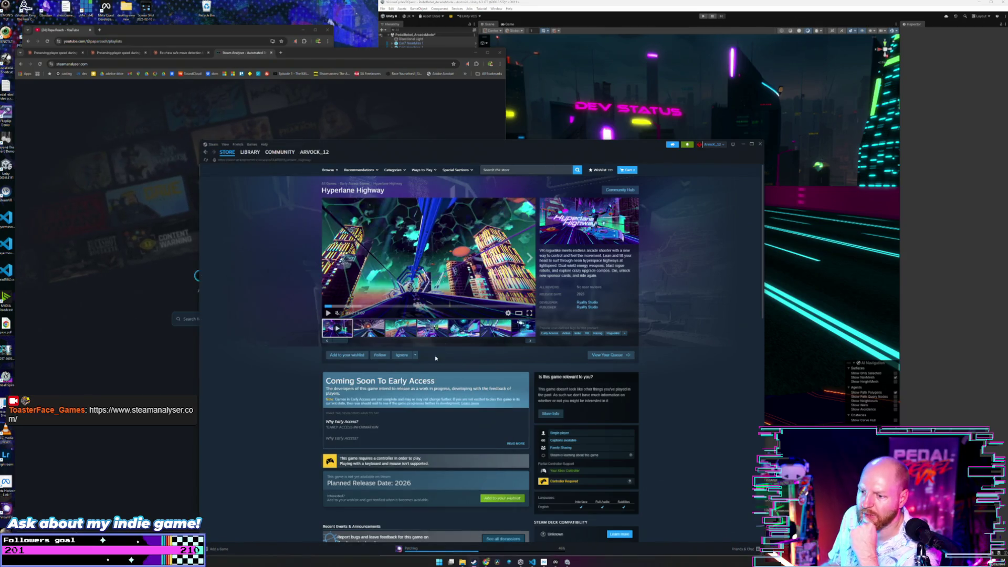
- Step through the first Hyperlane Highway screenshots, including Purchase and the blue-room shot
{"action": "left_click", "coordinate": [402, 330]}
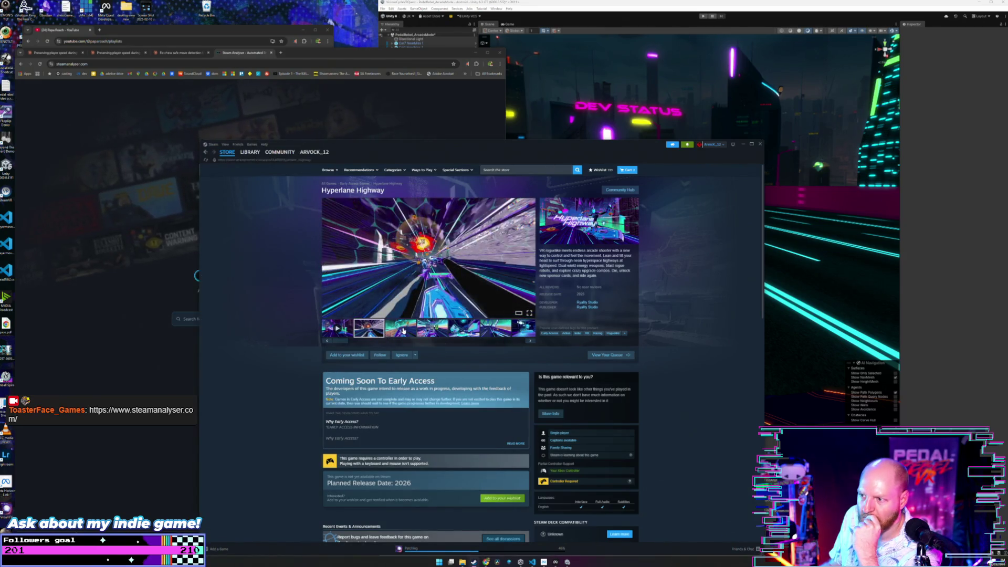
{"action": "left_click", "coordinate": [425, 331]}
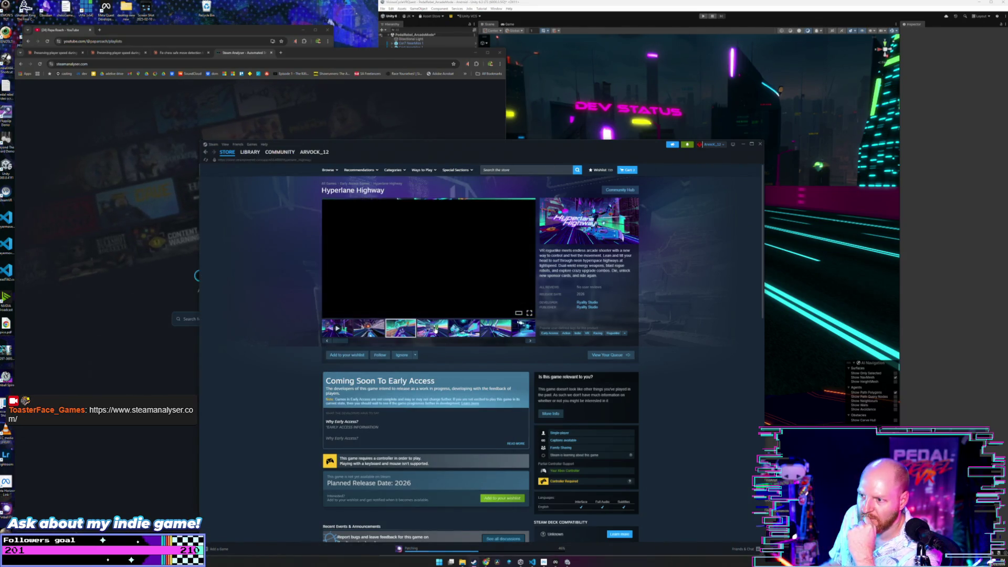
{"action": "left_click", "coordinate": [463, 335]}
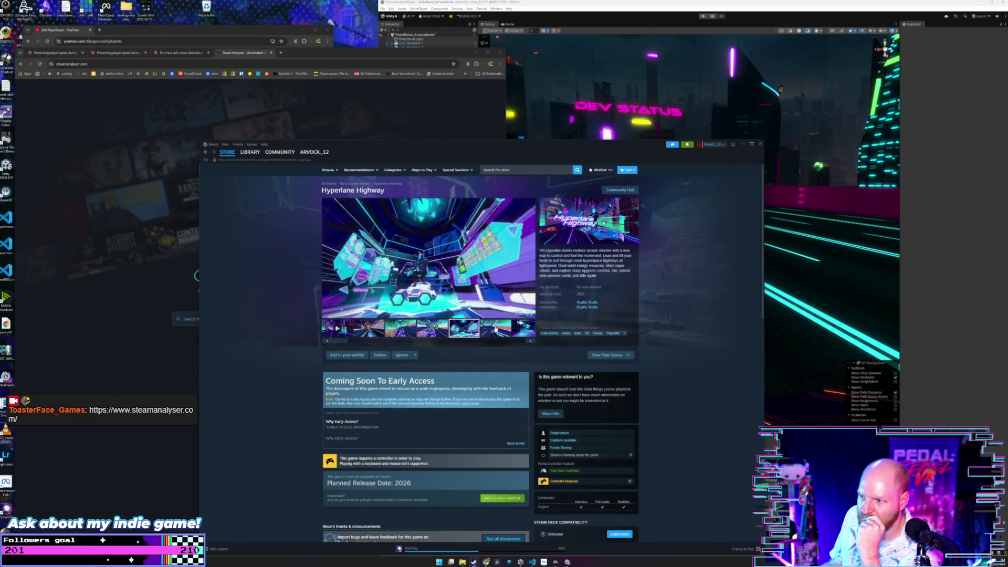
{"action": "left_click", "coordinate": [349, 331]}
{"action": "left_click", "coordinate": [361, 331]}
{"action": "left_click", "coordinate": [399, 331]}
{"action": "left_click", "coordinate": [434, 328]}
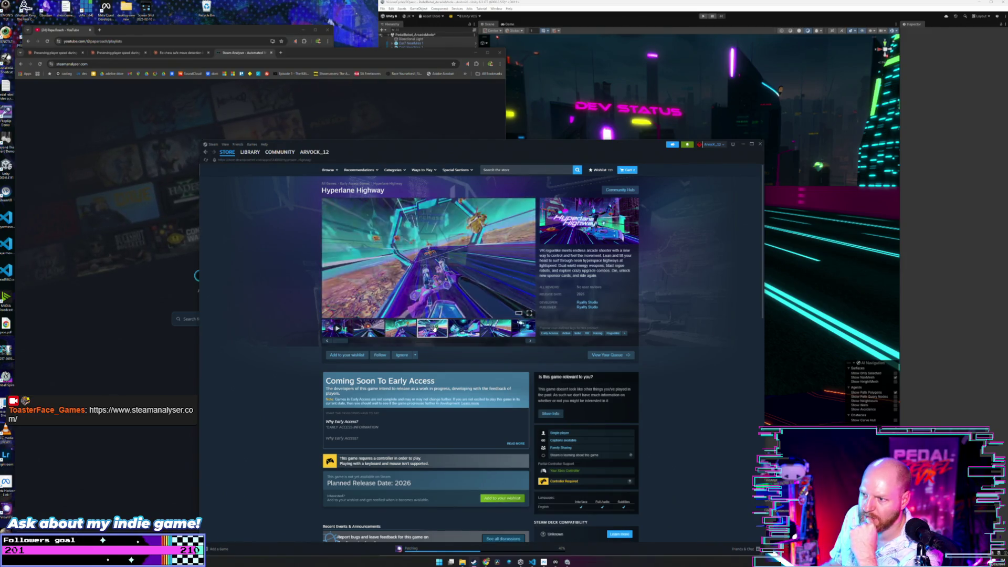
{"action": "left_click", "coordinate": [531, 343]}
{"action": "left_click", "coordinate": [531, 342]}
{"action": "left_click", "coordinate": [531, 343]}
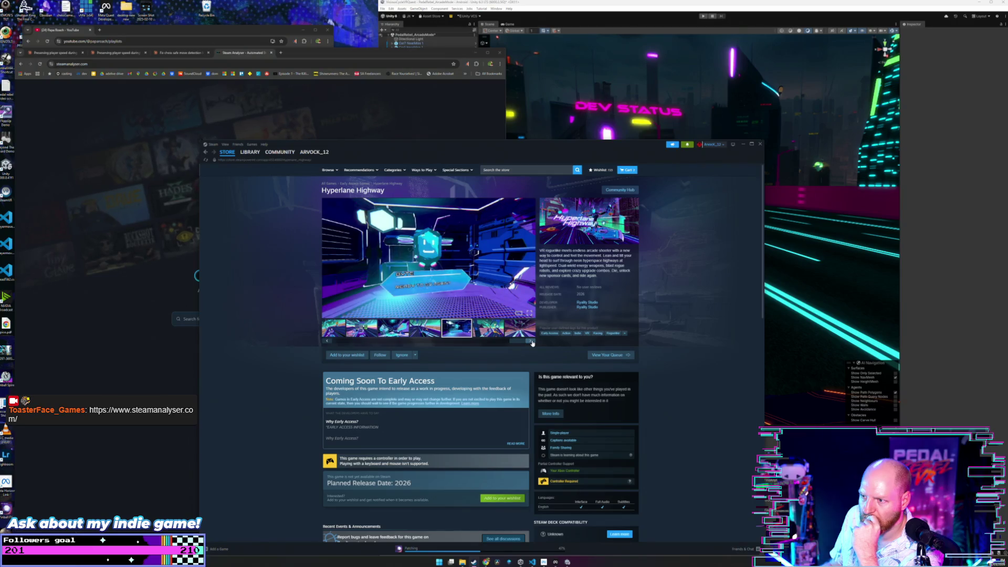
{"action": "left_click", "coordinate": [489, 329]}
{"action": "left_click", "coordinate": [458, 335]}
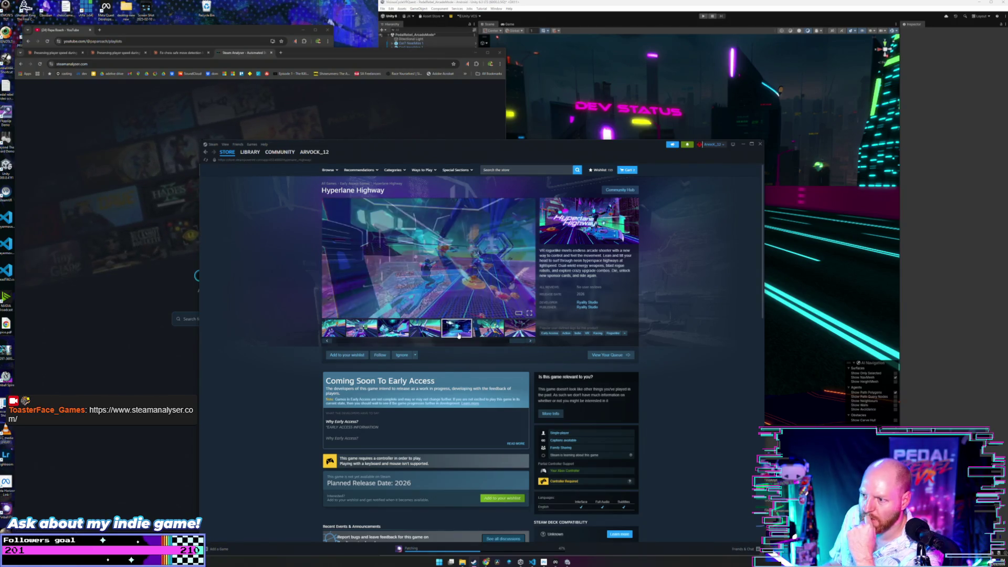
{"action": "left_click", "coordinate": [501, 332]}
- Scroll the media strip to view the tunnel, Purchase and hangar screenshots, then play a video
{"action": "mouse_move", "coordinate": [517, 341]}
{"action": "left_mouse_down"}
{"action": "mouse_move", "coordinate": [305, 359]}
{"action": "mouse_move", "coordinate": [543, 349]}
{"action": "left_mouse_up"}
{"action": "left_click", "coordinate": [413, 329]}
{"action": "left_click", "coordinate": [360, 330]}
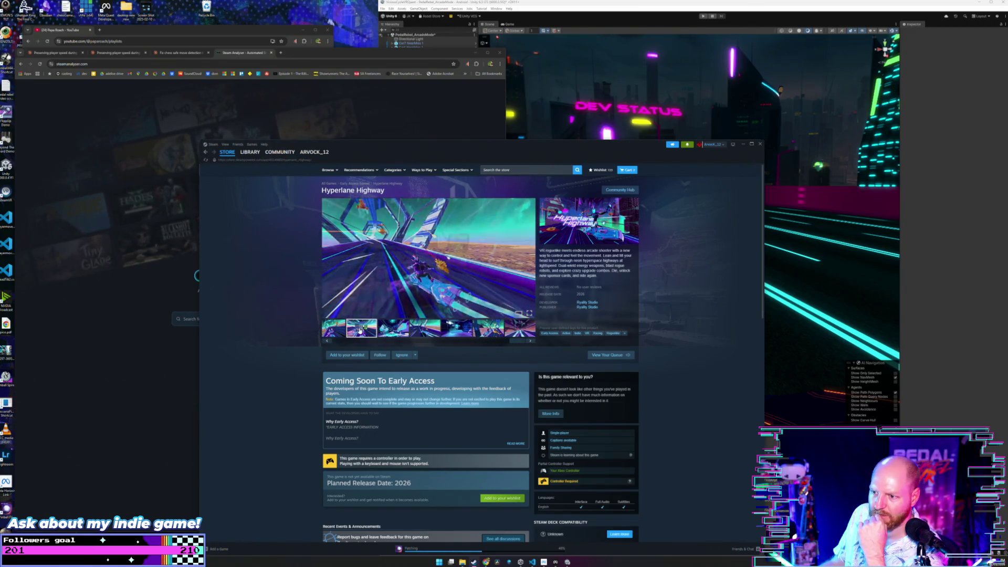
{"action": "left_click_drag", "start_coordinate": [520, 342], "coordinate": [328, 346]}
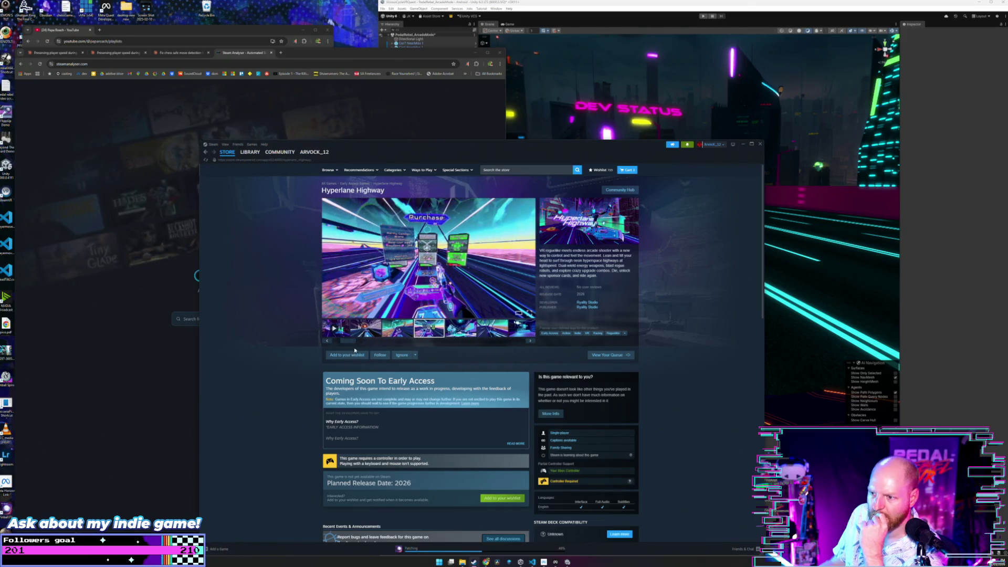
{"action": "left_click", "coordinate": [408, 329]}
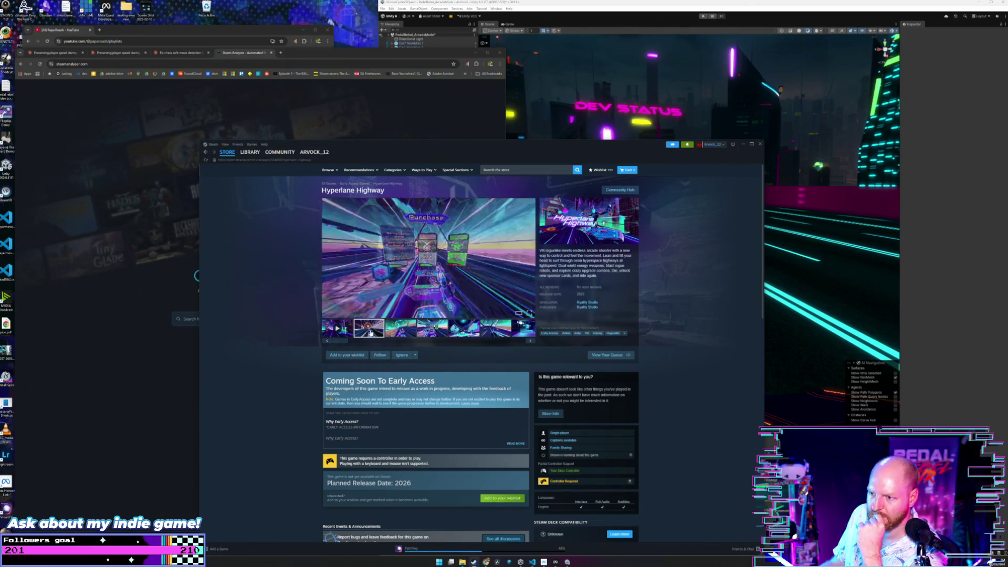
{"action": "left_click", "coordinate": [439, 329]}
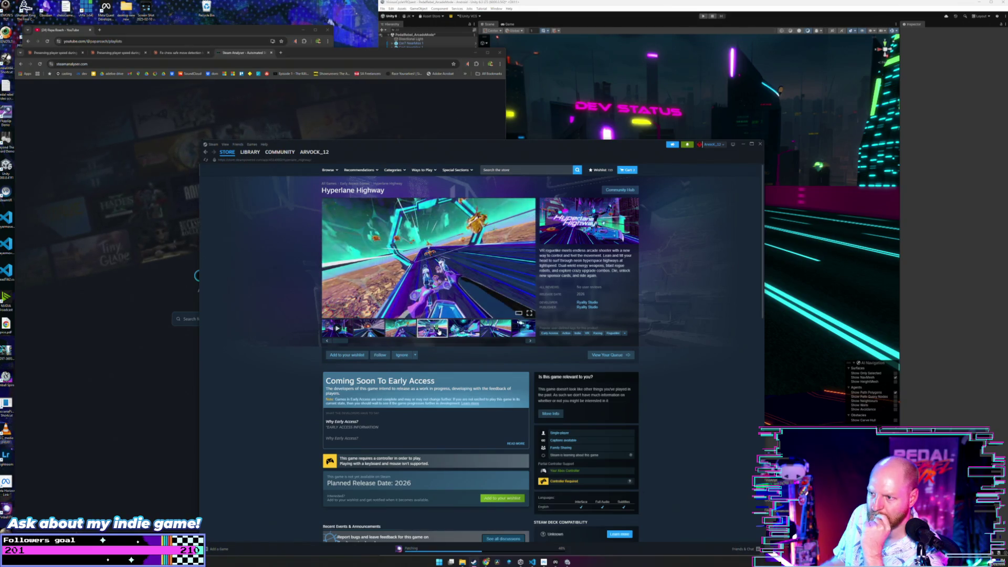
{"action": "left_click", "coordinate": [366, 330]}
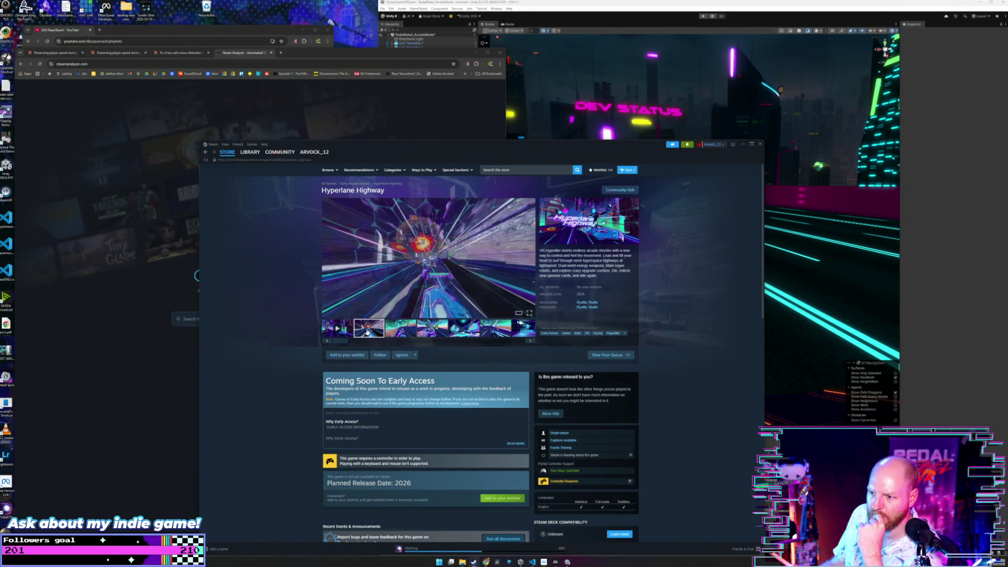
{"action": "left_click", "coordinate": [408, 329]}
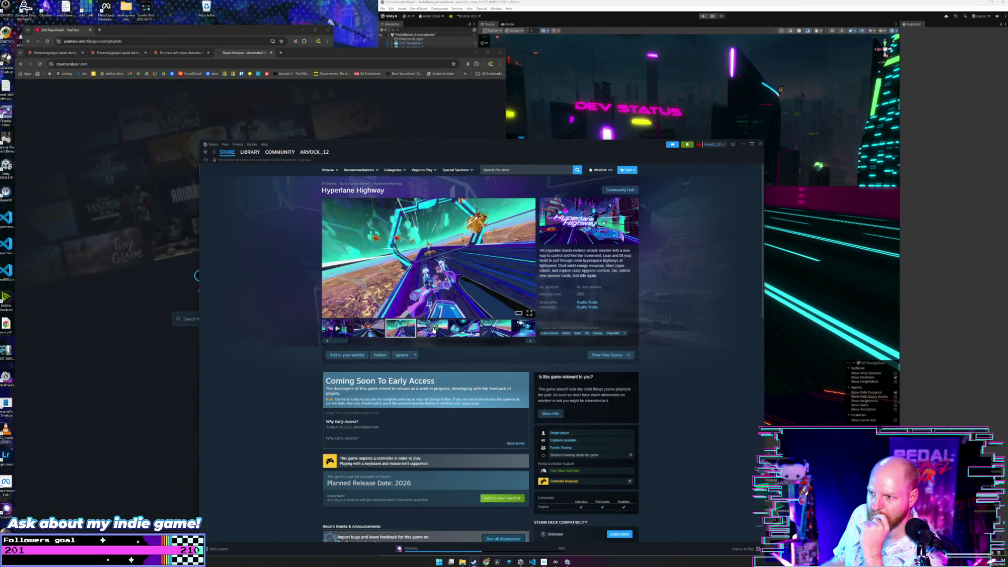
{"action": "left_click", "coordinate": [434, 330]}
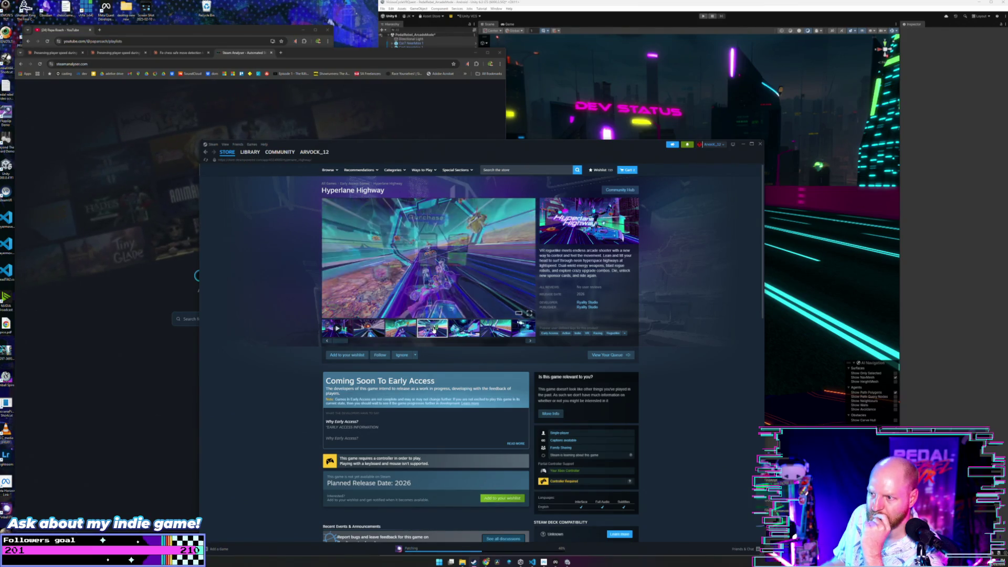
{"action": "left_click", "coordinate": [465, 330]}
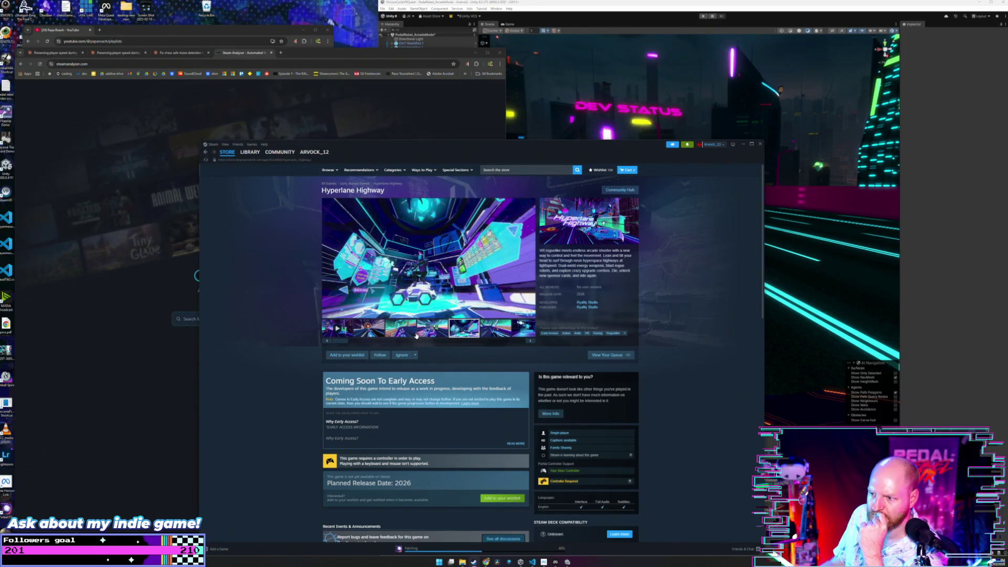
{"action": "left_click_drag", "start_coordinate": [336, 344], "coordinate": [493, 341]}
{"action": "left_click", "coordinate": [493, 333]}
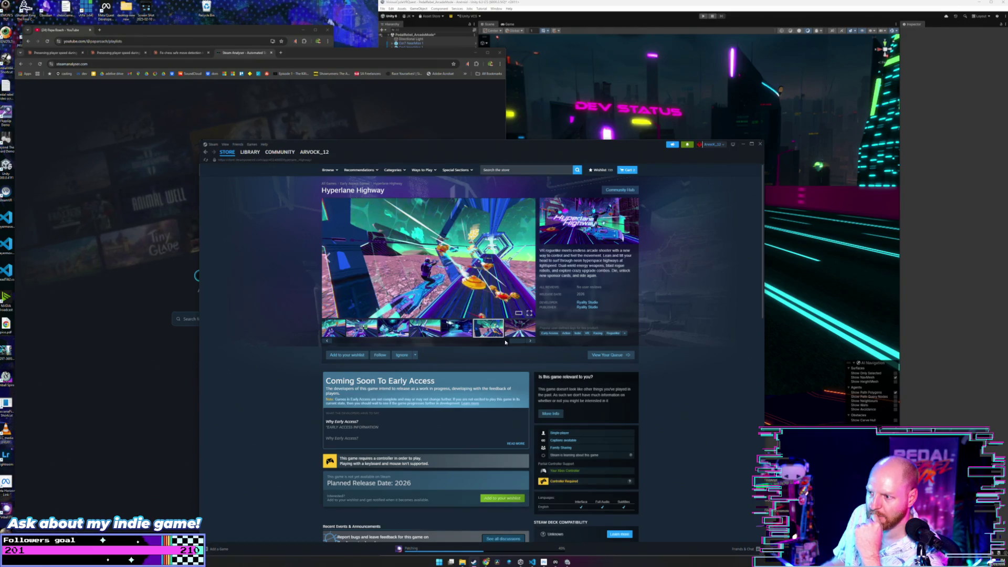
- Revisit the racing, space-station and Purchase screenshots, going back to the second one
{"action": "left_click_drag", "start_coordinate": [515, 342], "coordinate": [435, 339]}
{"action": "scroll", "coordinate": [457, 332], "scroll_direction": "right", "scroll_amount": 3}
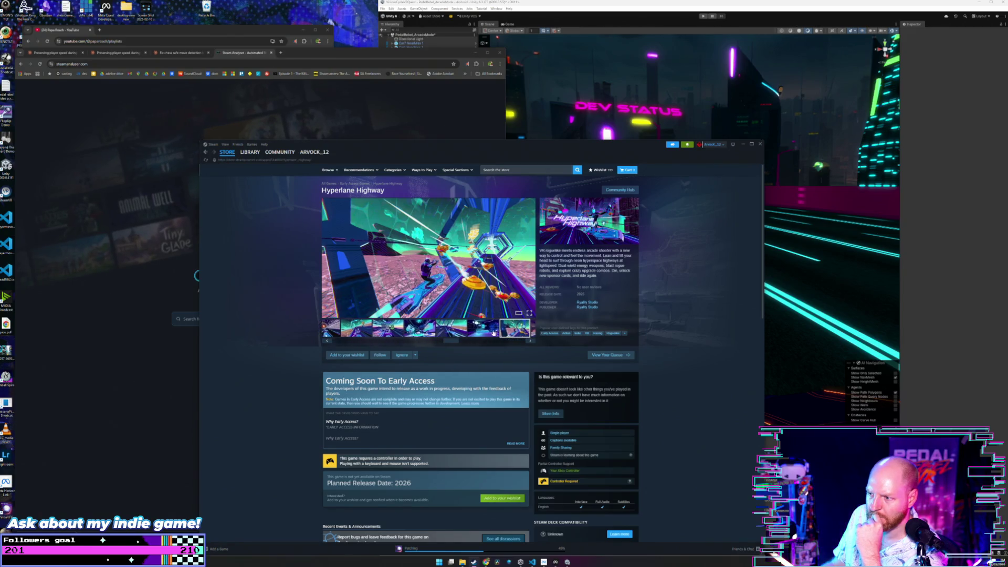
{"action": "left_click", "coordinate": [420, 331]}
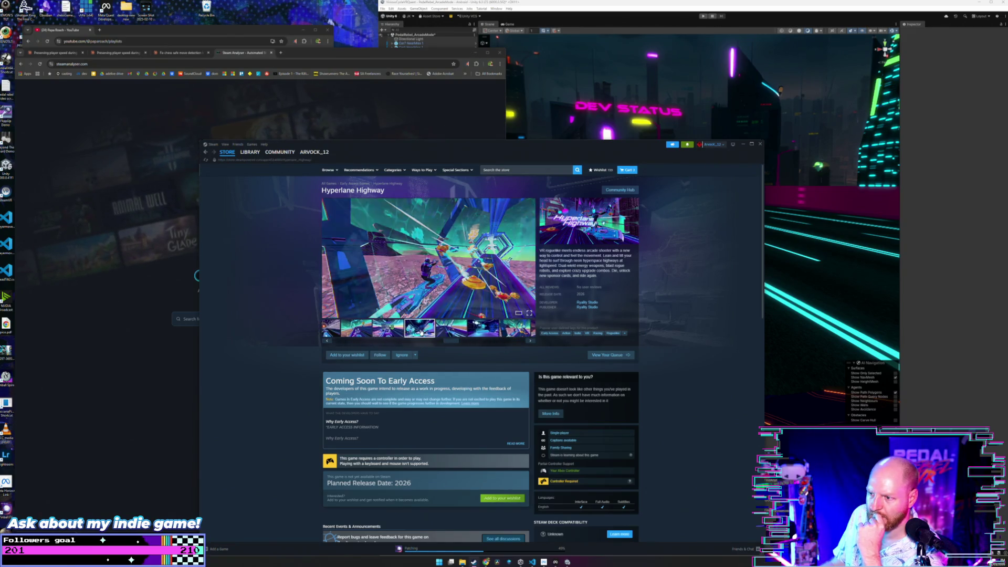
{"action": "left_click_drag", "start_coordinate": [453, 340], "coordinate": [327, 344]}
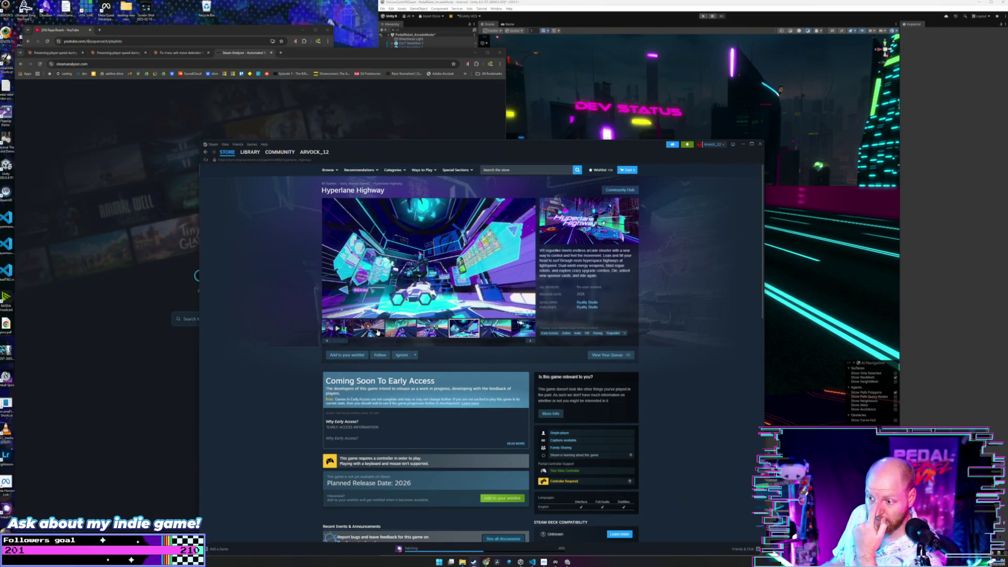
{"action": "left_click", "coordinate": [412, 331]}
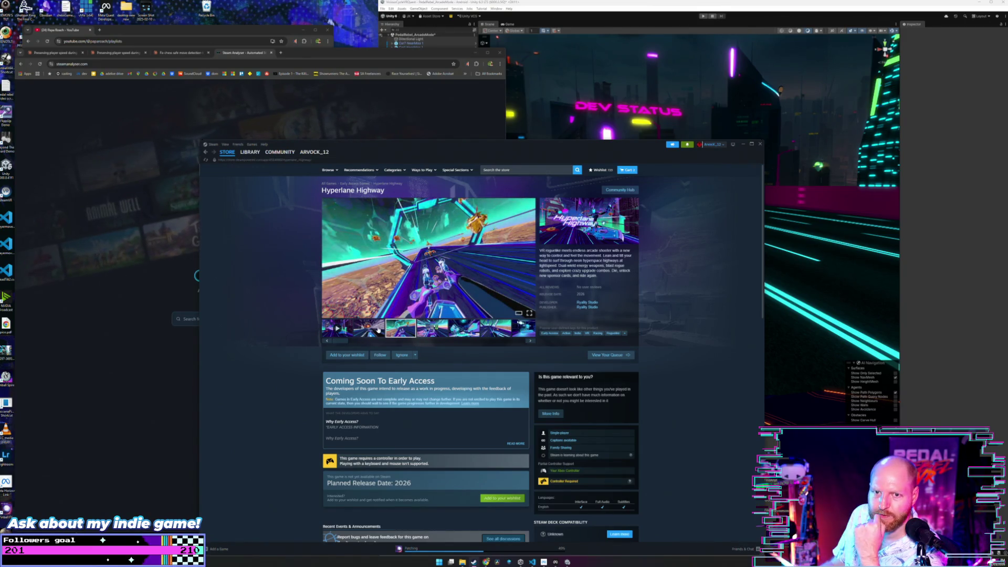
{"action": "left_click", "coordinate": [465, 334]}
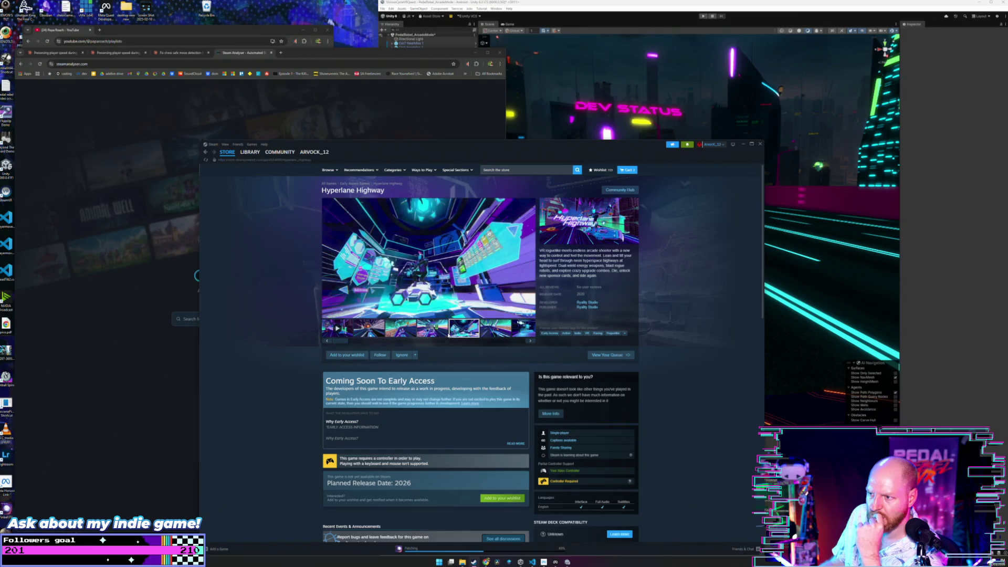
{"action": "left_click", "coordinate": [433, 329]}
{"action": "left_click", "coordinate": [396, 334]}
{"action": "left_click", "coordinate": [366, 332]}
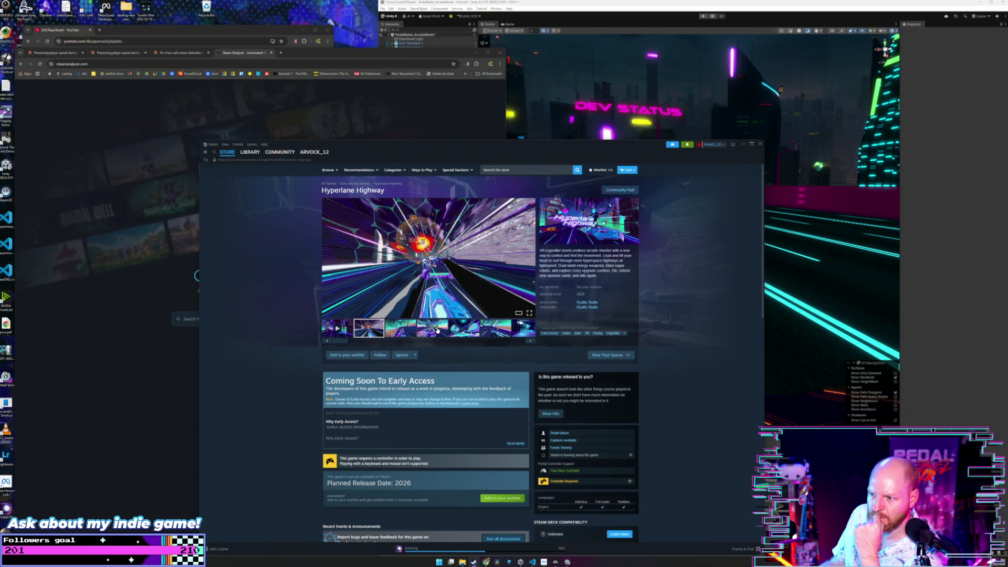
{"action": "left_click", "coordinate": [392, 333]}
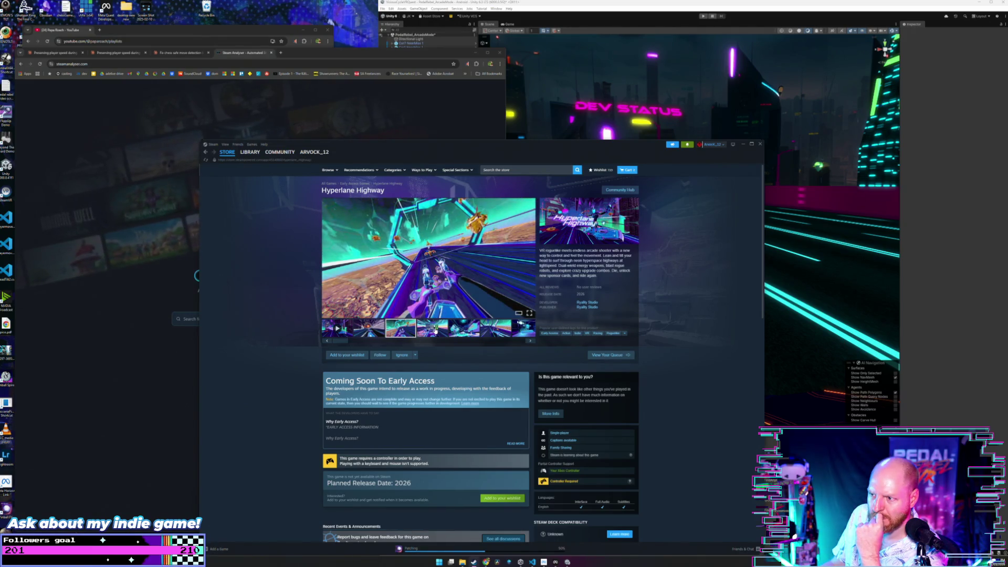
{"action": "left_click", "coordinate": [435, 329]}
{"action": "left_click", "coordinate": [374, 333]}
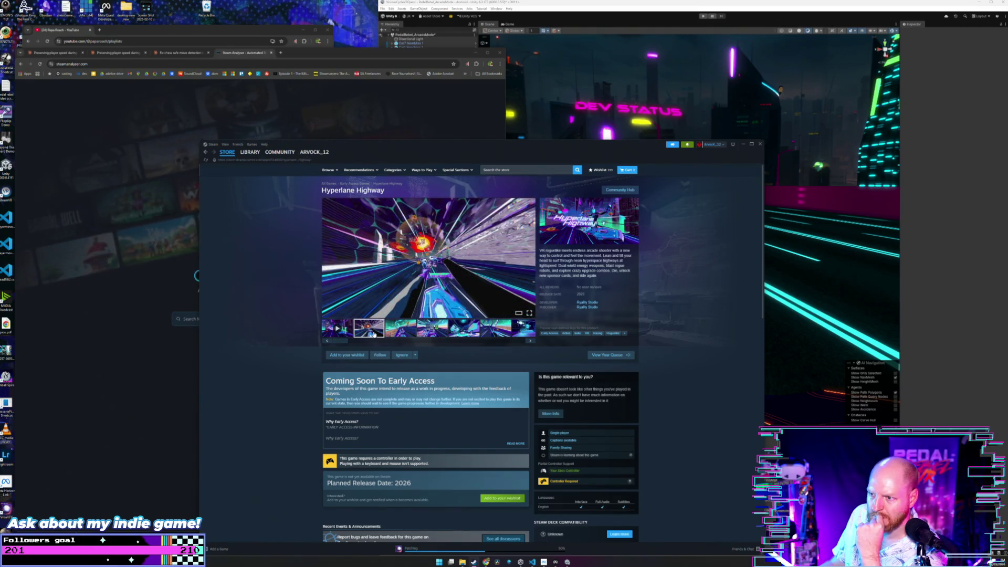
- View the sixth, last and robot screenshots, then bring the trailer back up
{"action": "left_click", "coordinate": [498, 331]}
{"action": "left_click_drag", "start_coordinate": [341, 342], "coordinate": [517, 340]}
{"action": "left_click", "coordinate": [528, 332]}
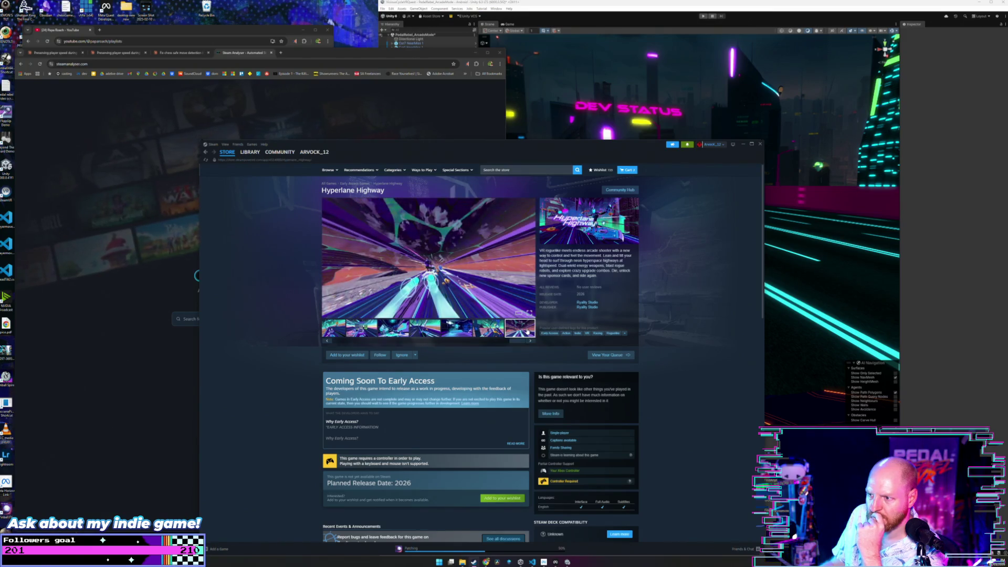
{"action": "left_click", "coordinate": [477, 332]}
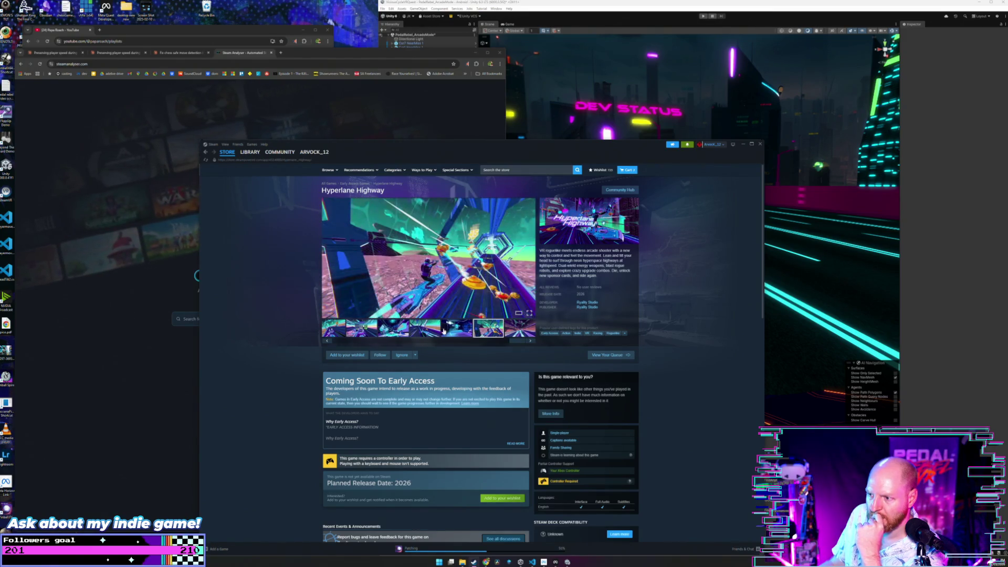
{"action": "left_click", "coordinate": [431, 333]}
{"action": "left_click", "coordinate": [357, 332]}
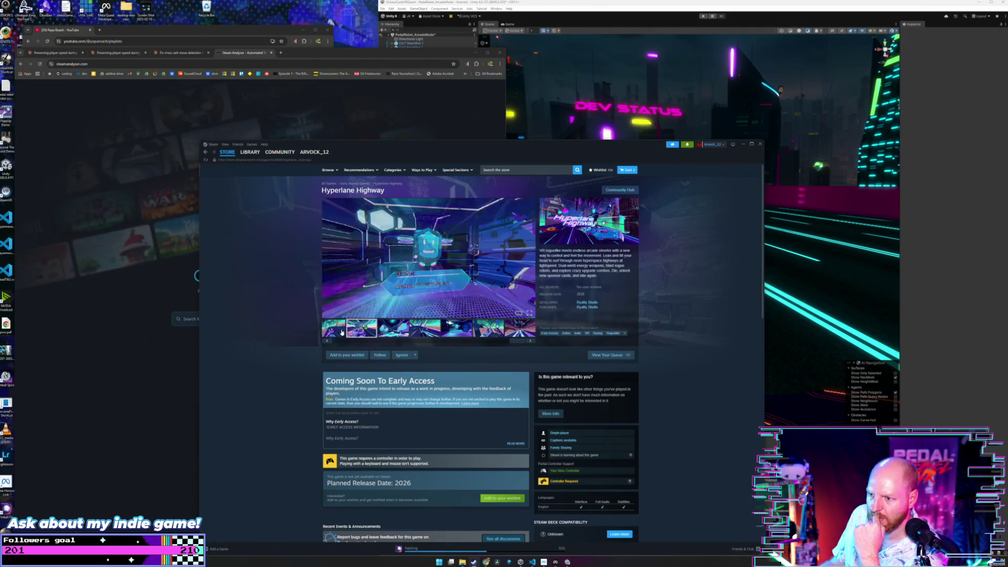
{"action": "left_click", "coordinate": [345, 331]}
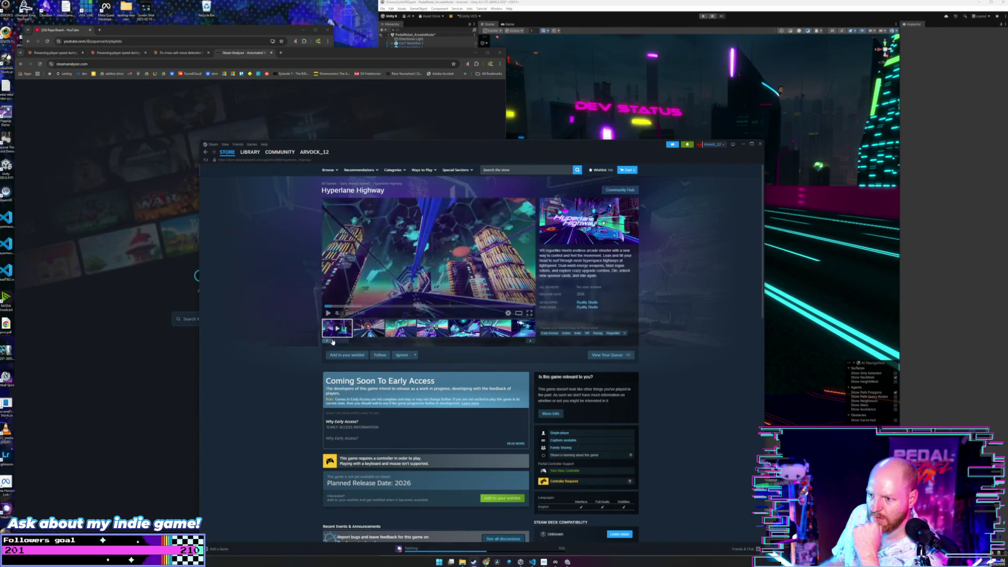
{"action": "left_click", "coordinate": [377, 332]}
- Add Hyperlane Highway to the Steam wishlist
{"action": "scroll", "coordinate": [314, 346], "scroll_direction": "down", "scroll_amount": 2}
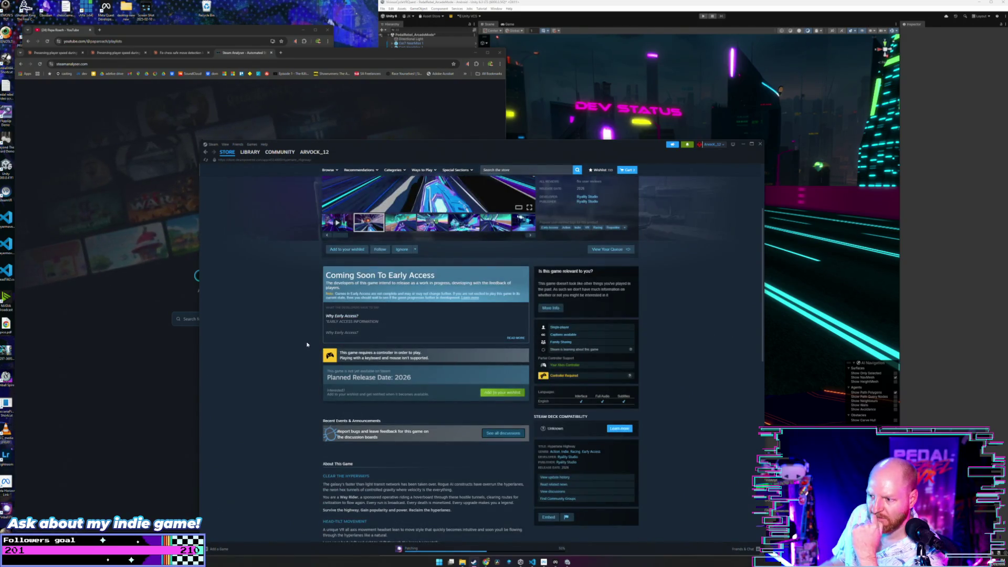
{"action": "scroll", "coordinate": [310, 344], "scroll_direction": "down", "scroll_amount": 1}
{"action": "left_click", "coordinate": [494, 342]}
- Expand and read the full About This Game description, then return to the page top
{"action": "scroll", "coordinate": [420, 341], "scroll_direction": "up", "scroll_amount": 3}
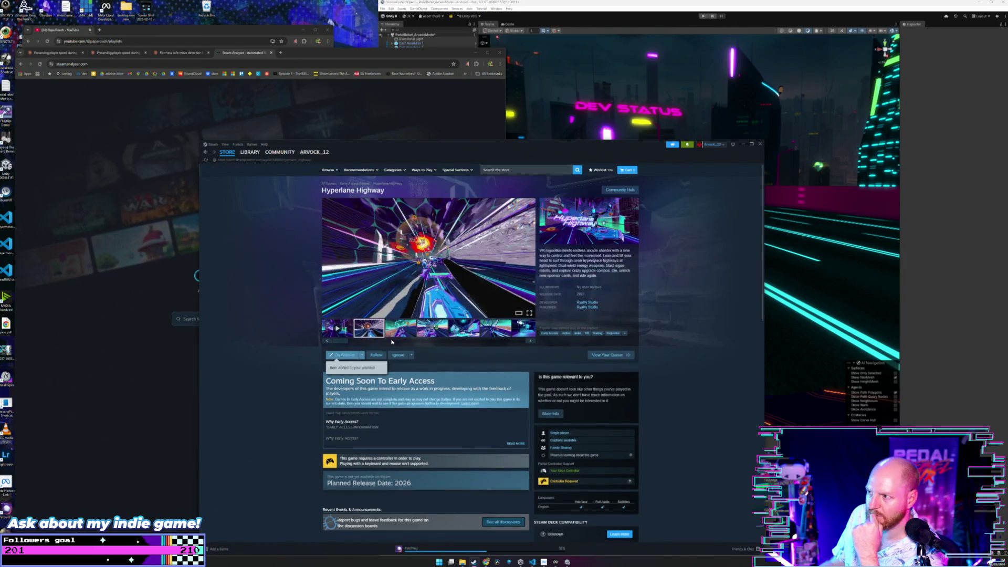
{"action": "scroll", "coordinate": [315, 326], "scroll_direction": "down", "scroll_amount": 5}
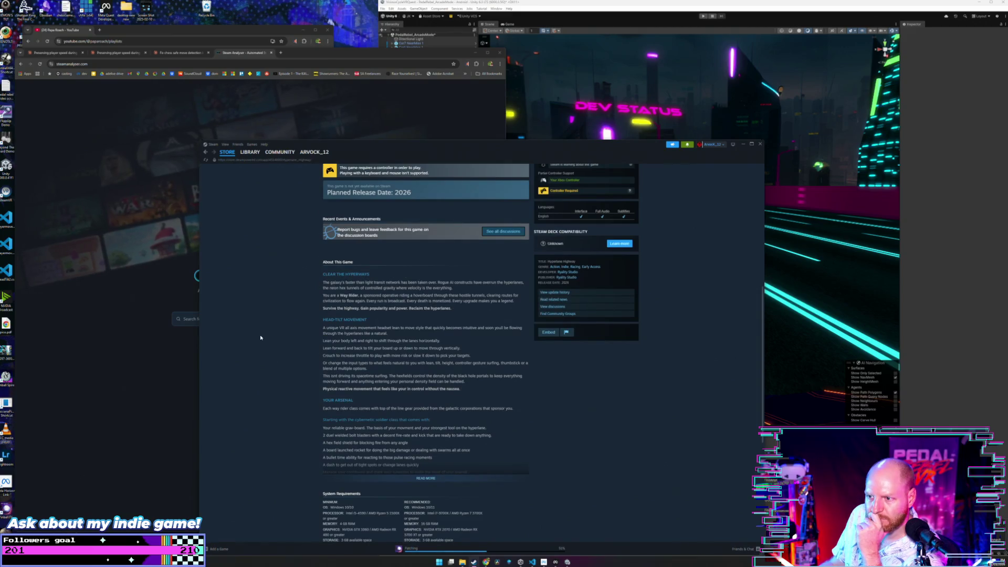
{"action": "scroll", "coordinate": [261, 337], "scroll_direction": "down", "scroll_amount": 2}
{"action": "left_click", "coordinate": [413, 400]}
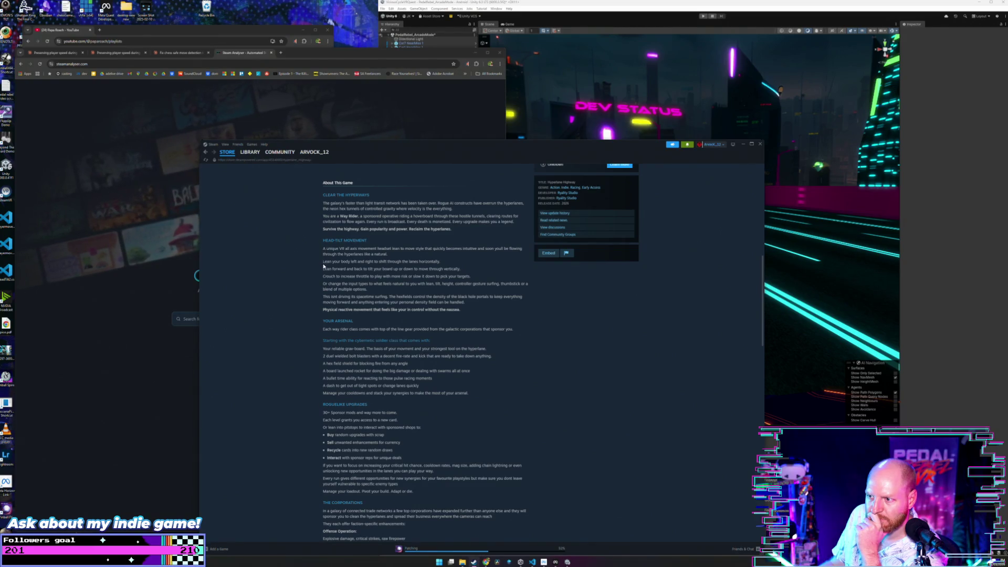
{"action": "scroll", "coordinate": [359, 298], "scroll_direction": "down", "scroll_amount": 5}
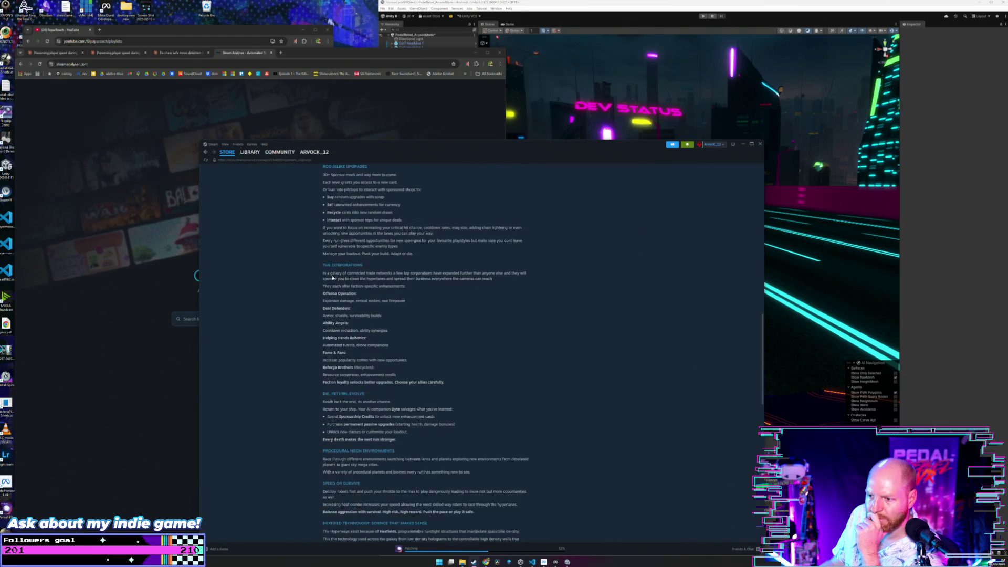
{"action": "scroll", "coordinate": [339, 292], "scroll_direction": "down", "scroll_amount": 10}
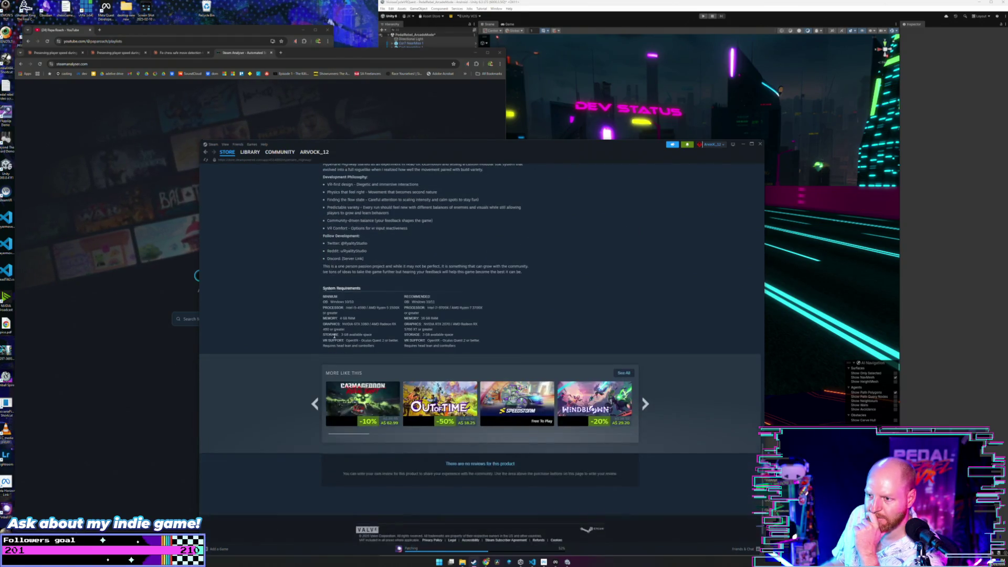
{"action": "scroll", "coordinate": [334, 336], "scroll_direction": "up", "scroll_amount": 4}
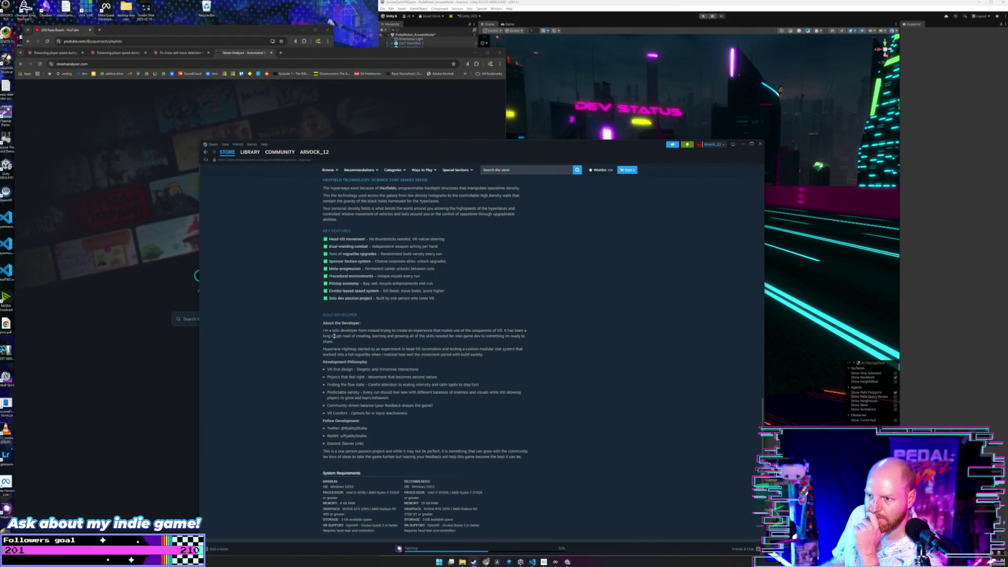
{"action": "left_click_drag", "start_coordinate": [367, 329], "coordinate": [400, 330]}
{"action": "left_click", "coordinate": [400, 330]}
{"action": "scroll", "coordinate": [413, 329], "scroll_direction": "up", "scroll_amount": 3}
{"action": "scroll", "coordinate": [412, 329], "scroll_direction": "up", "scroll_amount": 10}
{"action": "scroll", "coordinate": [413, 329], "scroll_direction": "up", "scroll_amount": 1}
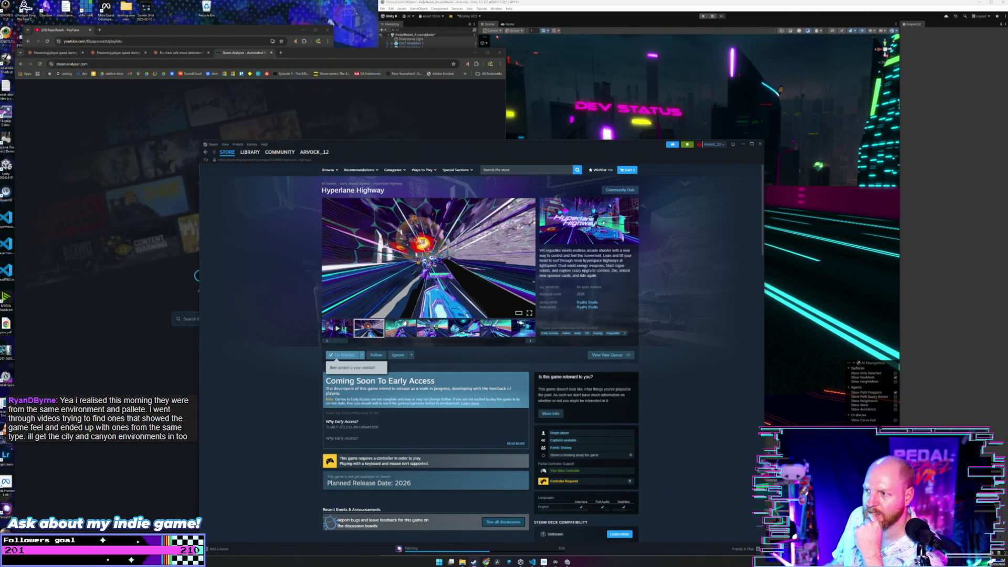
- List Ryaily Studio's games, search the store for toasterfacegames, and open the ToasterFace Games developer page
{"action": "left_click", "coordinate": [588, 303]}
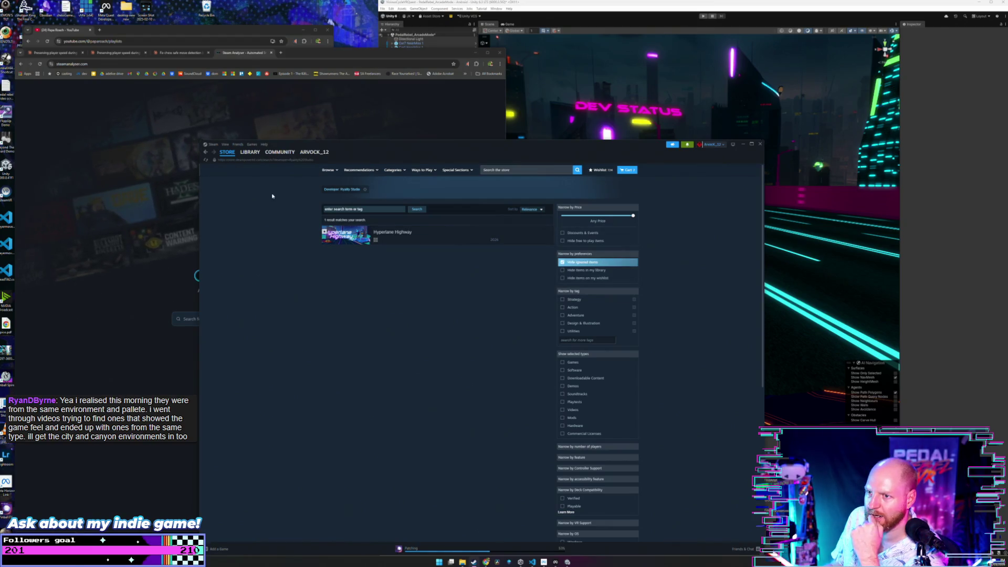
{"action": "left_click", "coordinate": [485, 169]}
{"action": "type", "text": "sterfacegames"}
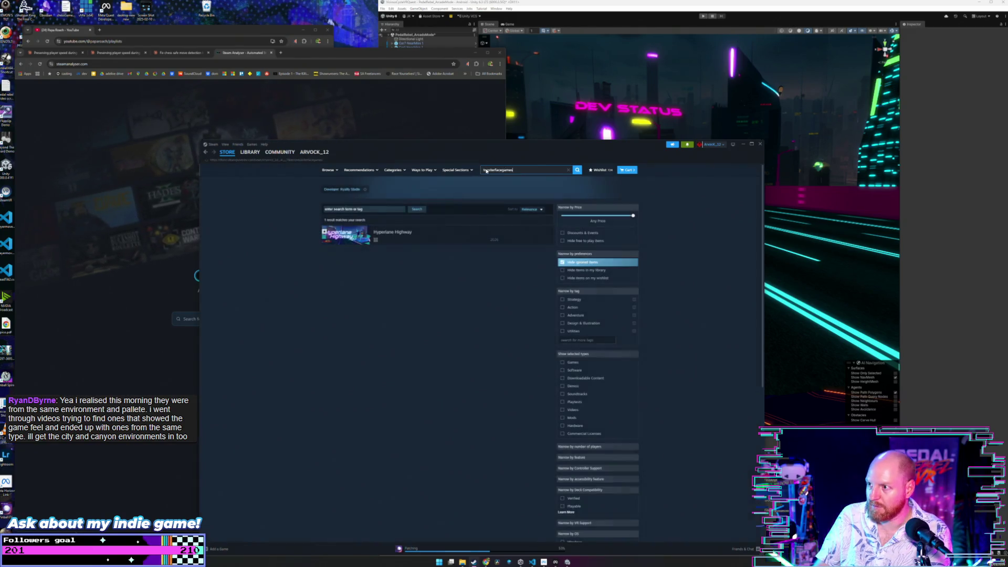
{"action": "key", "text": "Return"}
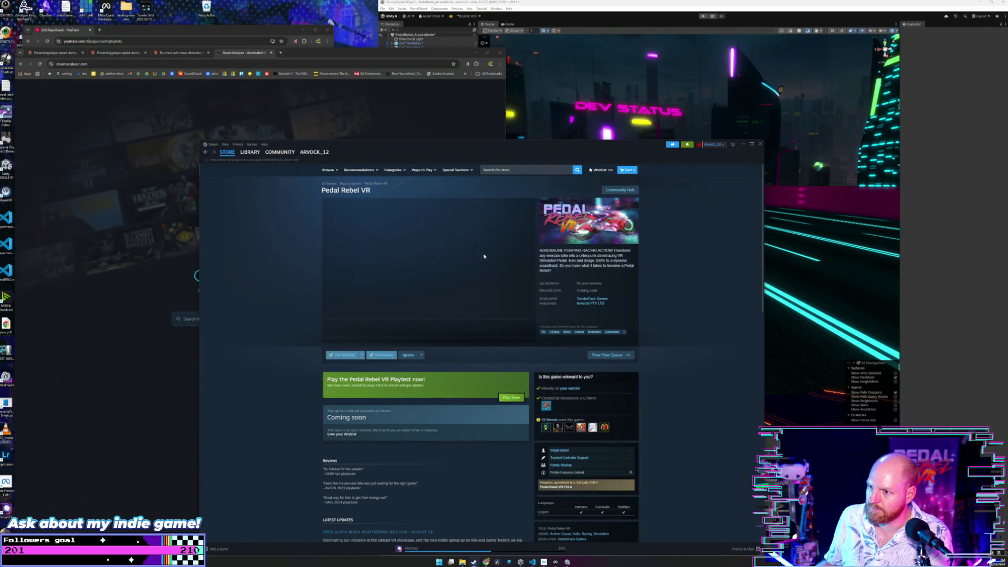
{"action": "left_click", "coordinate": [592, 299]}
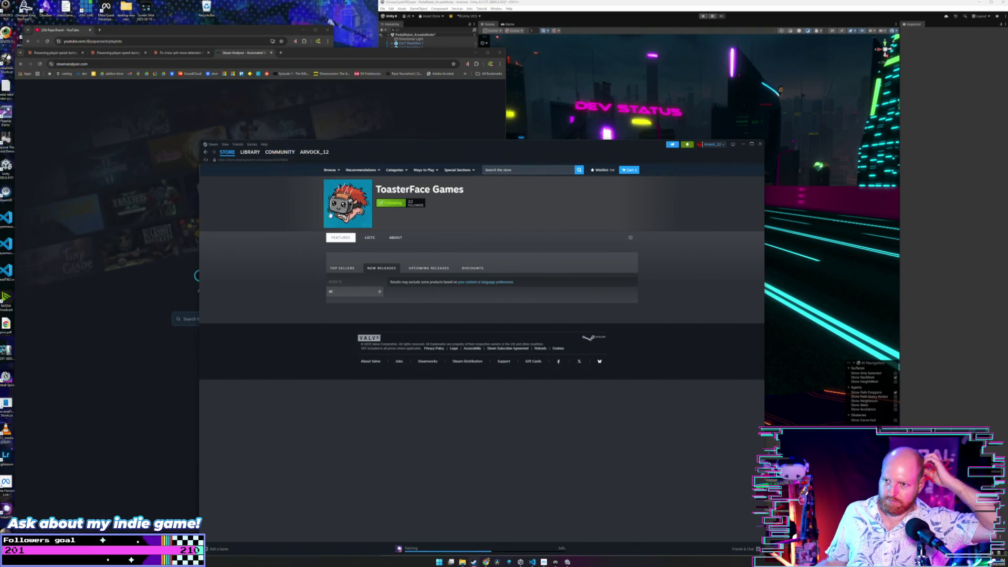
{"action": "left_click", "coordinate": [206, 152]}
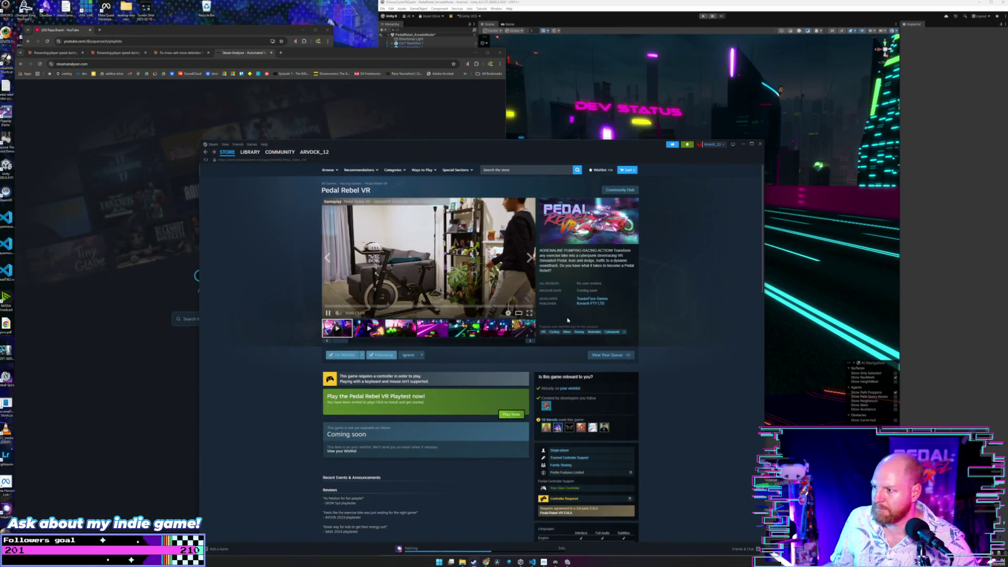
{"action": "left_click", "coordinate": [592, 298]}
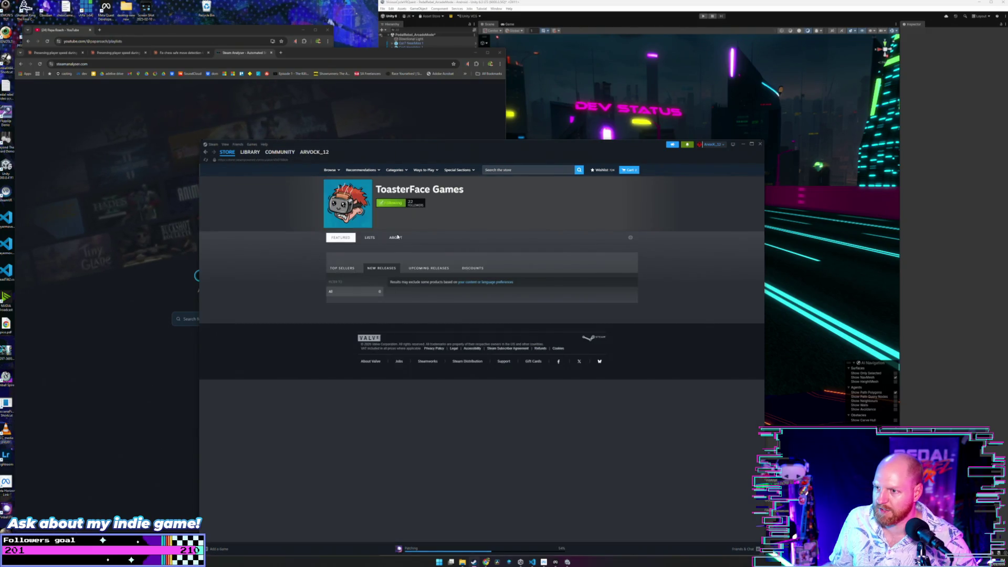
{"action": "left_click", "coordinate": [207, 153]}
{"action": "left_click", "coordinate": [207, 152]}
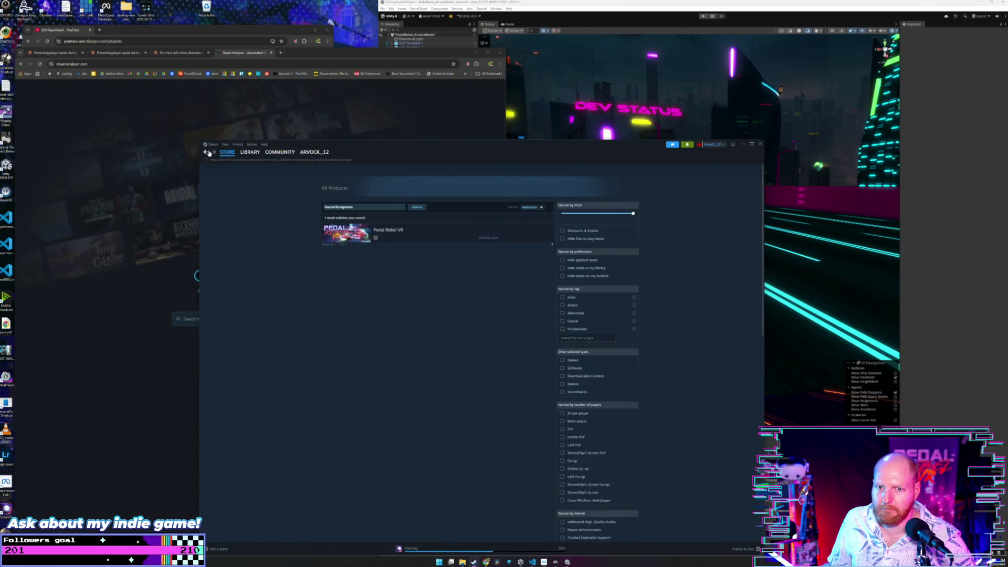
{"action": "left_click", "coordinate": [207, 152]}
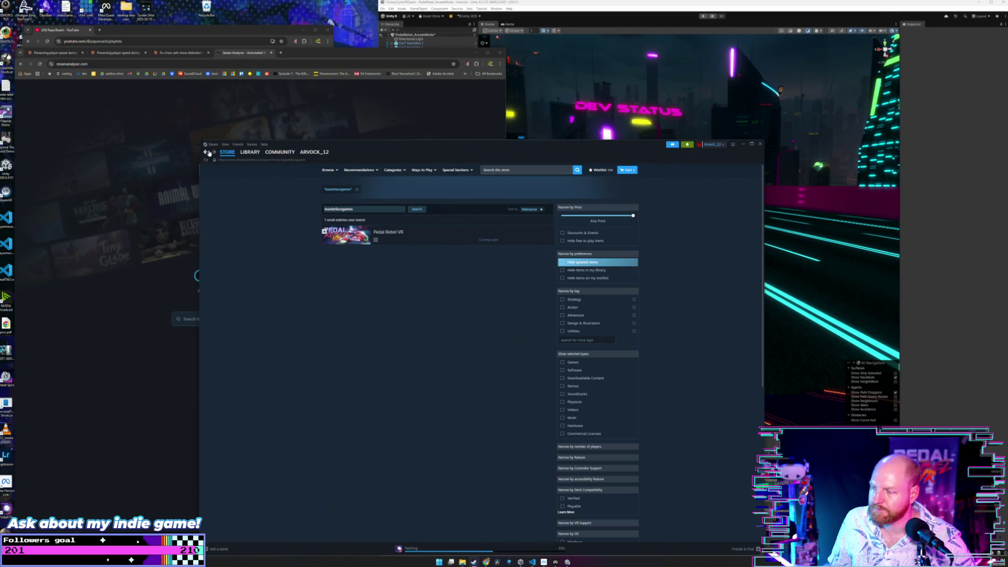
{"action": "left_click", "coordinate": [362, 234]}
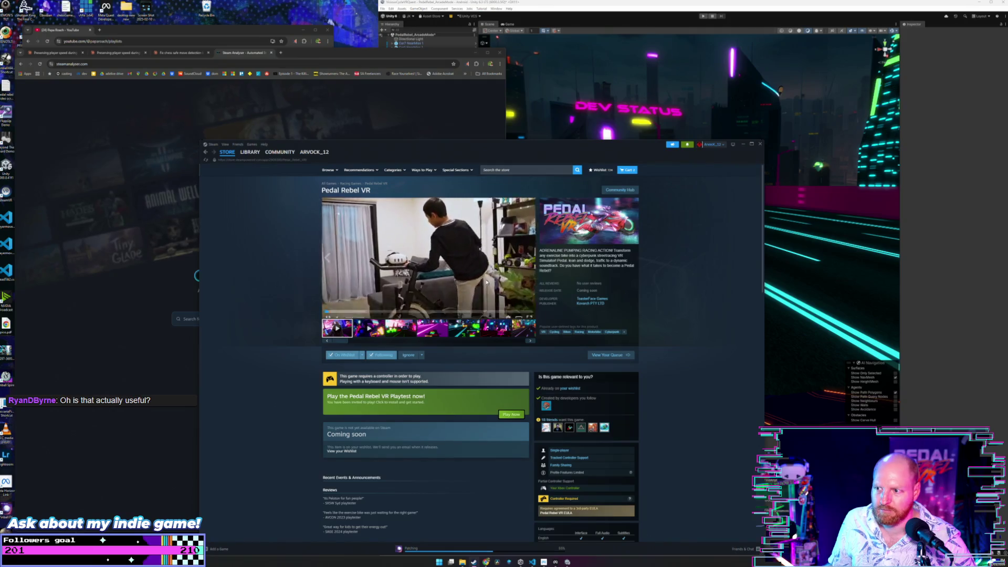
- Pause the Pedal Rebel VR trailer and scroll down to About This Game
{"action": "left_click", "coordinate": [486, 282]}
{"action": "scroll", "coordinate": [351, 290], "scroll_direction": "down", "scroll_amount": 5}
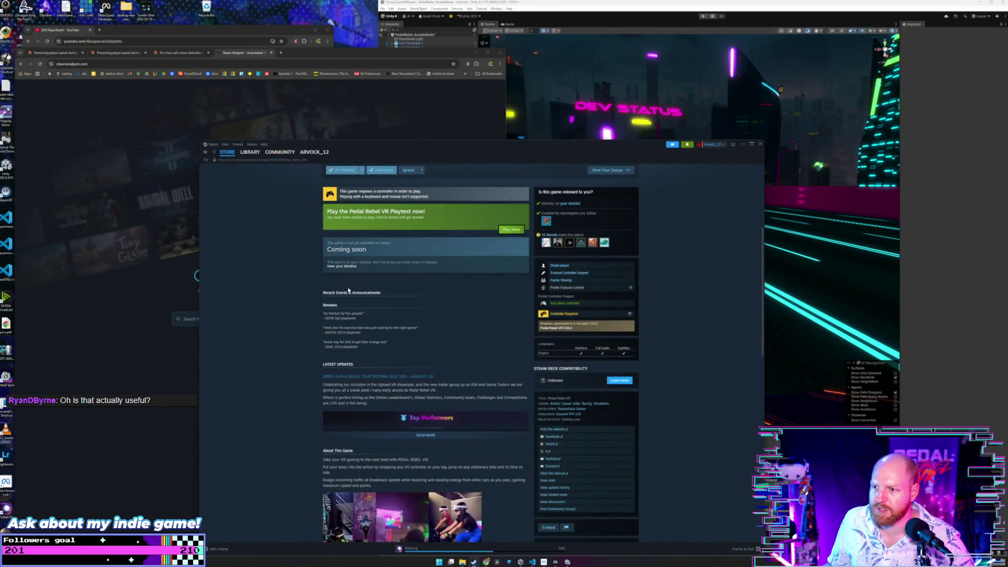
{"action": "scroll", "coordinate": [348, 290], "scroll_direction": "down", "scroll_amount": 3}
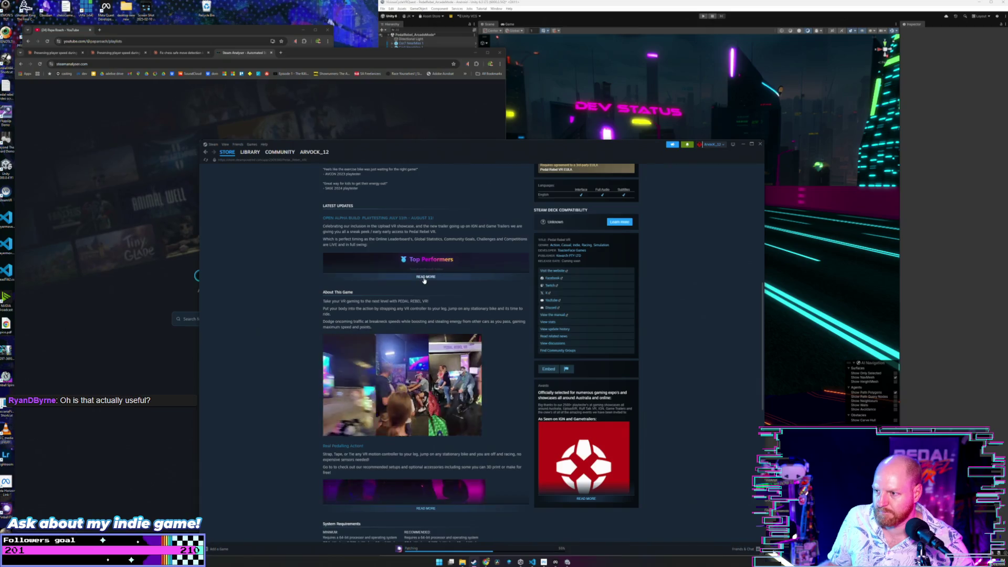
{"action": "scroll", "coordinate": [305, 292], "scroll_direction": "up", "scroll_amount": 5}
{"action": "scroll", "coordinate": [304, 292], "scroll_direction": "down", "scroll_amount": 9}
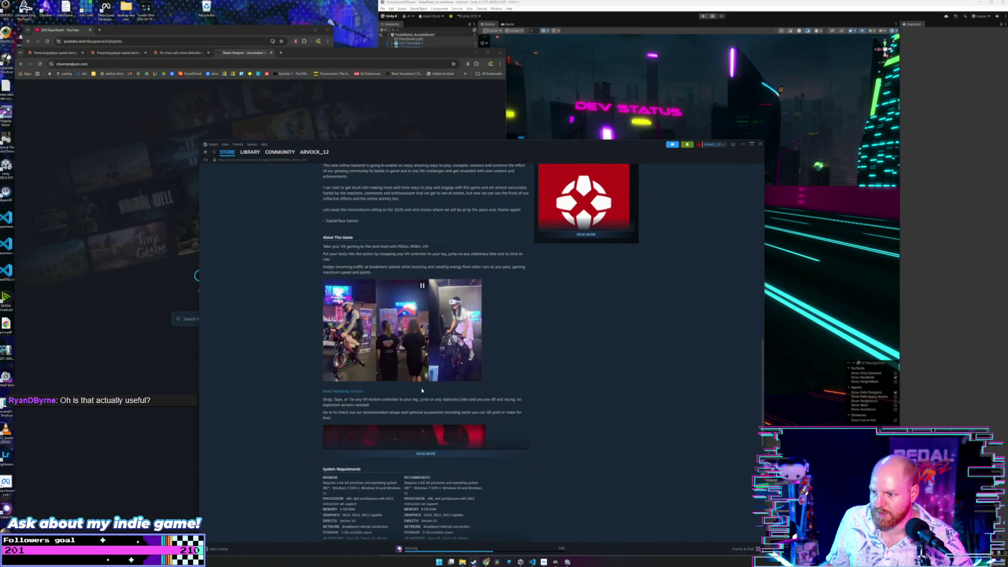
- Expand the full About This Game description and scroll through it, ending near the top
{"action": "left_click", "coordinate": [426, 453]}
{"action": "scroll", "coordinate": [397, 413], "scroll_direction": "down", "scroll_amount": 4}
{"action": "scroll", "coordinate": [360, 336], "scroll_direction": "down", "scroll_amount": 3}
{"action": "scroll", "coordinate": [411, 414], "scroll_direction": "down", "scroll_amount": 2}
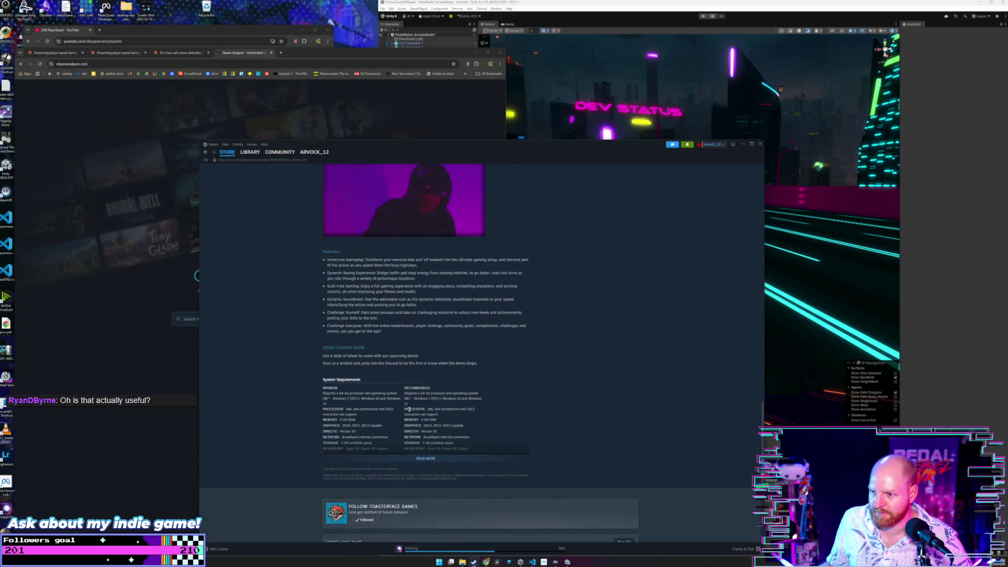
{"action": "scroll", "coordinate": [410, 413], "scroll_direction": "up", "scroll_amount": 8}
{"action": "scroll", "coordinate": [409, 411], "scroll_direction": "up", "scroll_amount": 6}
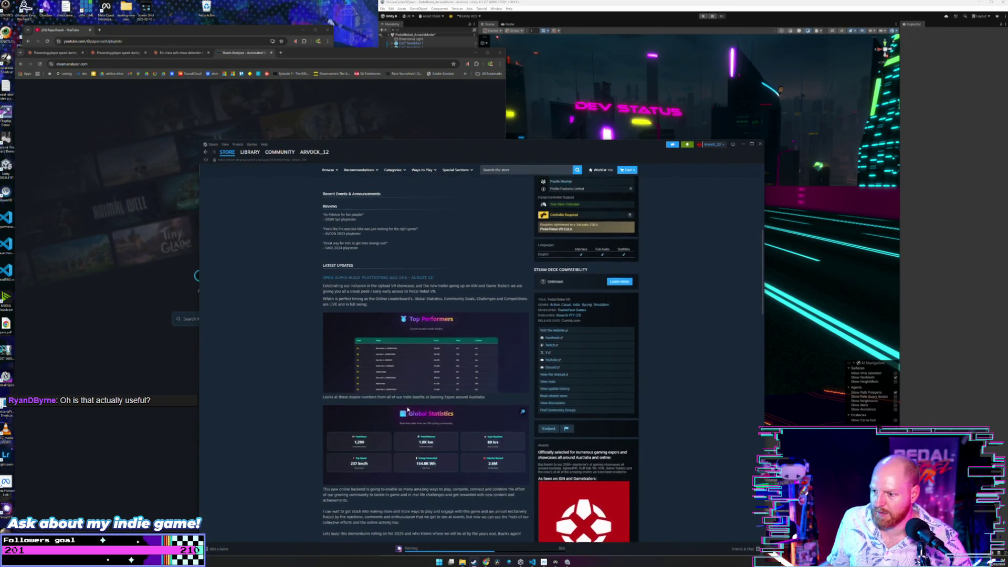
{"action": "scroll", "coordinate": [407, 407], "scroll_direction": "up", "scroll_amount": 5}
{"action": "scroll", "coordinate": [574, 337], "scroll_direction": "down", "scroll_amount": 8}
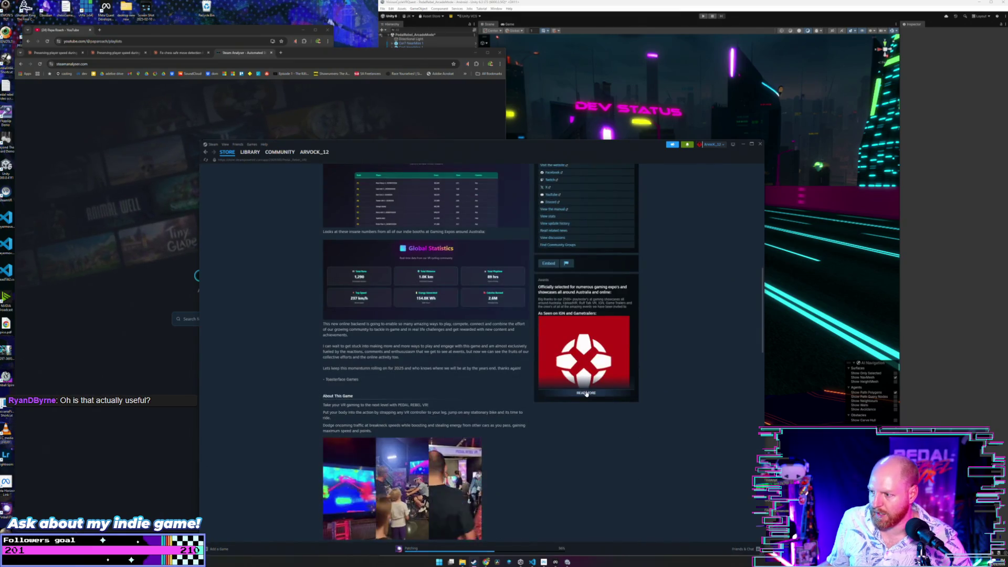
{"action": "scroll", "coordinate": [578, 367], "scroll_direction": "down", "scroll_amount": 10}
{"action": "scroll", "coordinate": [589, 421], "scroll_direction": "up", "scroll_amount": 15}
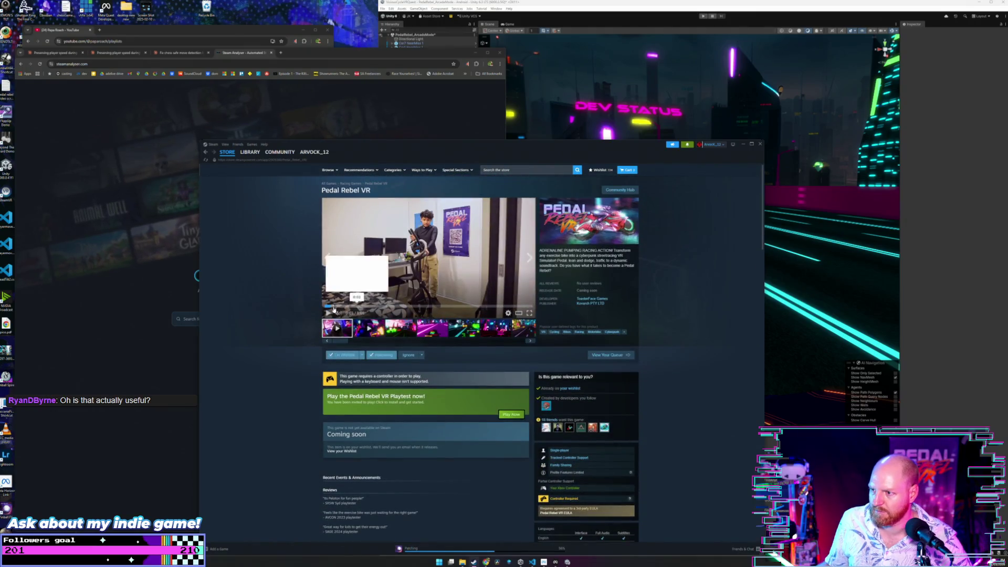
{"action": "scroll", "coordinate": [282, 370], "scroll_direction": "down", "scroll_amount": 4}
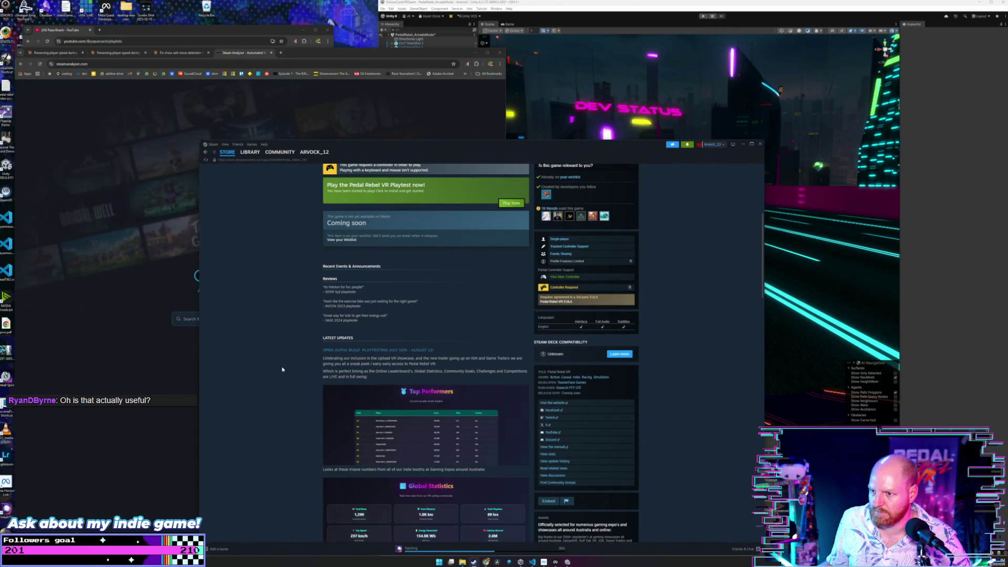
{"action": "scroll", "coordinate": [315, 276], "scroll_direction": "up", "scroll_amount": 5}
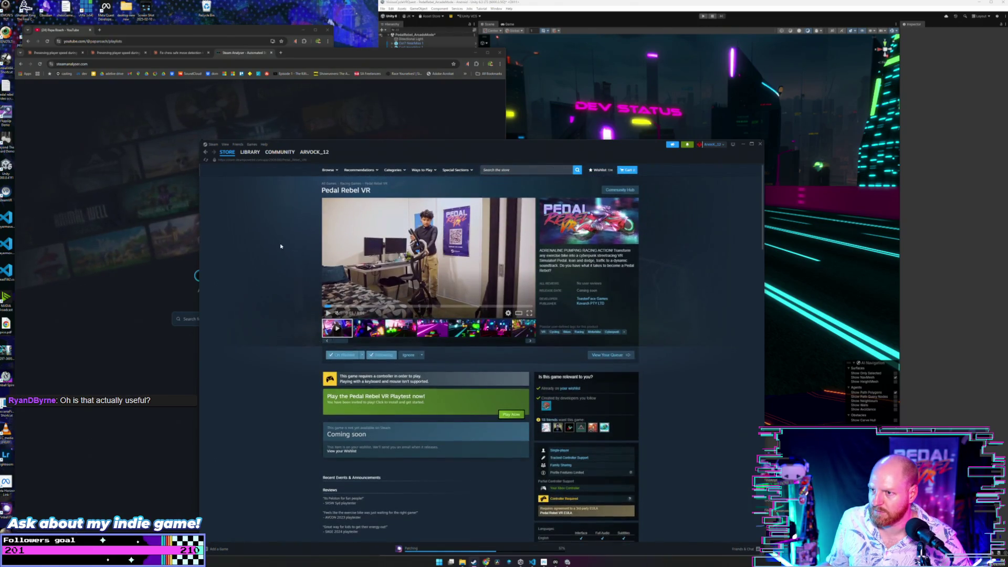
{"action": "scroll", "coordinate": [287, 290], "scroll_direction": "down", "scroll_amount": 4}
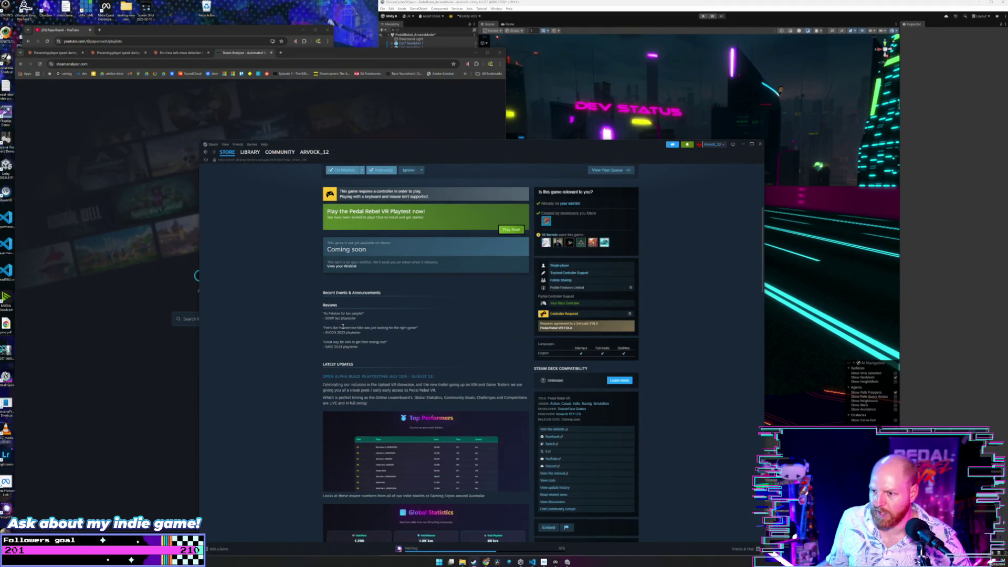
{"action": "scroll", "coordinate": [315, 352], "scroll_direction": "down", "scroll_amount": 3}
{"action": "scroll", "coordinate": [278, 342], "scroll_direction": "up", "scroll_amount": 8}
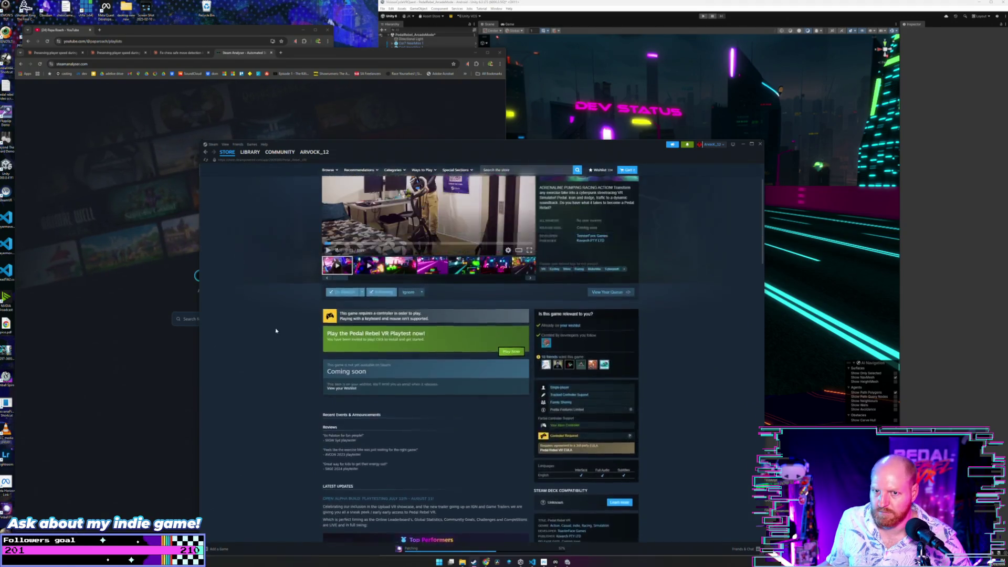
- Return to the toasterfacegames results, reopen Pedal Rebel VR, and open its ToasterFace Games developer page
{"action": "left_click", "coordinate": [206, 152]}
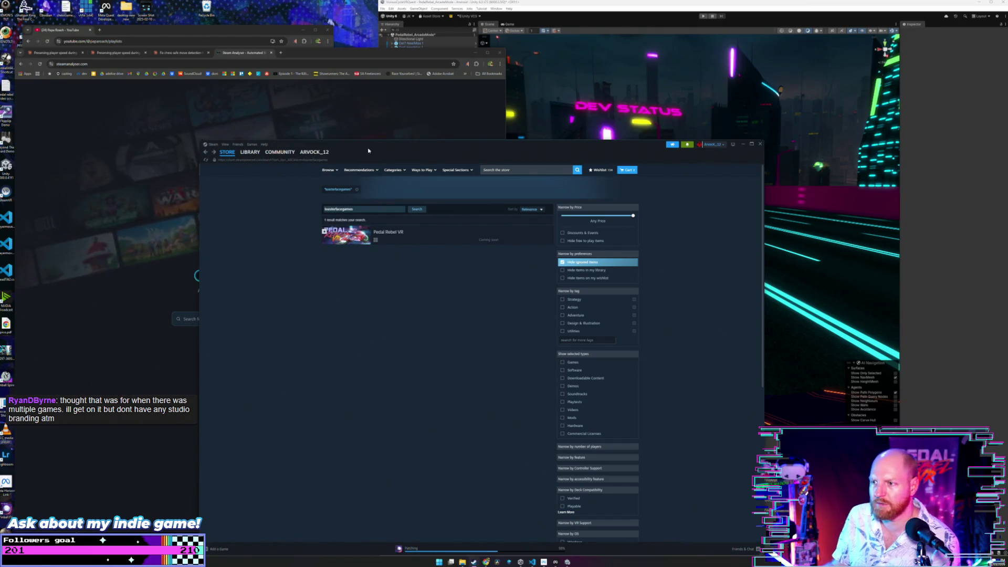
{"action": "mouse_move", "coordinate": [329, 235]}
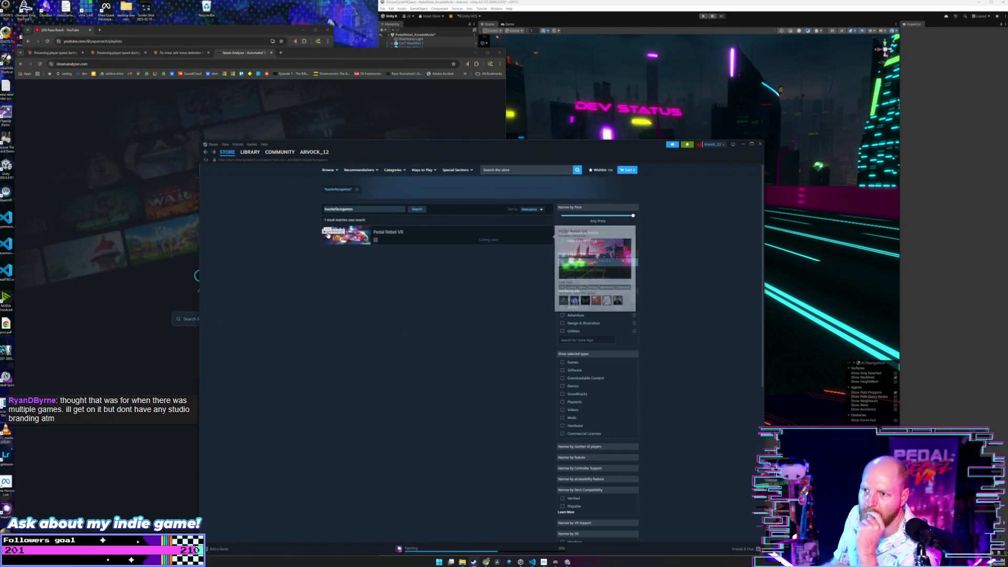
{"action": "left_click", "coordinate": [398, 234]}
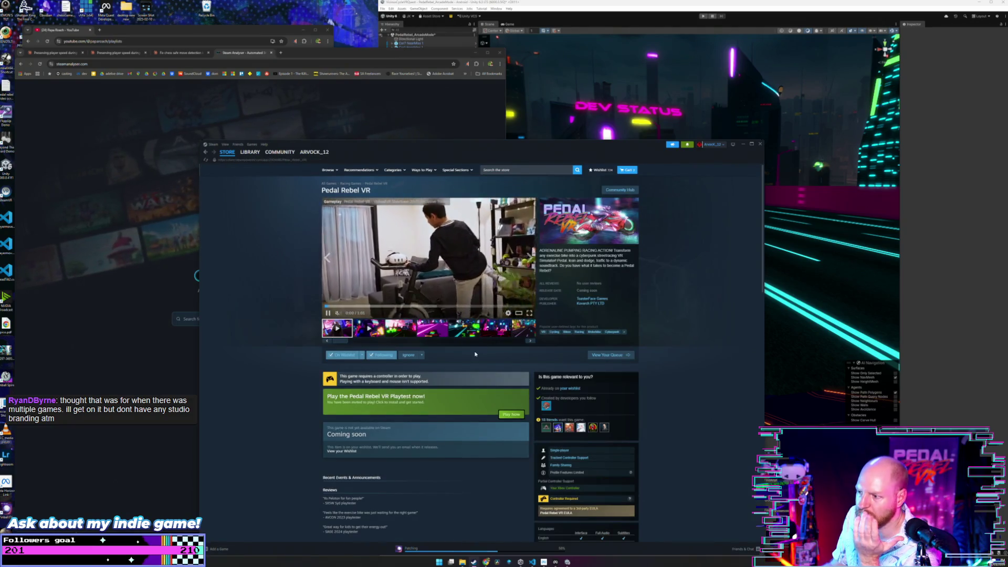
{"action": "left_click", "coordinate": [589, 298]}
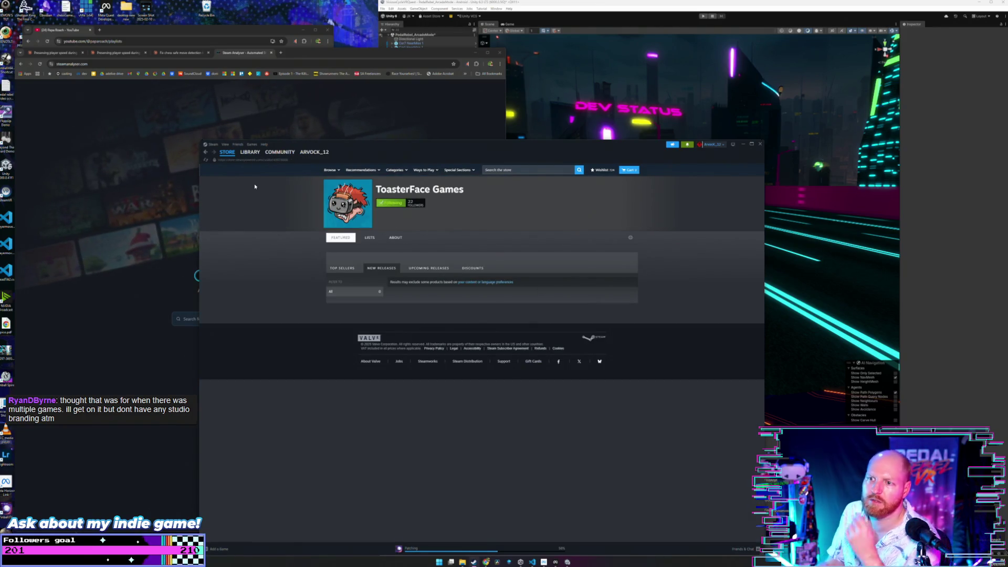
{"action": "mouse_move", "coordinate": [248, 158]}
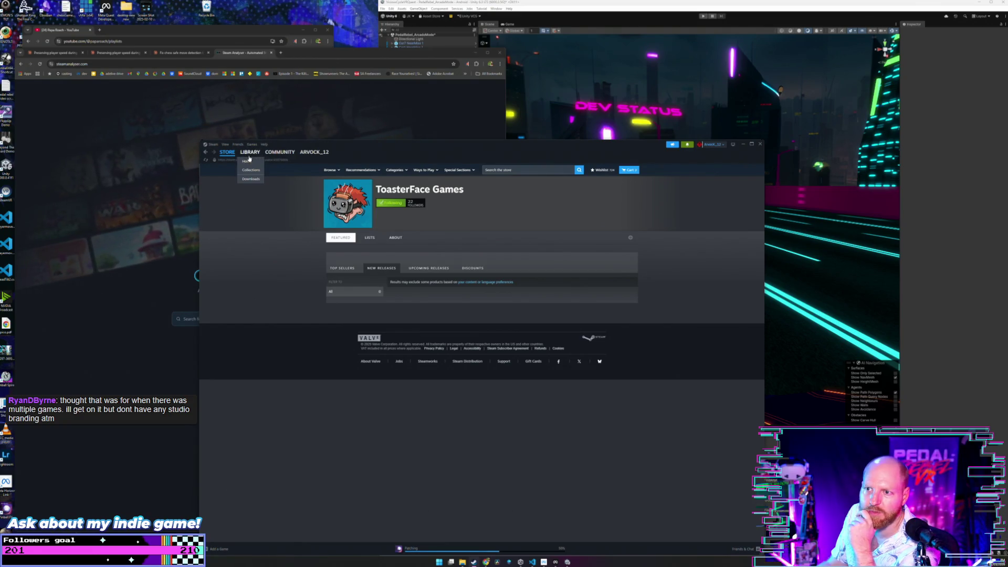
- Switch from the store to the Steam Library and select Pinball FX
{"action": "left_click", "coordinate": [248, 160]}
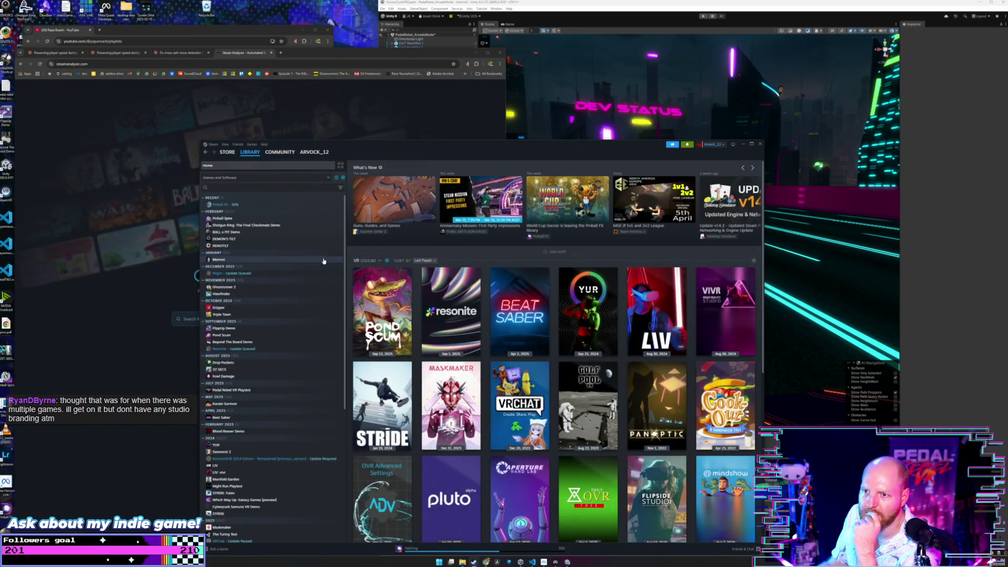
{"action": "left_click", "coordinate": [286, 204]}
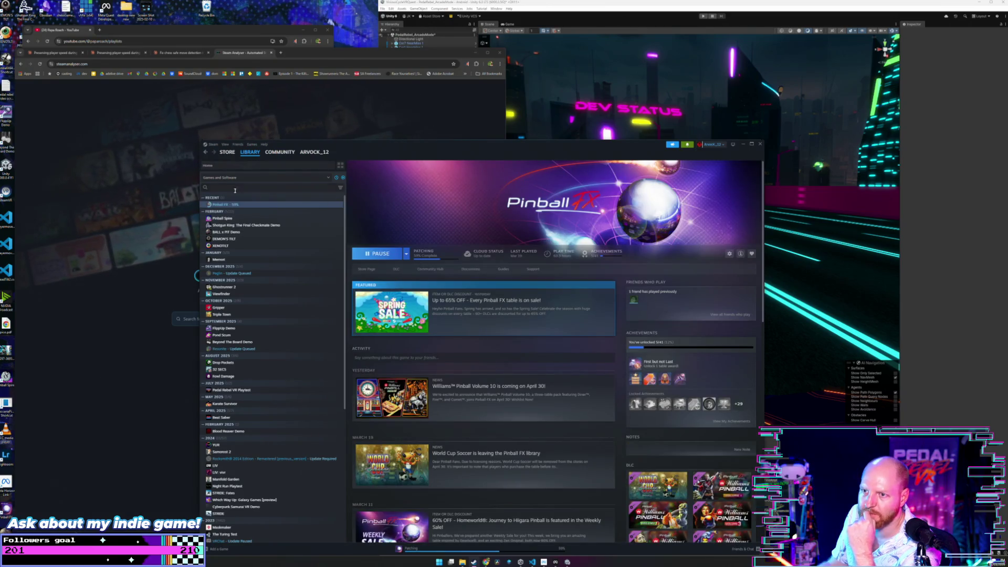
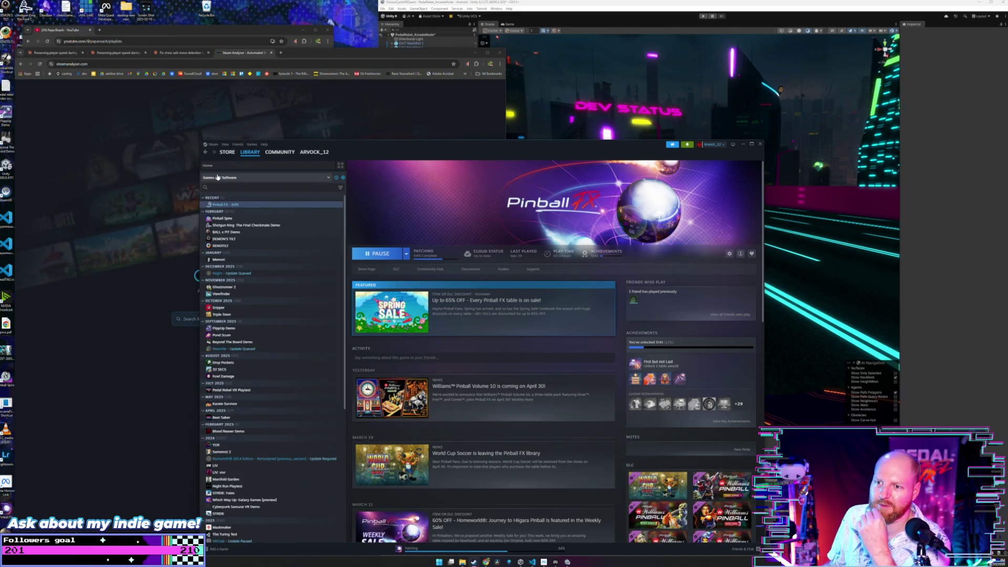
- Search the Steam store for 'hyperlan' to reach Hyperlane Highway's store page
{"action": "left_click", "coordinate": [227, 151]}
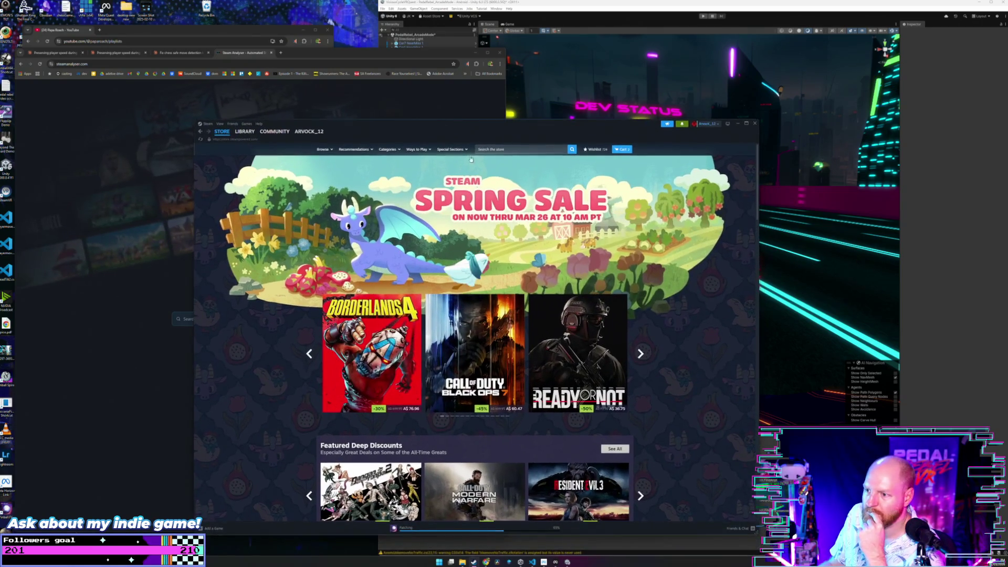
{"action": "left_click", "coordinate": [503, 149]}
{"action": "type", "text": "hy"}
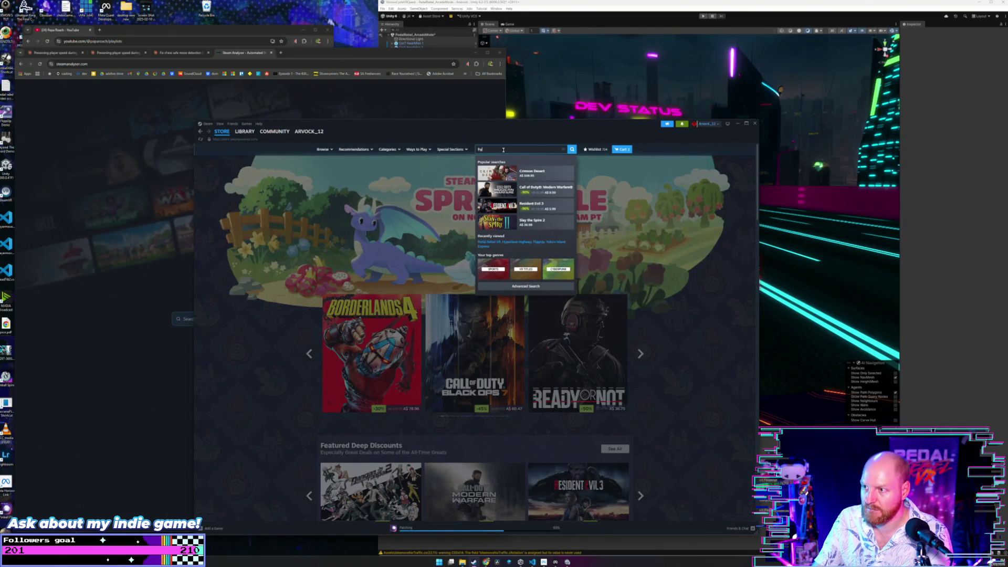
{"action": "type", "text": "perlan"}
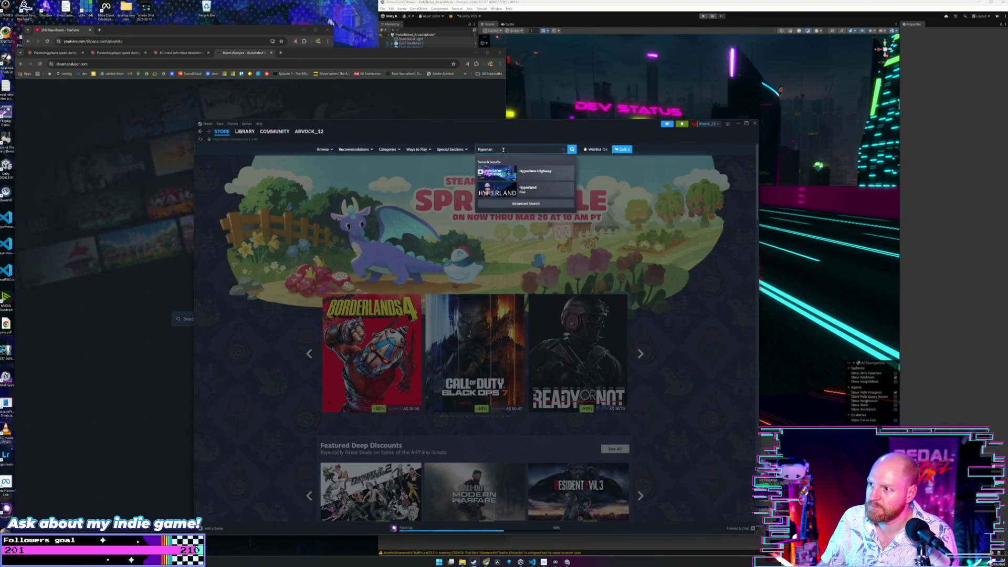
{"action": "key", "text": "Return"}
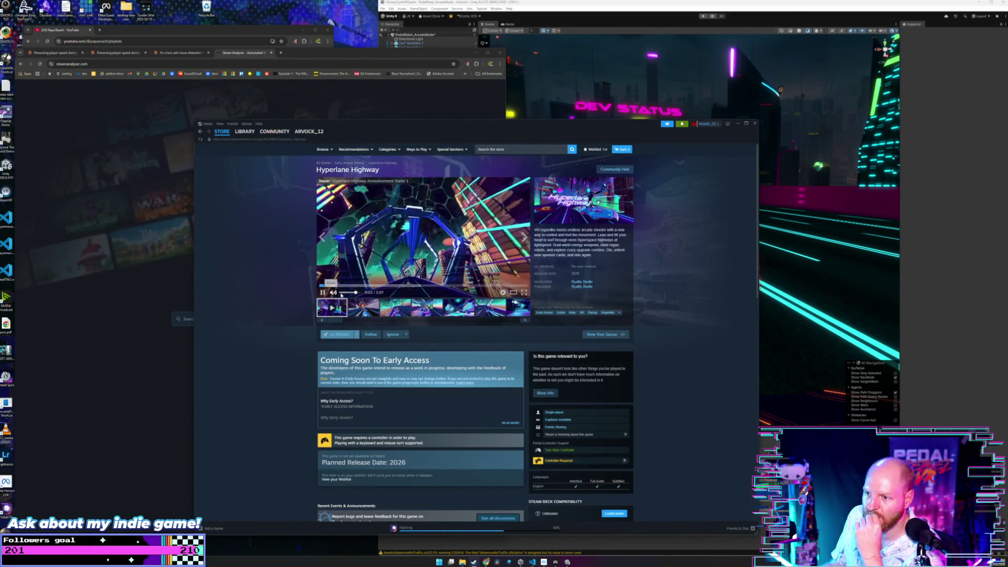
{"action": "left_click", "coordinate": [524, 293]}
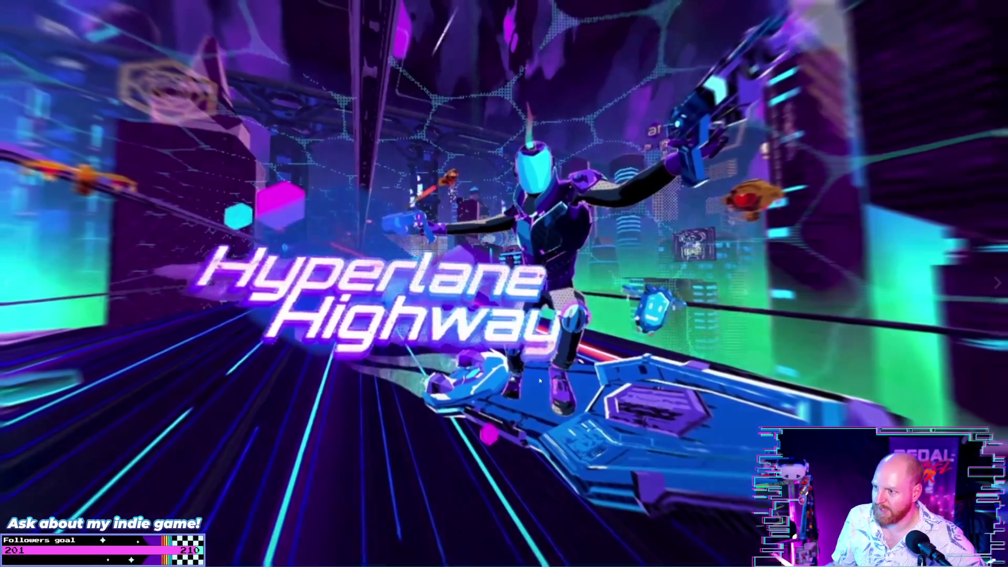
{"action": "mouse_move", "coordinate": [597, 345]}
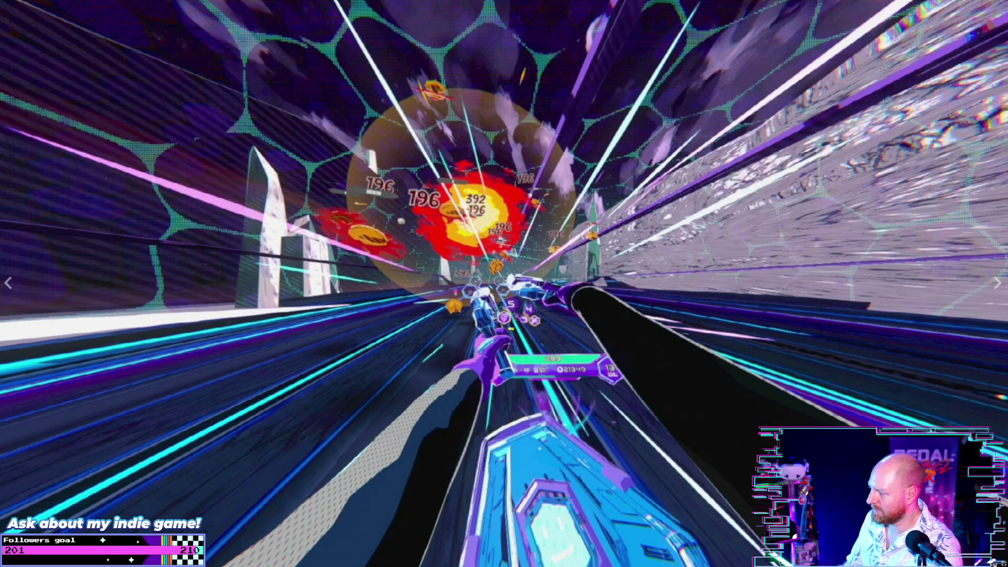
{"action": "key", "text": "Escape"}
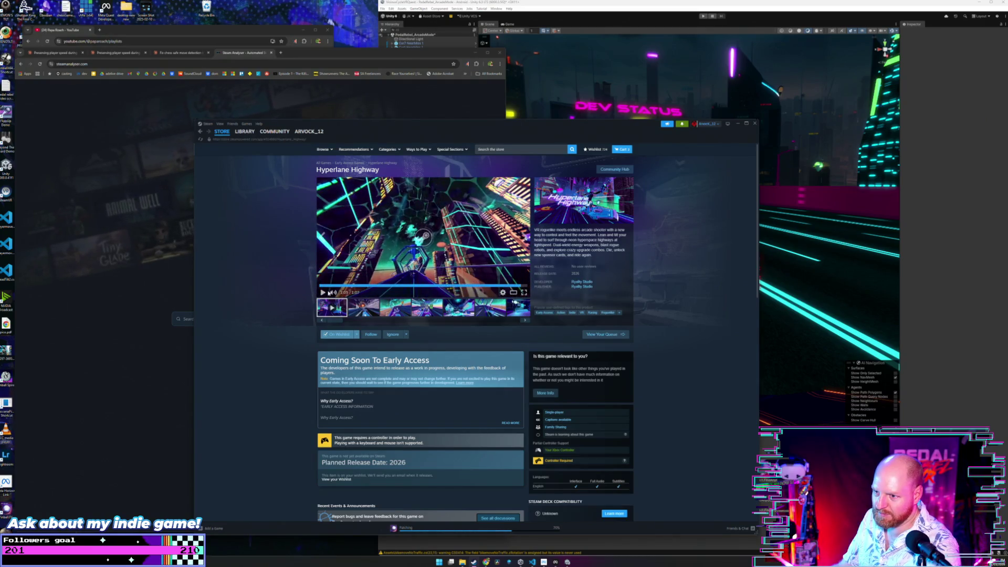
{"action": "left_click", "coordinate": [324, 294]}
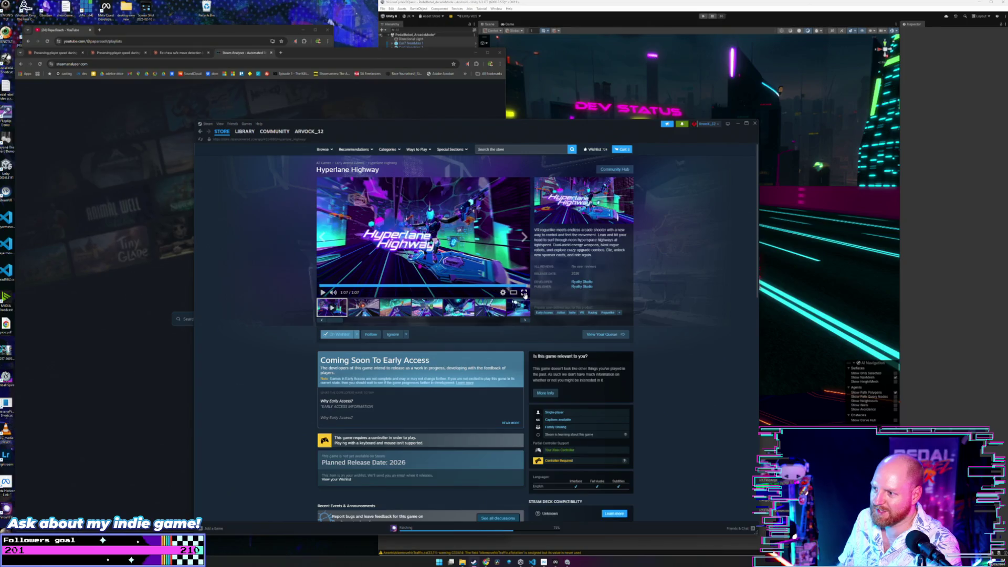
{"action": "double_click", "coordinate": [514, 253]}
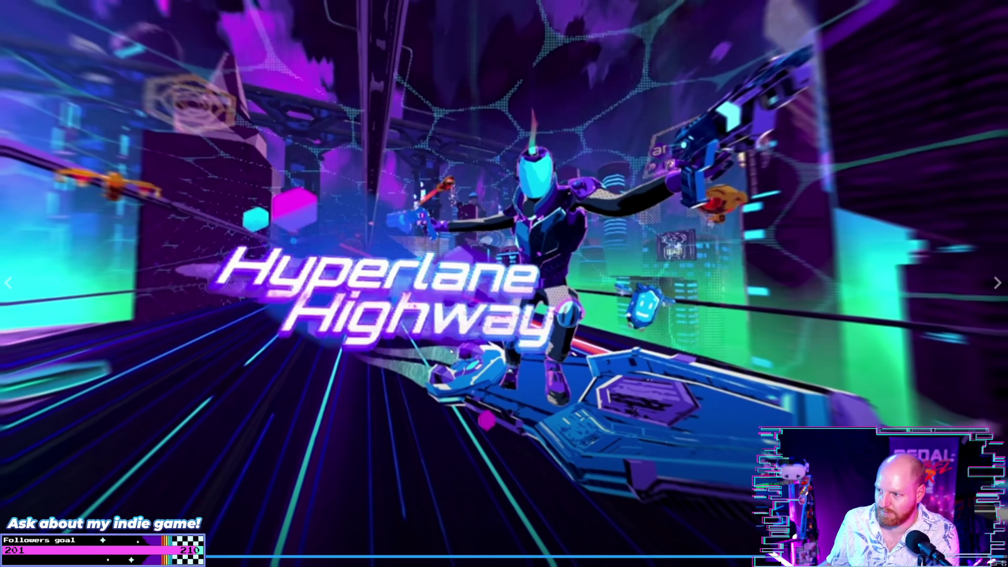
{"action": "key", "text": "Escape"}
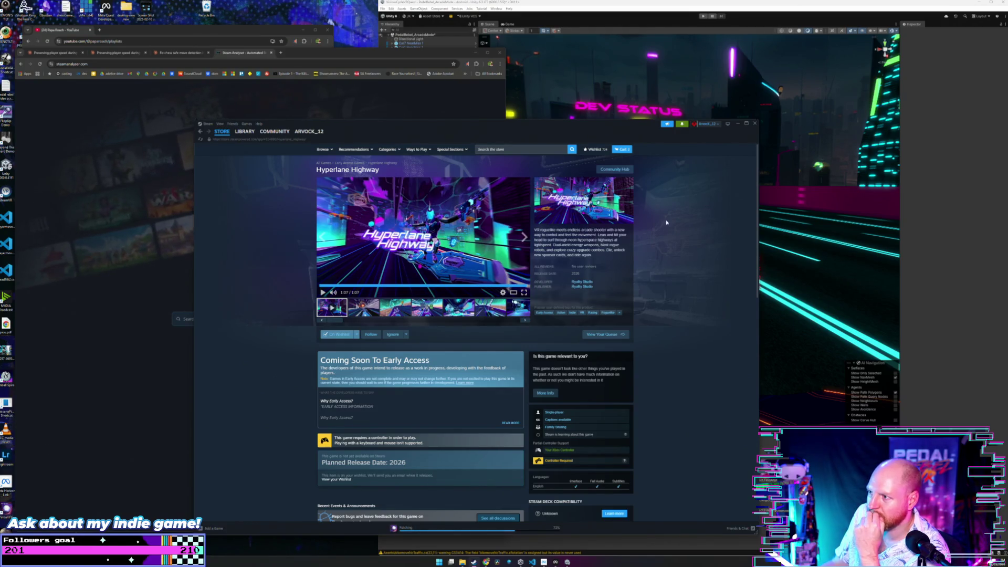
- Enlarge the Steam window, search the store for 'rooftop renegade', and open the top result
{"action": "left_click_drag", "start_coordinate": [757, 221], "coordinate": [894, 221]}
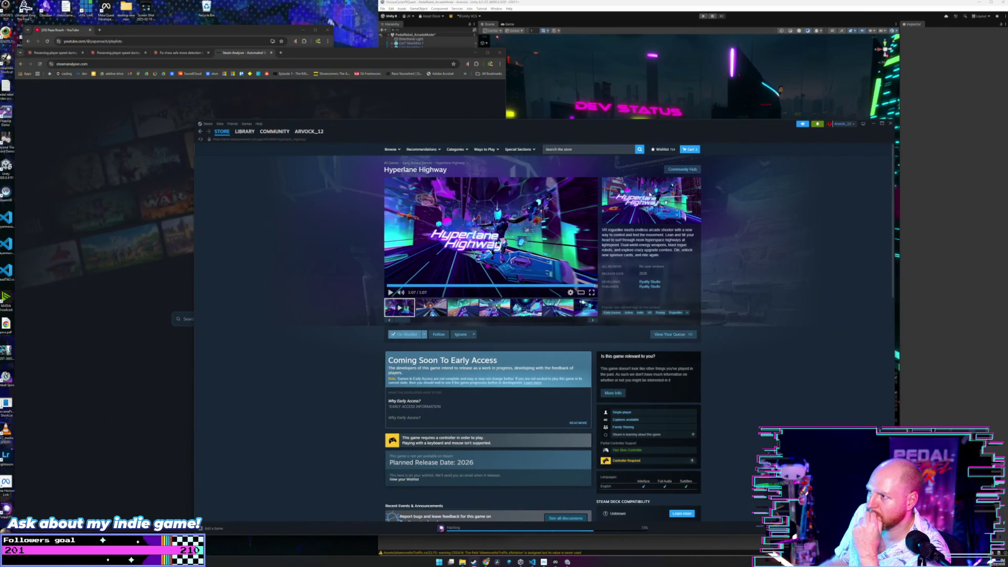
{"action": "left_click_drag", "start_coordinate": [196, 121], "coordinate": [157, 83]}
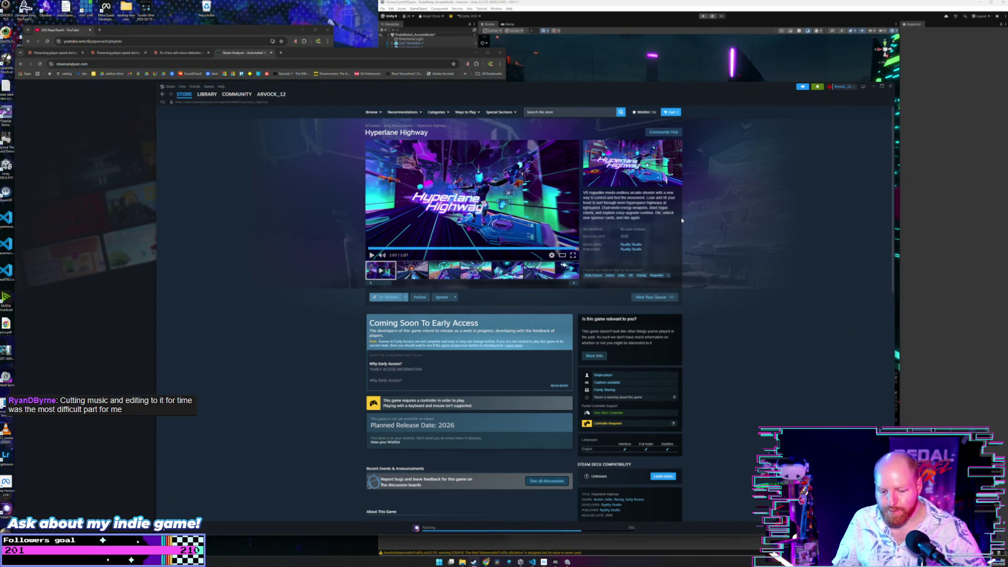
{"action": "left_click", "coordinate": [574, 111]}
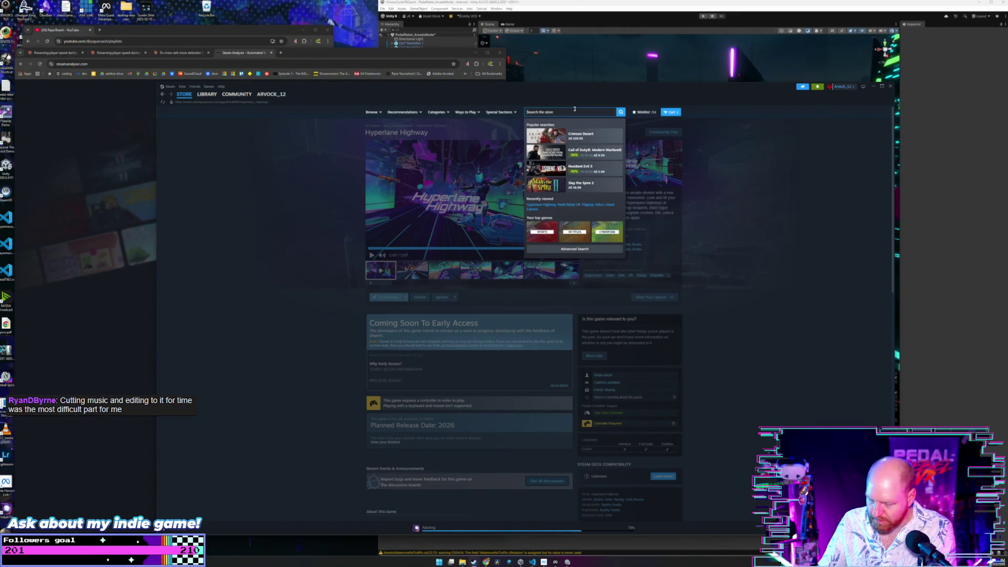
{"action": "type", "text": "rooftop rene"}
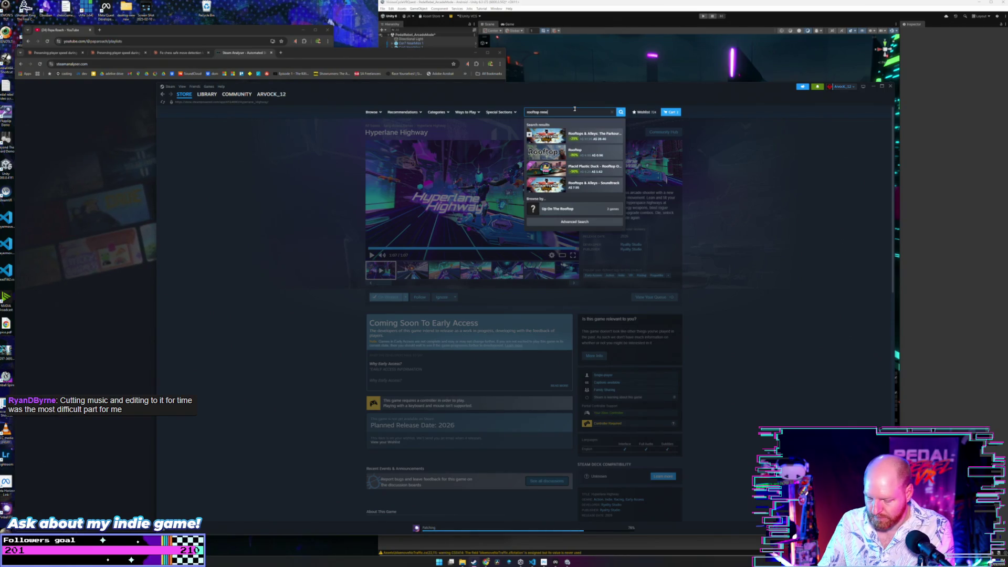
{"action": "type", "text": "gade"}
{"action": "key", "text": "Return"}
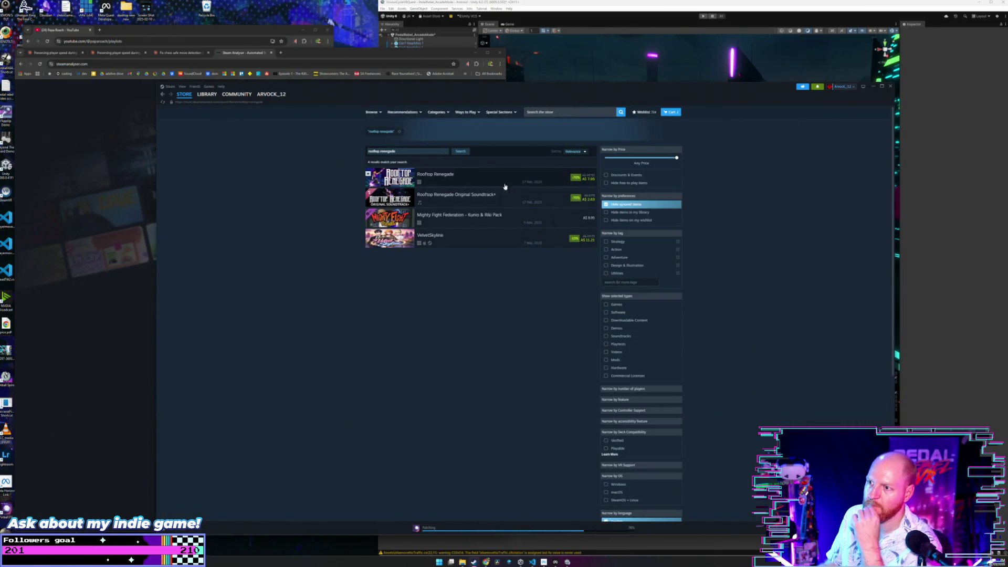
{"action": "left_click", "coordinate": [511, 184]}
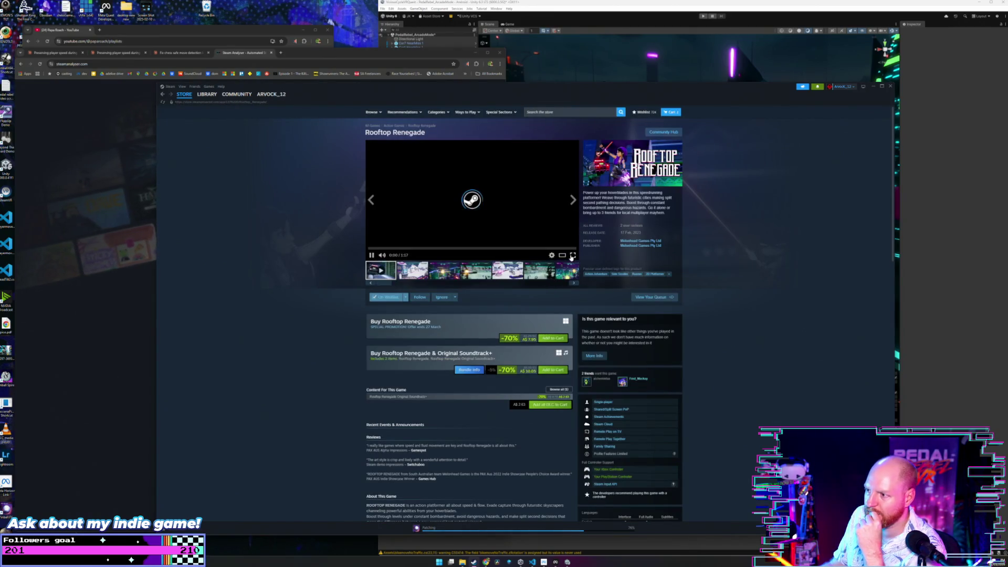
- Play the Rooftop Renegade trailer full screen through to the end, then exit full screen
{"action": "left_click", "coordinate": [573, 255]}
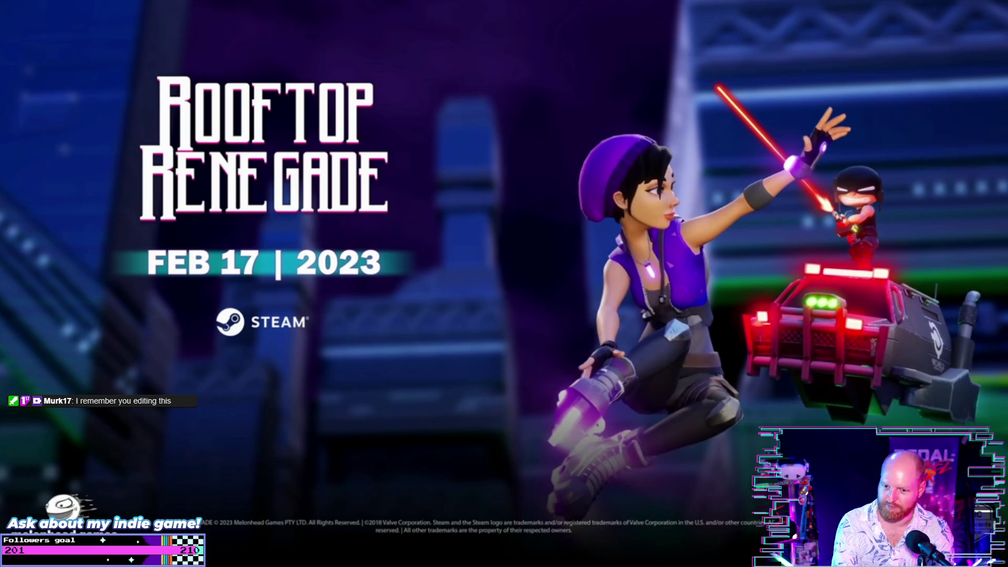
{"action": "key", "text": "Escape"}
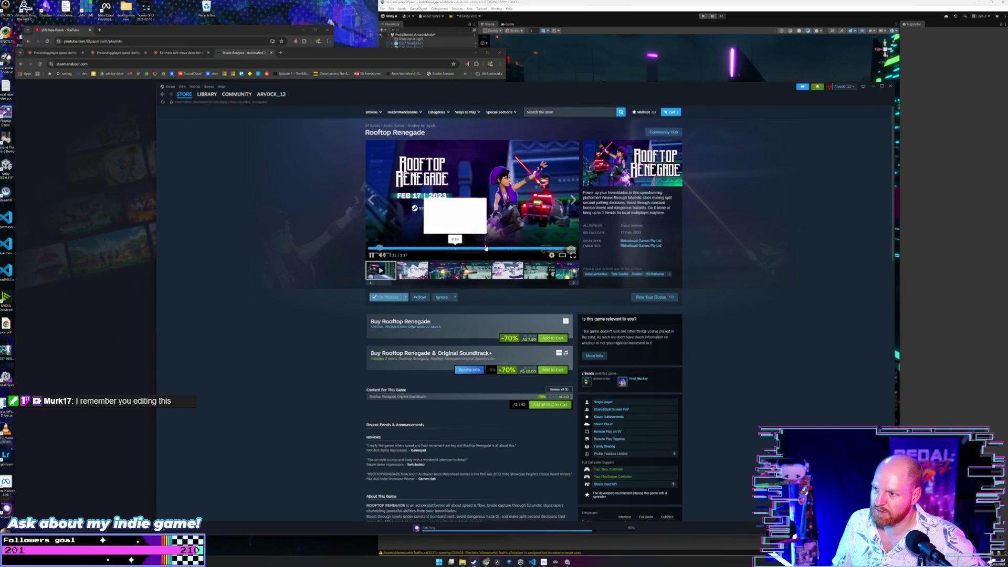
- Scrub through the Rooftop Renegade trailer, pausing and resuming at different scenes
{"action": "left_click", "coordinate": [515, 249]}
{"action": "left_click", "coordinate": [526, 195]}
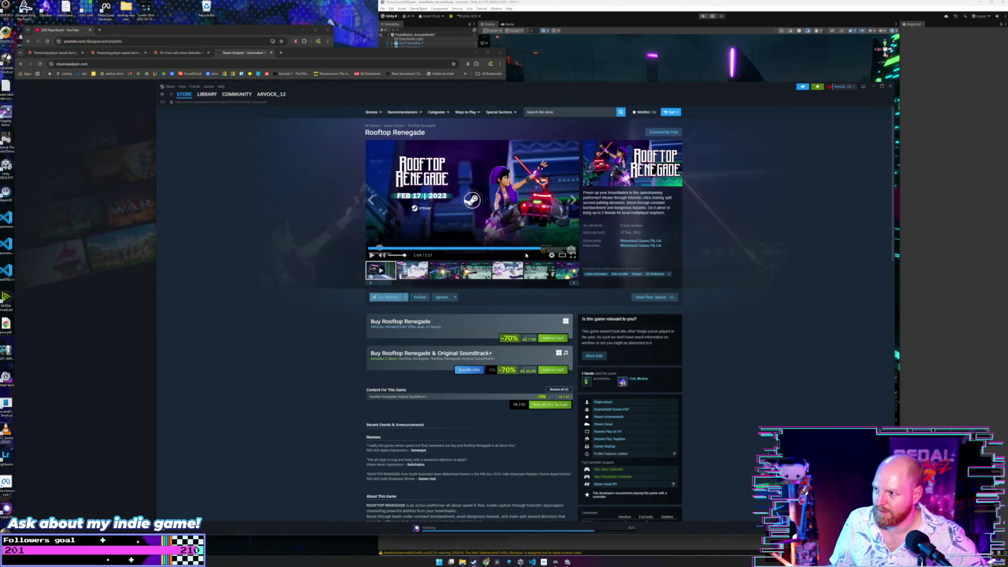
{"action": "left_click", "coordinate": [521, 249]}
{"action": "left_click", "coordinate": [371, 255]}
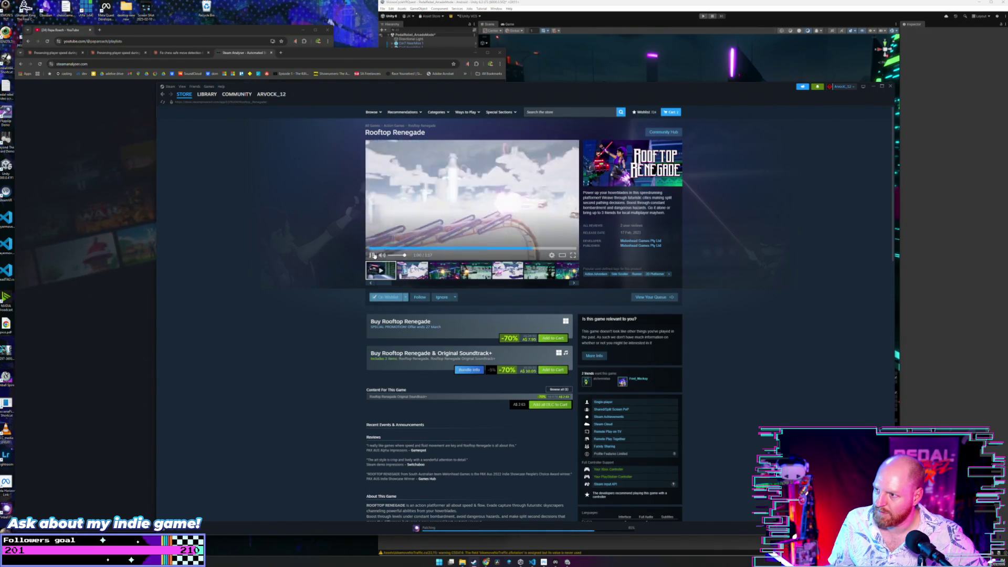
{"action": "left_click", "coordinate": [567, 251]}
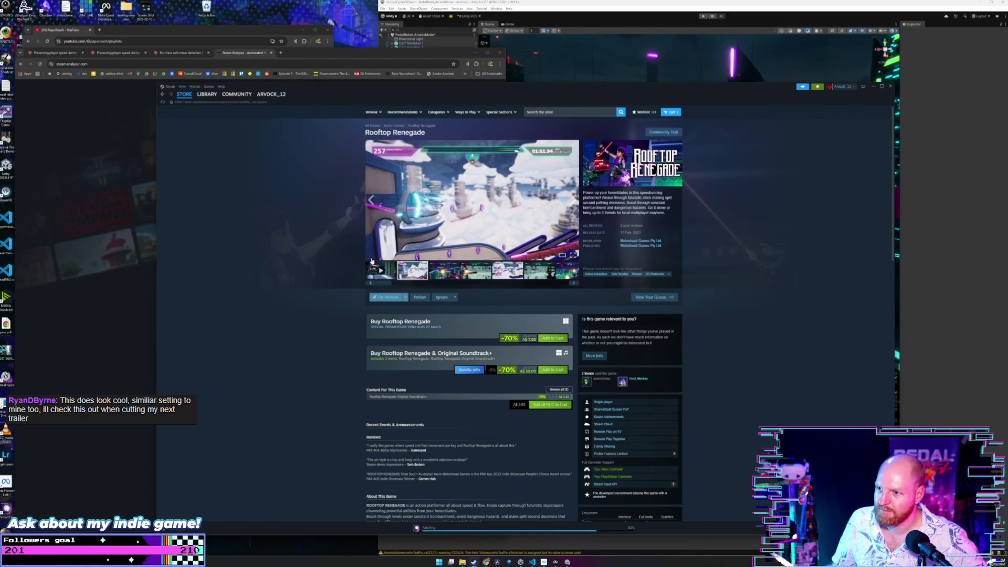
- View the gameplay screenshots, including the 00:52.36 shot, in the enlarged viewer
{"action": "left_click", "coordinate": [395, 240]}
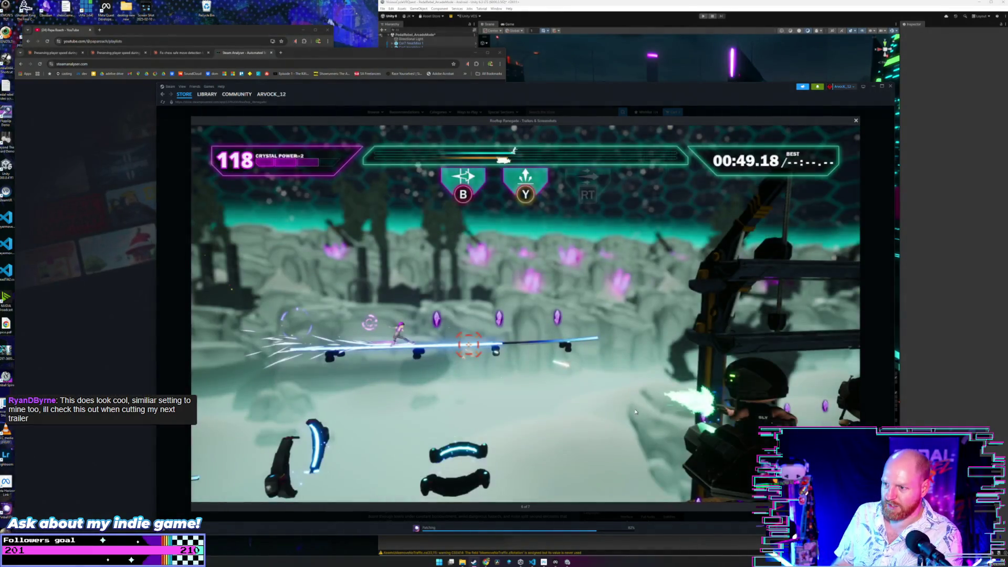
{"action": "key", "text": "Escape"}
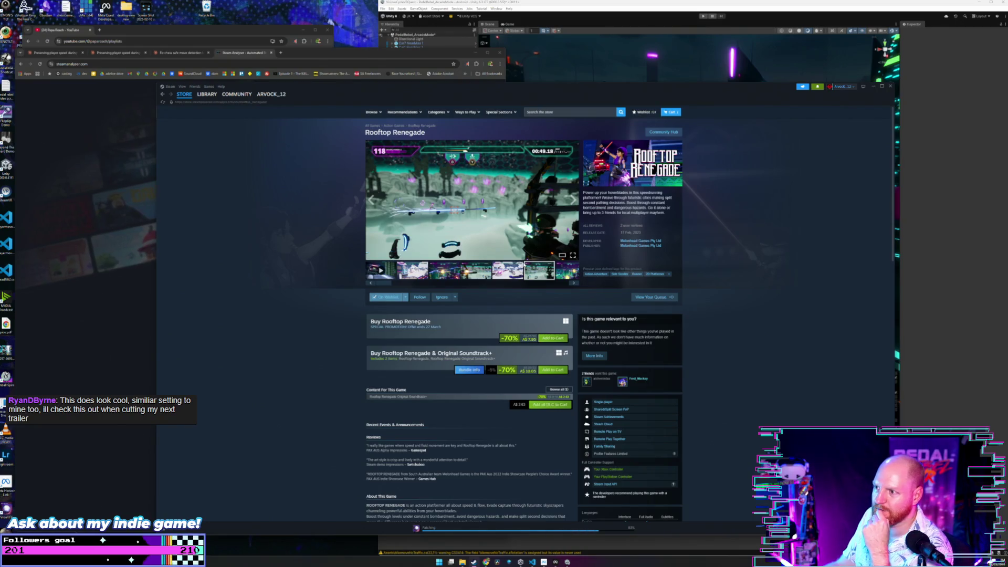
{"action": "left_click_drag", "start_coordinate": [379, 284], "coordinate": [585, 287]}
{"action": "left_click", "coordinate": [570, 273]}
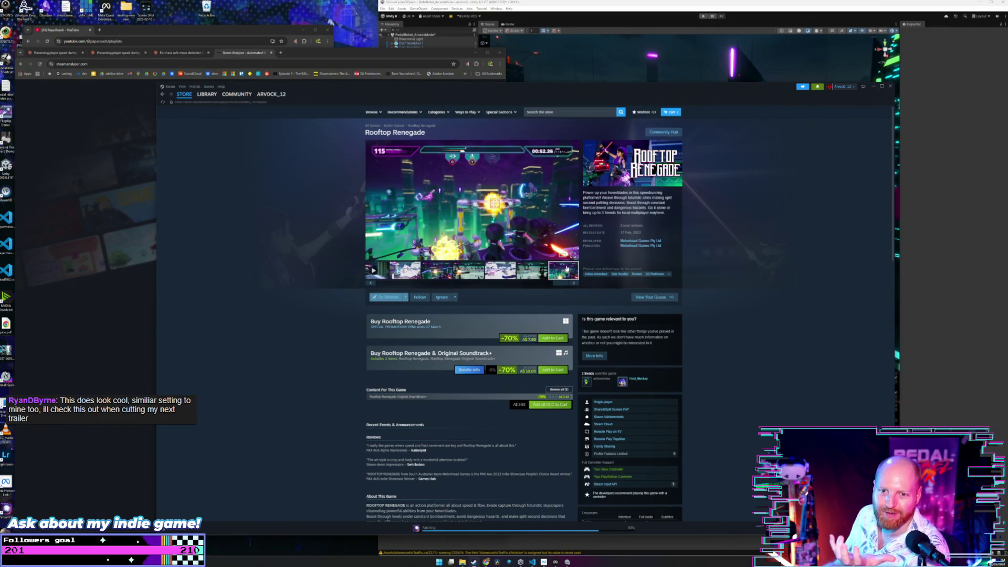
{"action": "left_click", "coordinate": [372, 282]}
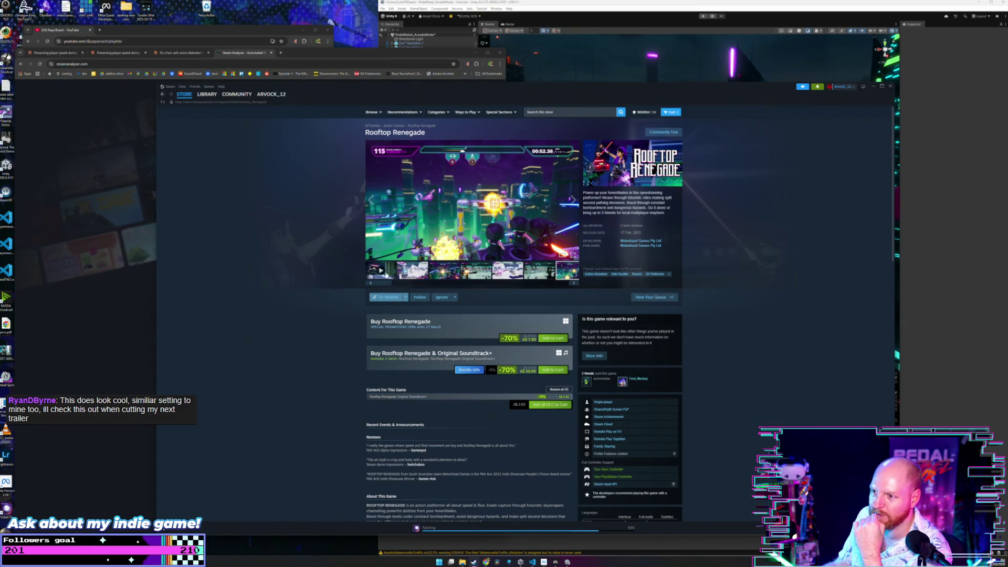
- Return to the trailer's closing title card and open the developer's other games
{"action": "left_click", "coordinate": [381, 270]}
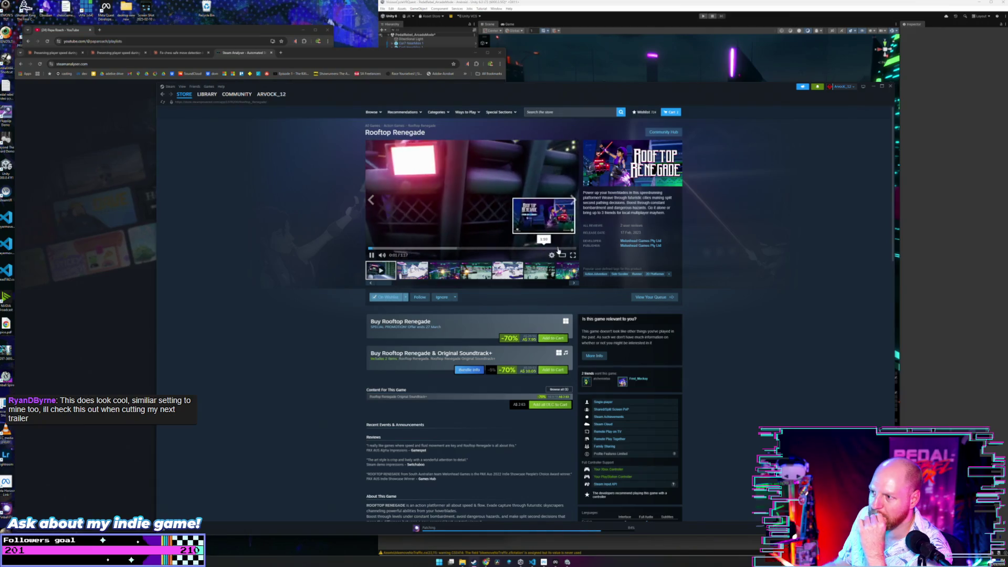
{"action": "left_click", "coordinate": [558, 249]}
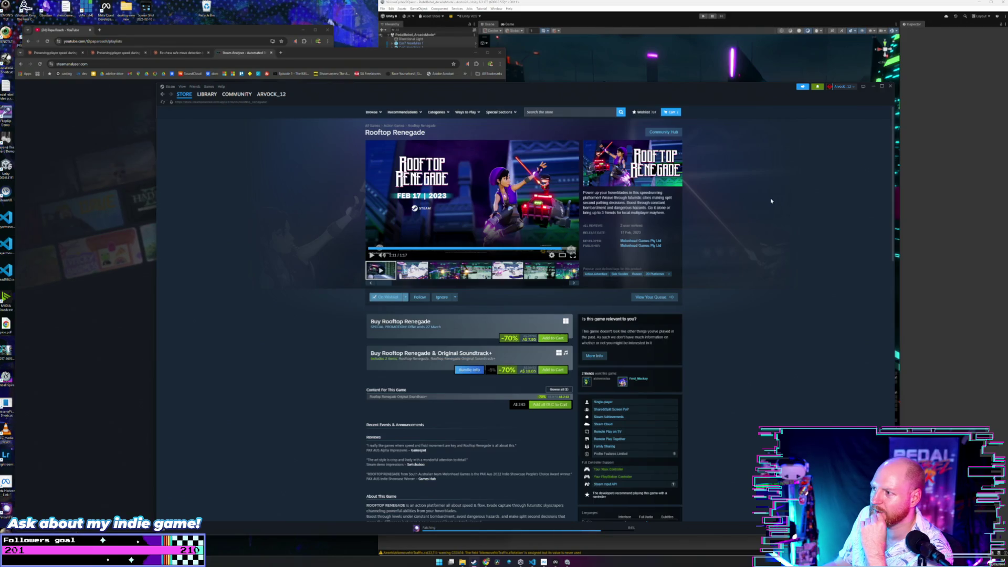
{"action": "left_click", "coordinate": [644, 241]}
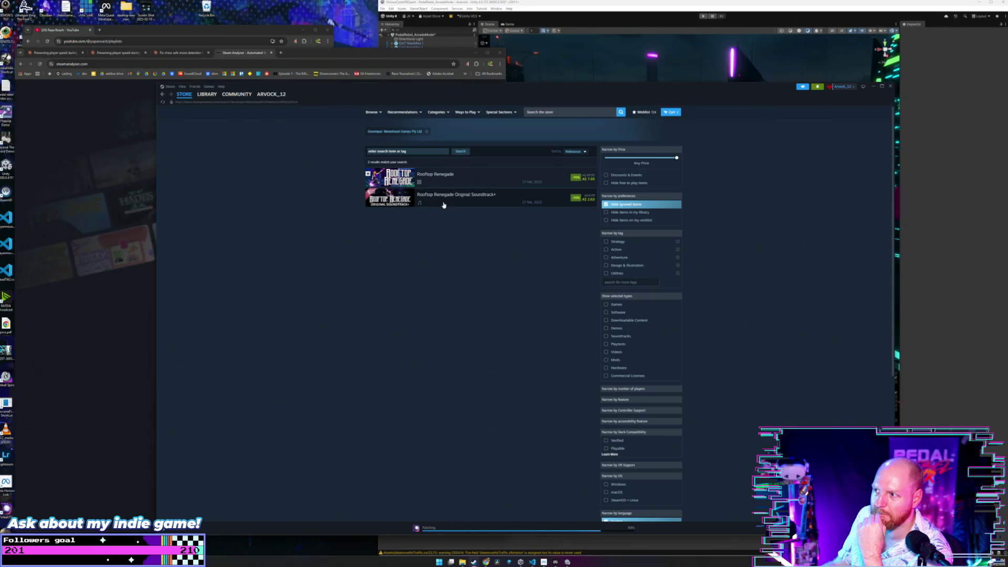
- Go back to the Rooftop Renegade page, then narrow the Steam window and move it right
{"action": "left_click", "coordinate": [163, 96]}
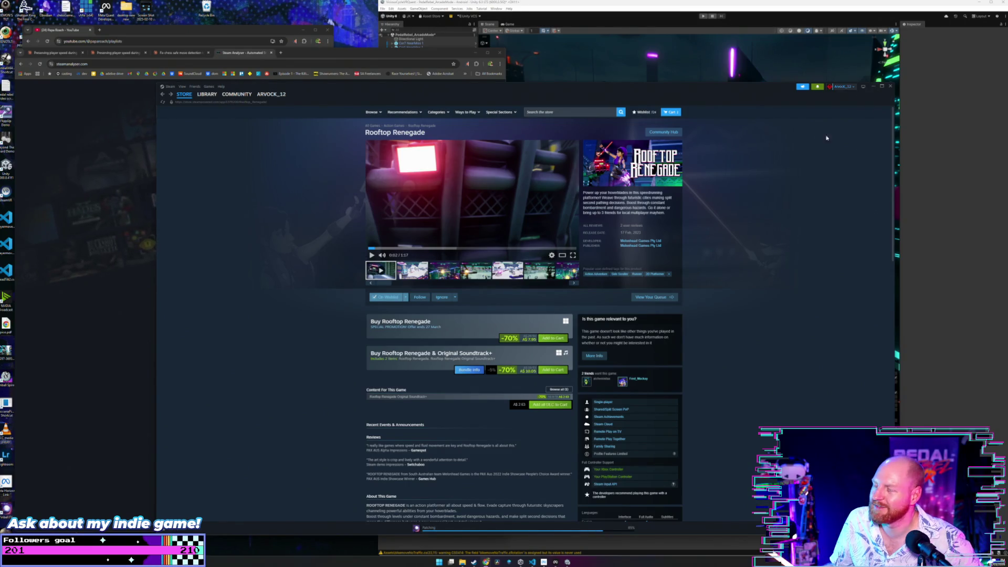
{"action": "left_click_drag", "start_coordinate": [894, 160], "coordinate": [641, 160]}
{"action": "mouse_move", "coordinate": [518, 87]}
{"action": "left_mouse_down"}
{"action": "mouse_move", "coordinate": [768, 99]}
{"action": "mouse_move", "coordinate": [737, 100]}
{"action": "left_mouse_up"}
- Search SteamAnalyser for Hyperlane Highway and request its analysis
{"action": "left_click", "coordinate": [336, 56]}
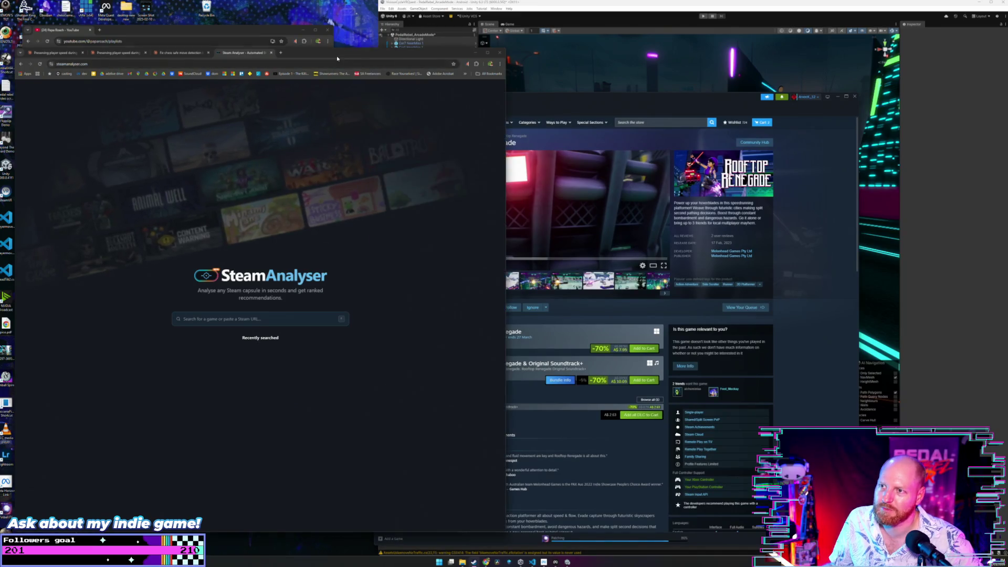
{"action": "left_click", "coordinate": [236, 319]}
{"action": "type", "text": "Nyperlan"}
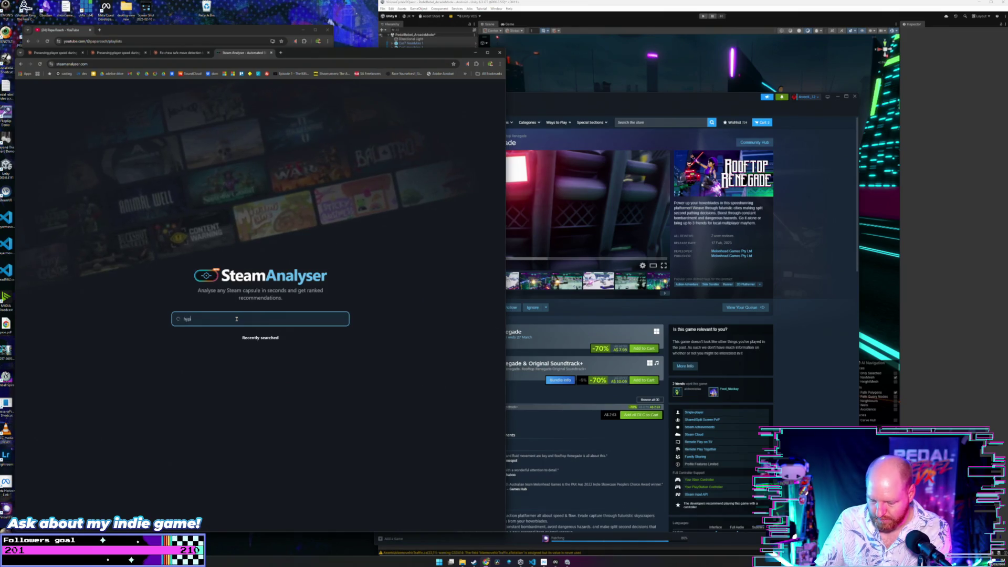
{"action": "type", "text": "e"}
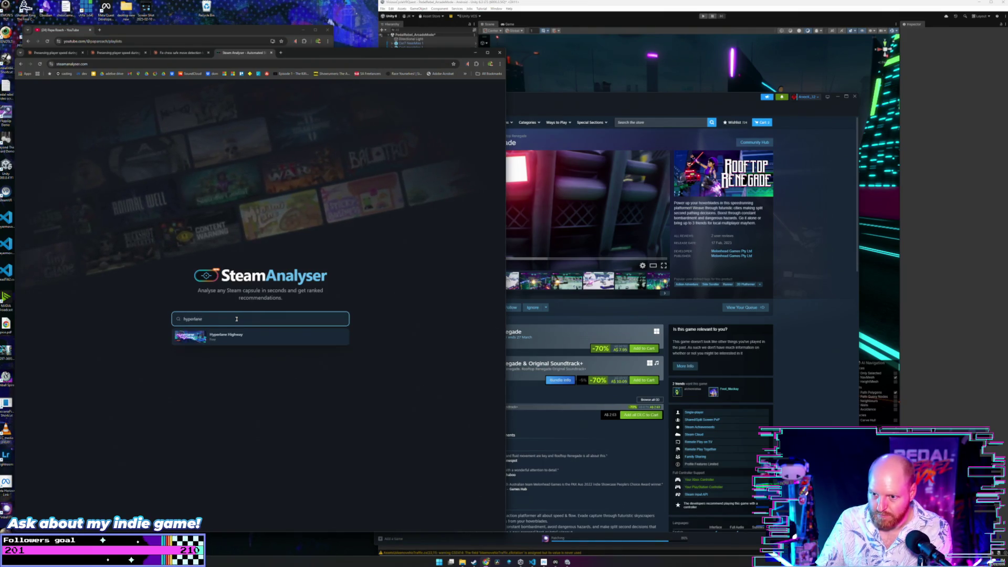
{"action": "left_click", "coordinate": [241, 334]}
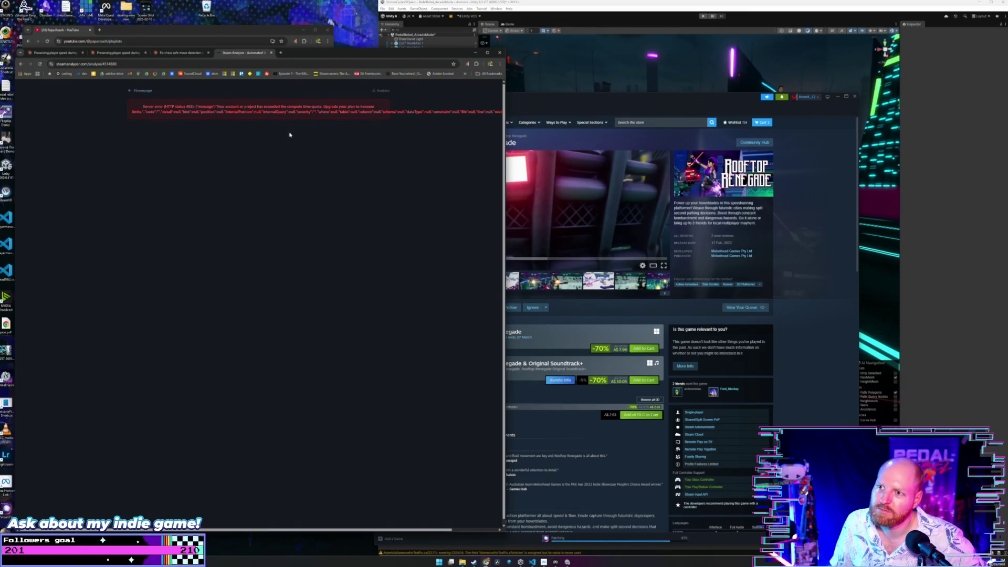
- After the server error, return to the SteamAnalyser homepage and search 'padalrebe'
{"action": "left_click_drag", "start_coordinate": [292, 108], "coordinate": [383, 111]}
{"action": "left_click", "coordinate": [390, 114]}
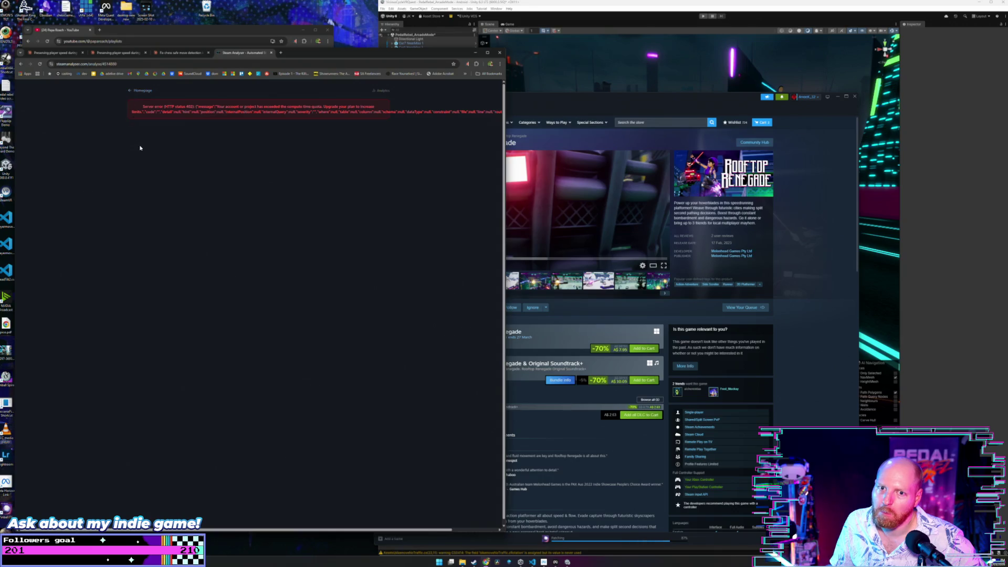
{"action": "key", "text": "alt+Left"}
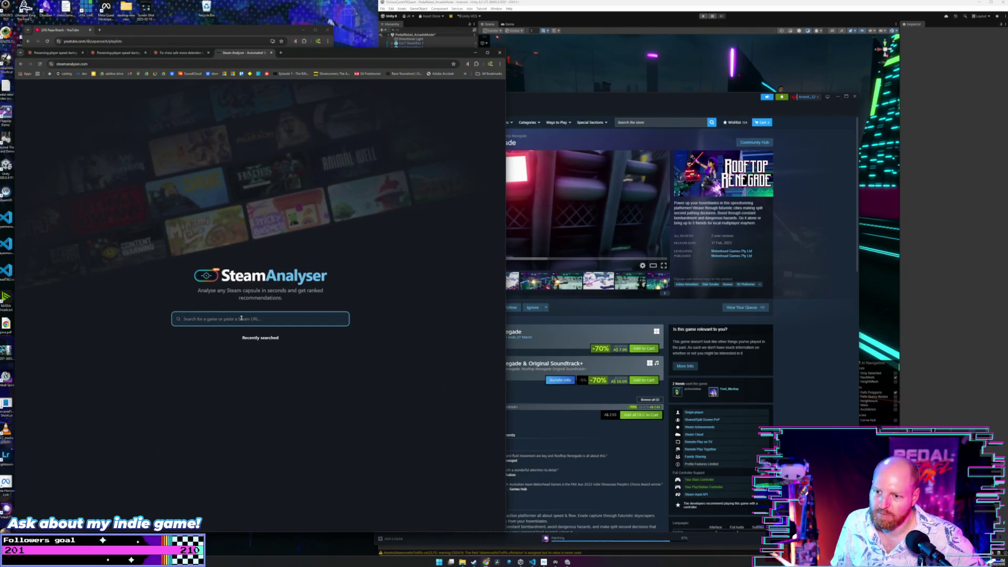
{"action": "type", "text": "pad"}
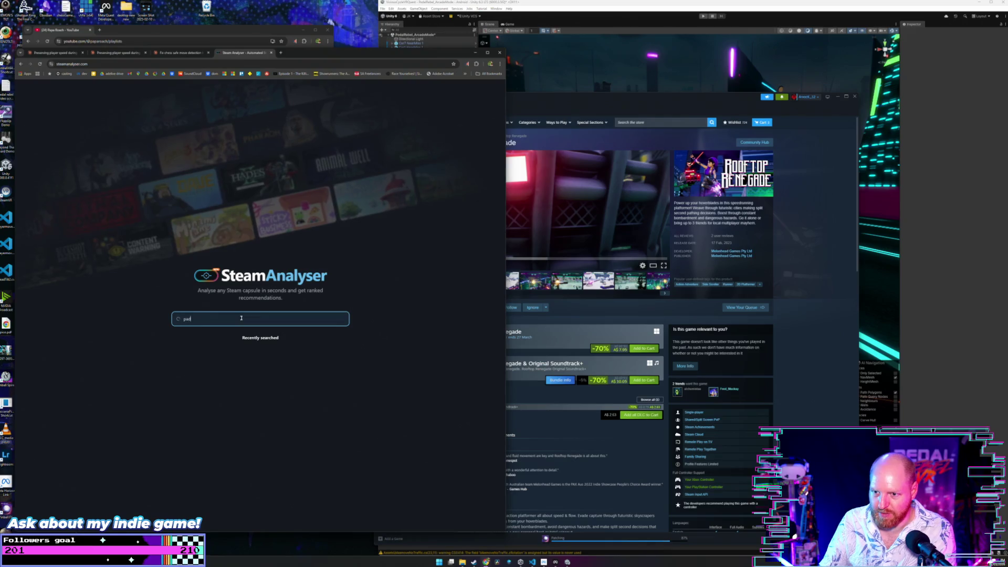
{"action": "type", "text": "al"}
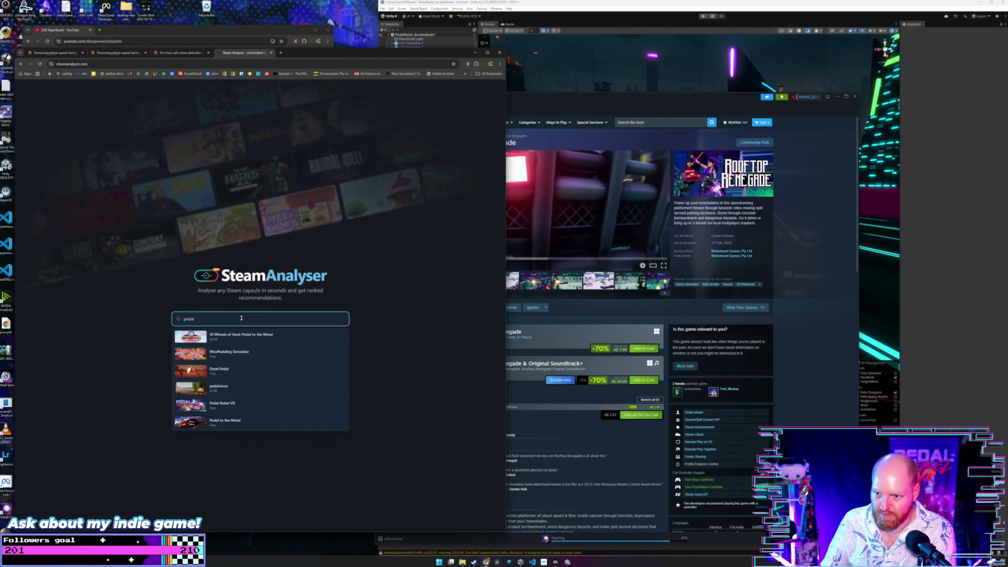
{"action": "type", "text": "rebe"}
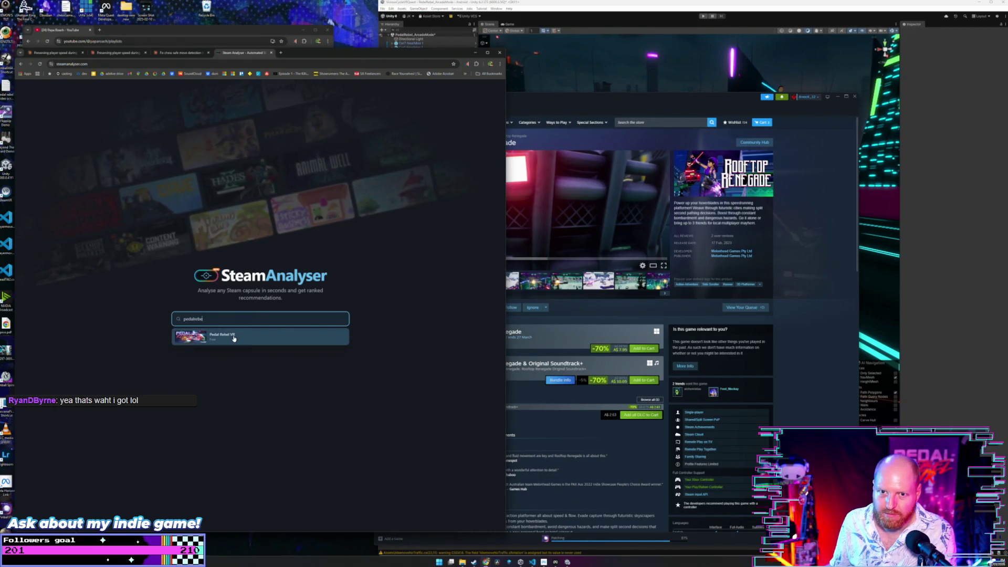
- Request the Pedal Rebel VR analysis, then close the SteamAnalyser tab after the error
{"action": "left_click", "coordinate": [234, 339]}
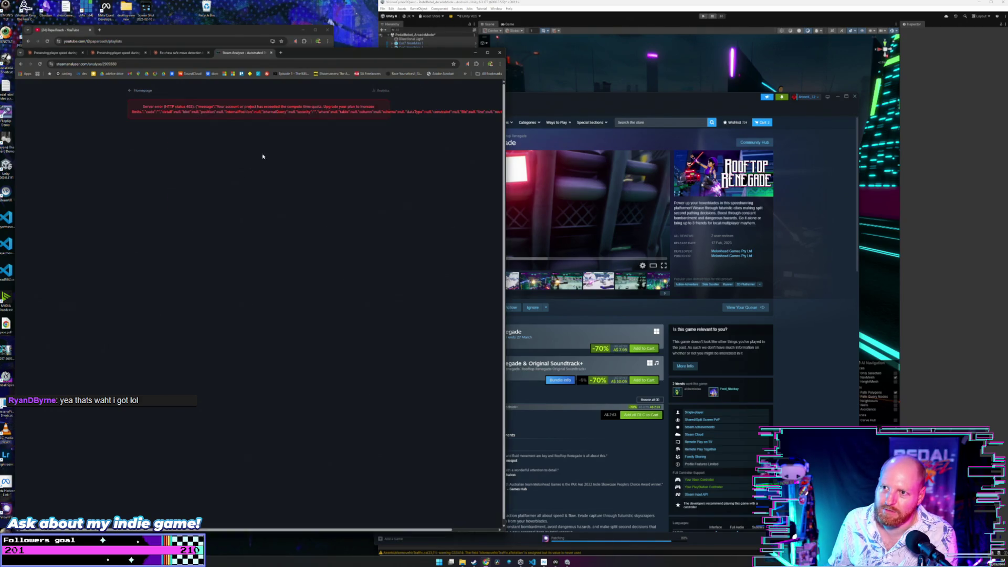
{"action": "left_click", "coordinate": [271, 53]}
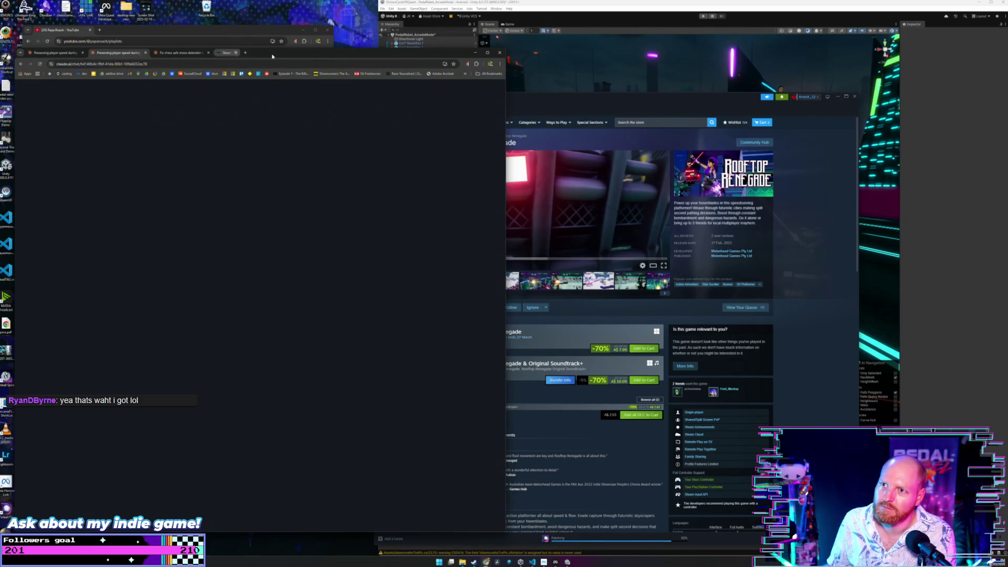
- Bring Steam forward, go back to the store front page, and browse the Spring Sale deals
{"action": "left_click", "coordinate": [549, 102]}
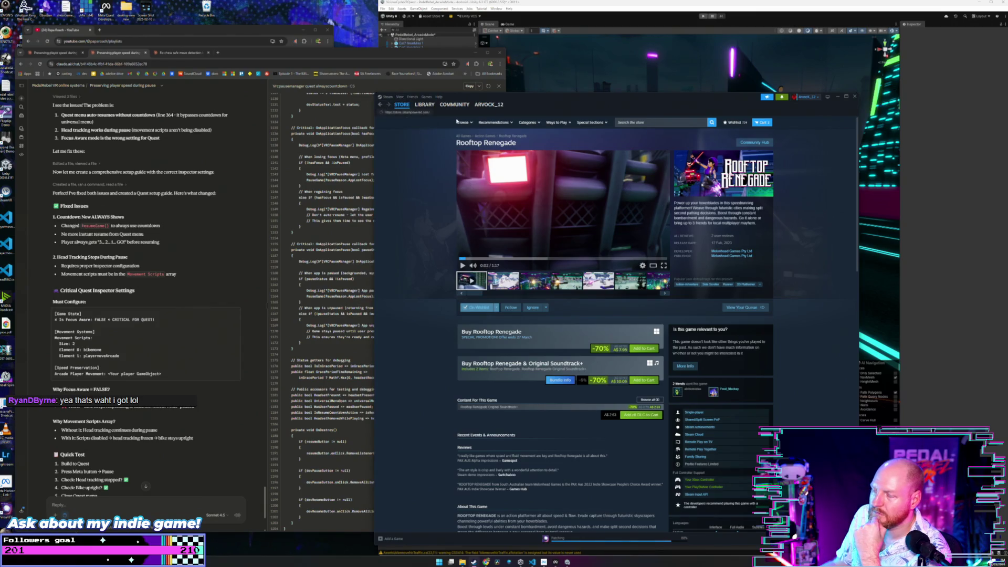
{"action": "key", "text": "alt+Left"}
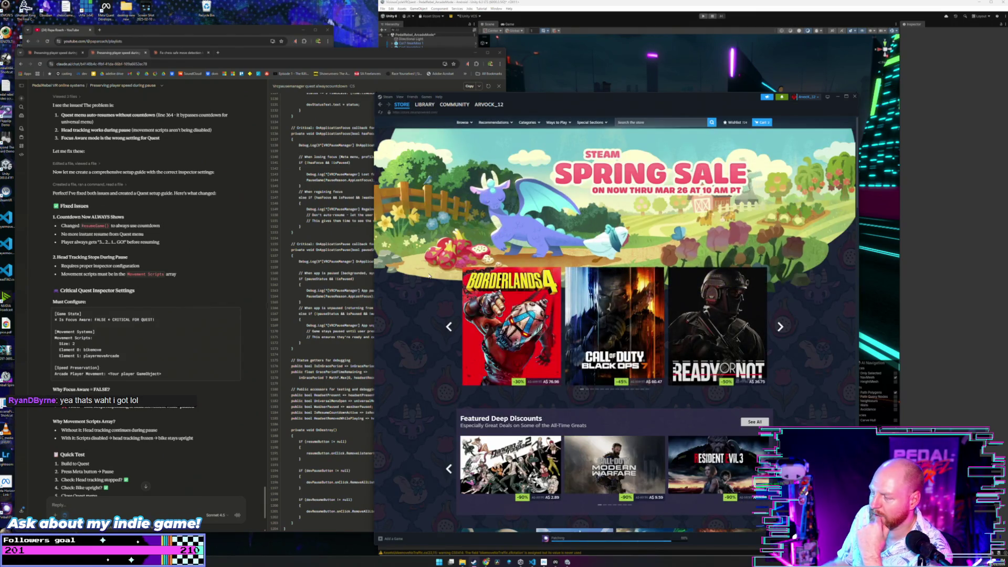
{"action": "scroll", "coordinate": [428, 276], "scroll_direction": "down", "scroll_amount": 3}
{"action": "scroll", "coordinate": [429, 276], "scroll_direction": "down", "scroll_amount": 3}
{"action": "scroll", "coordinate": [429, 276], "scroll_direction": "down", "scroll_amount": 2}
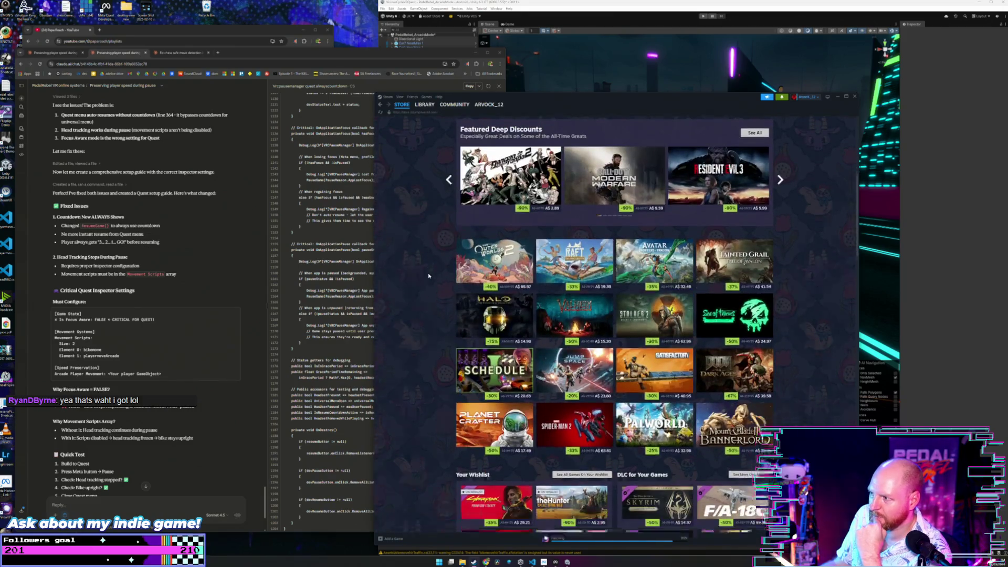
{"action": "scroll", "coordinate": [428, 276], "scroll_direction": "up", "scroll_amount": 6}
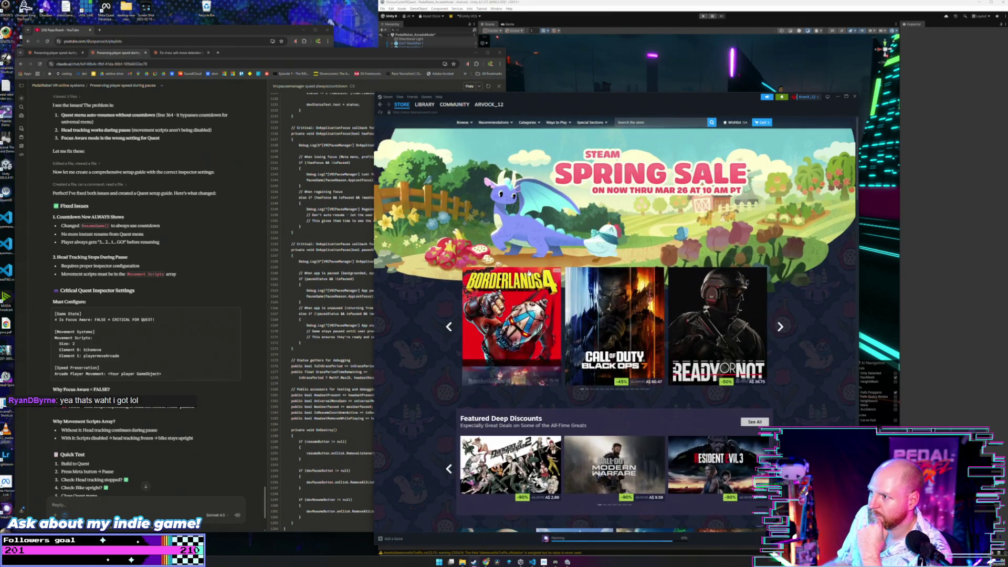
{"action": "mouse_move", "coordinate": [445, 107]}
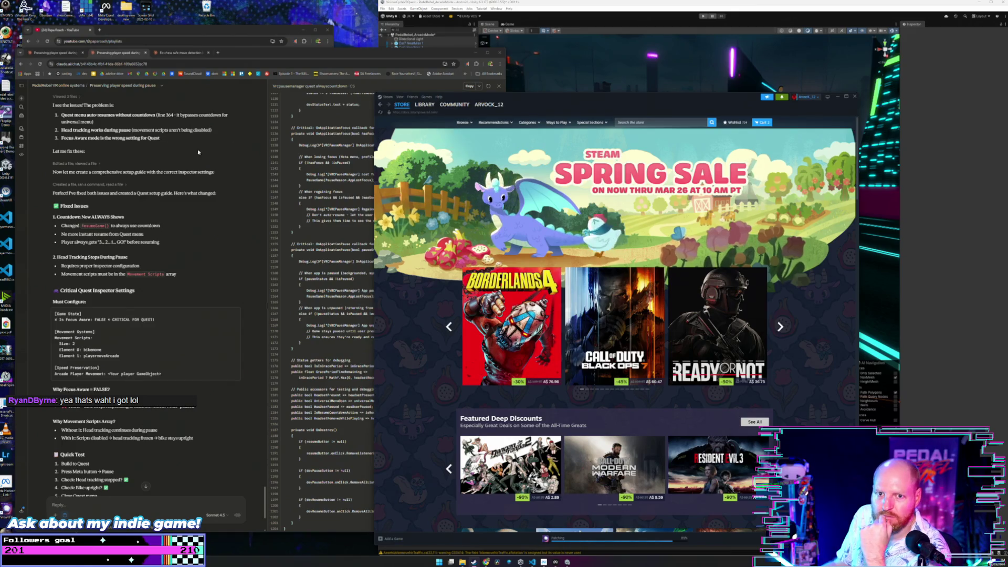
{"action": "left_click", "coordinate": [225, 58]}
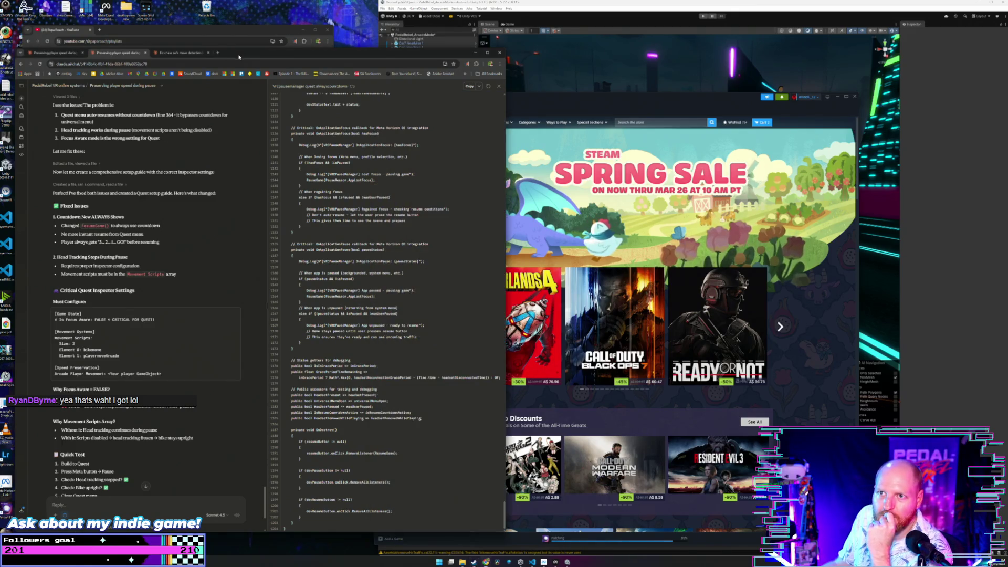
- Minimize the Claude chat window and open a new browser tab
{"action": "left_click", "coordinate": [474, 54]}
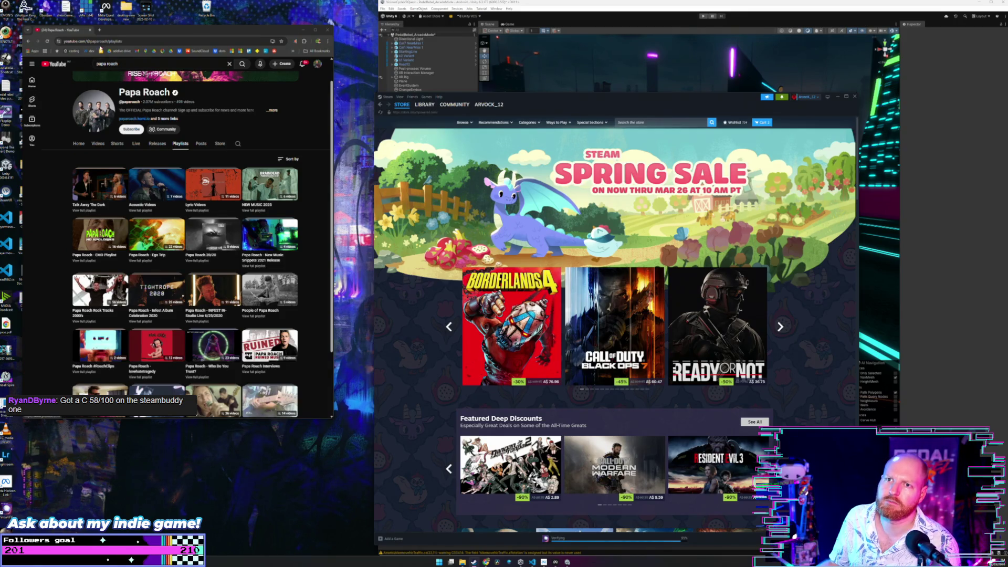
{"action": "left_click", "coordinate": [99, 30]}
- Search Google for 'steambuddy' and scroll through the results
{"action": "type", "text": "s"}
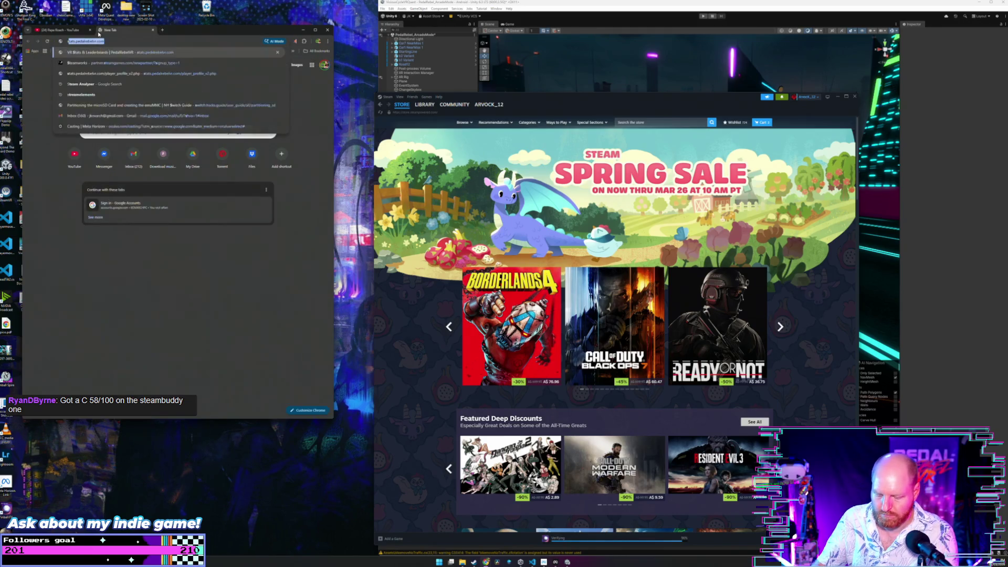
{"action": "type", "text": "teambuddy"}
{"action": "key", "text": "Return"}
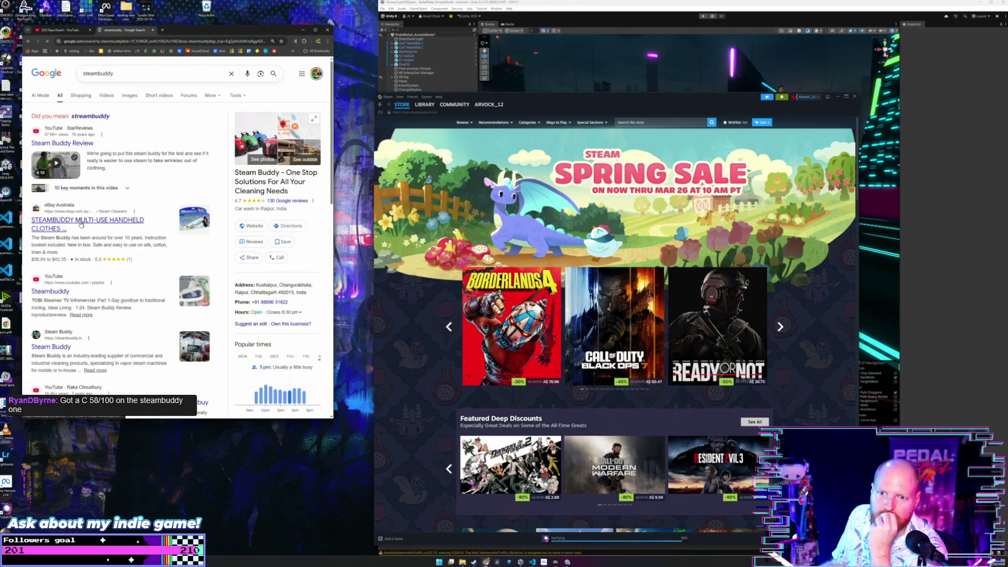
{"action": "scroll", "coordinate": [63, 263], "scroll_direction": "down", "scroll_amount": 2}
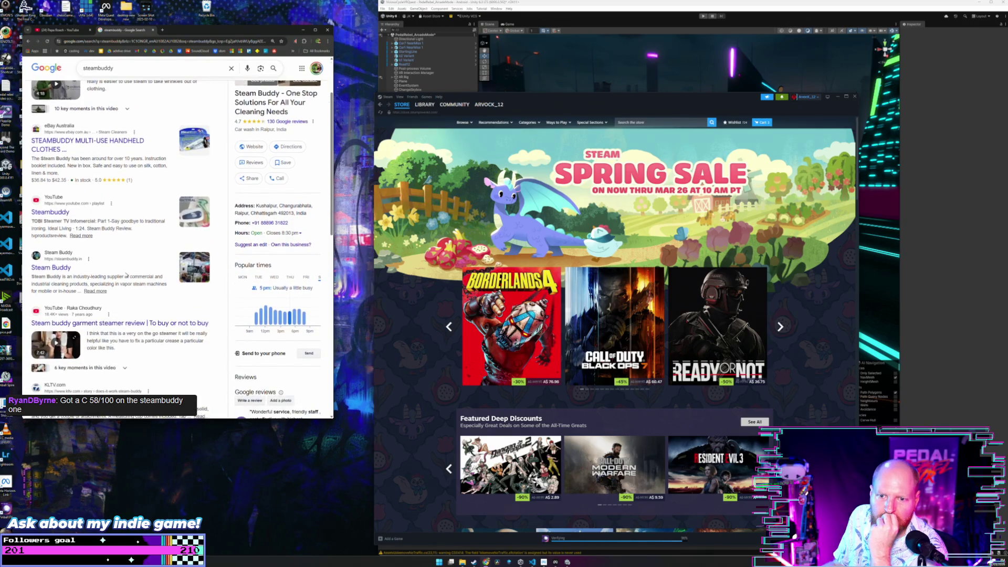
{"action": "scroll", "coordinate": [115, 274], "scroll_direction": "down", "scroll_amount": 1}
{"action": "scroll", "coordinate": [116, 274], "scroll_direction": "down", "scroll_amount": 1}
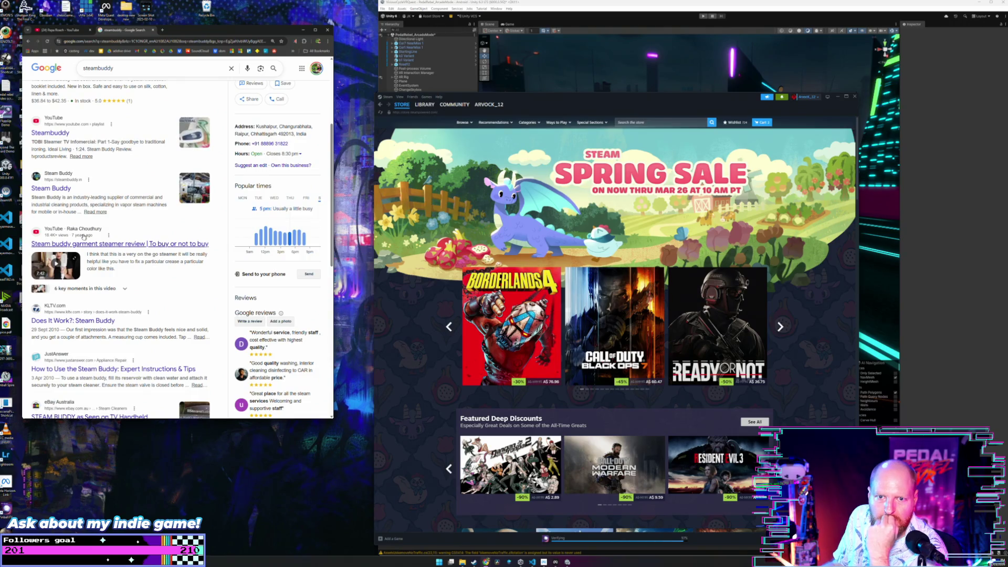
{"action": "scroll", "coordinate": [177, 281], "scroll_direction": "down", "scroll_amount": 1}
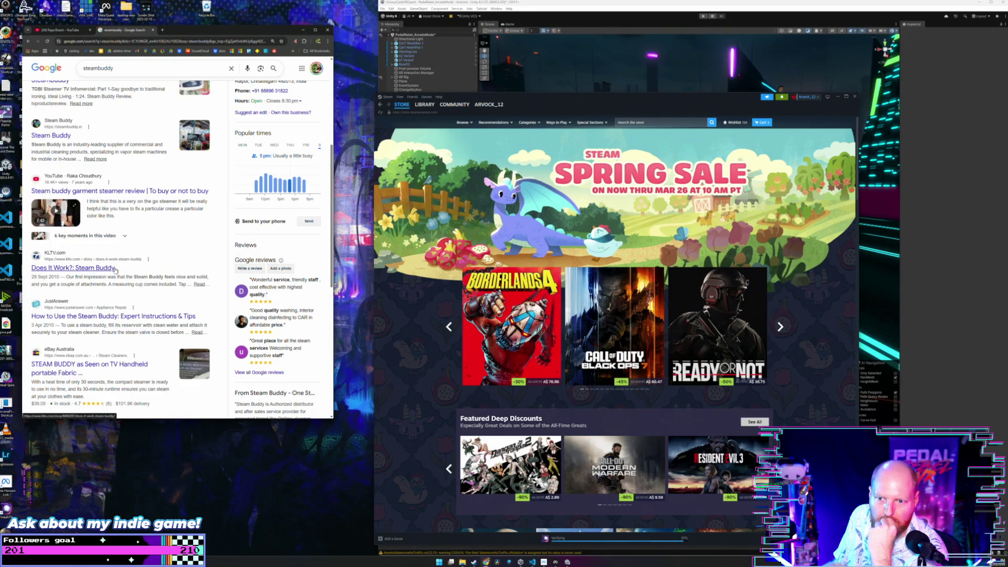
{"action": "scroll", "coordinate": [115, 269], "scroll_direction": "up", "scroll_amount": 5}
- Refine the search to 'steambuddy steam review' and browse the results
{"action": "left_click", "coordinate": [127, 74]}
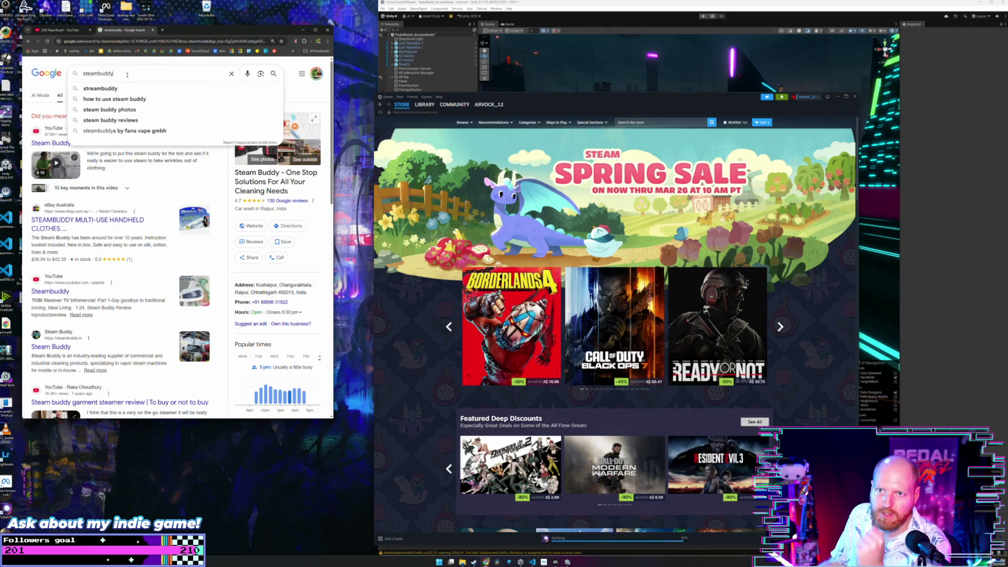
{"action": "type", "text": " steam review"}
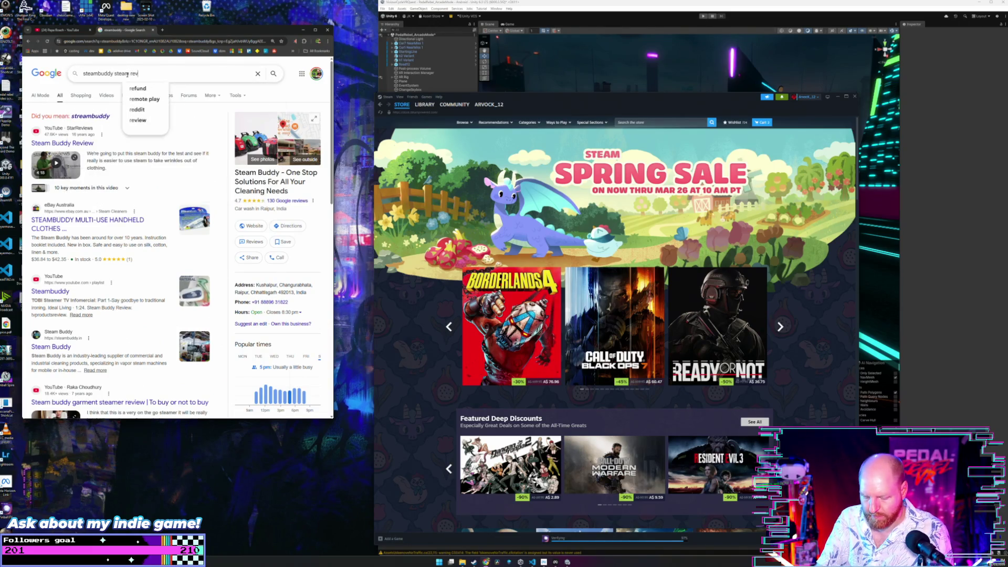
{"action": "key", "text": "Return"}
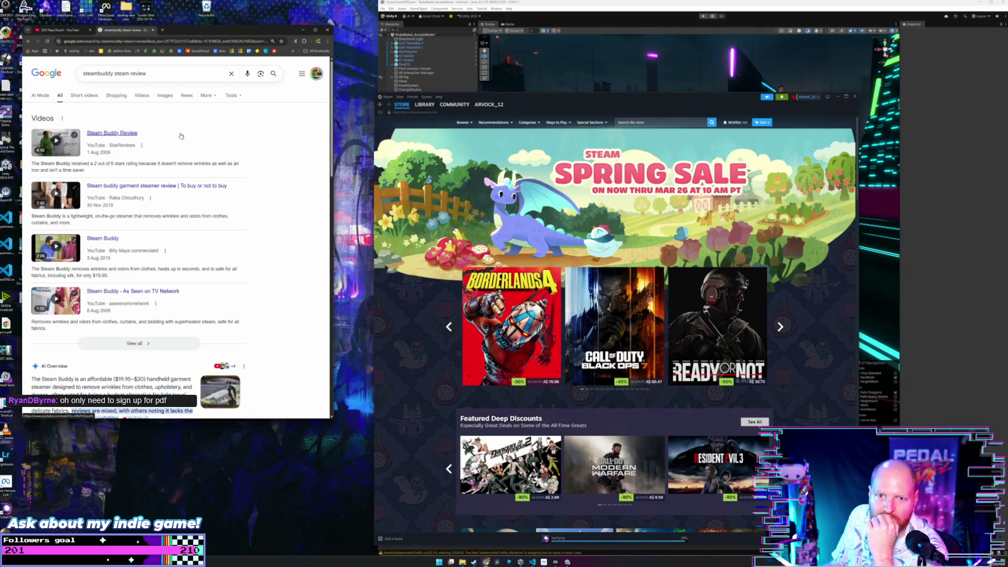
{"action": "scroll", "coordinate": [181, 140], "scroll_direction": "down", "scroll_amount": 3}
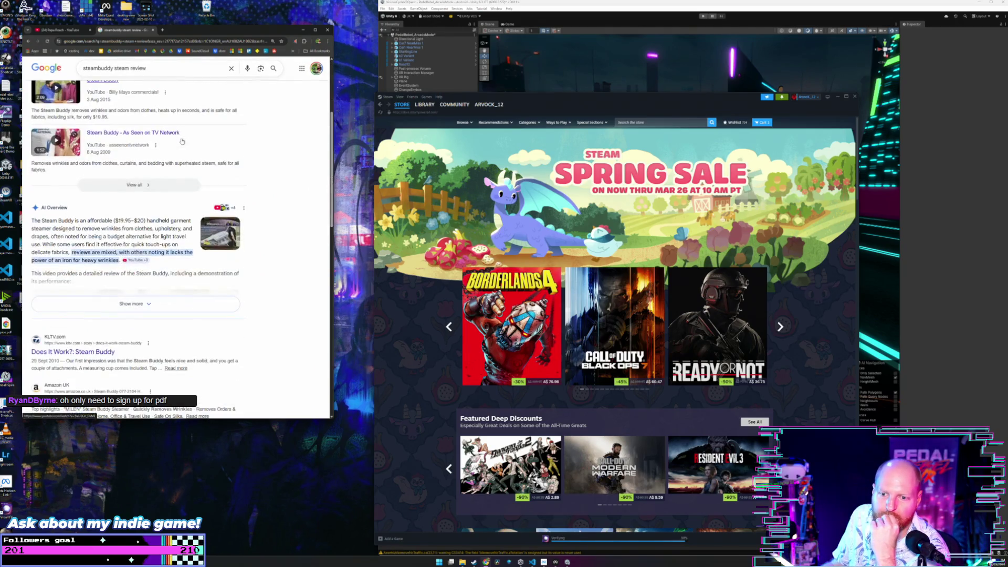
{"action": "scroll", "coordinate": [181, 141], "scroll_direction": "down", "scroll_amount": 2}
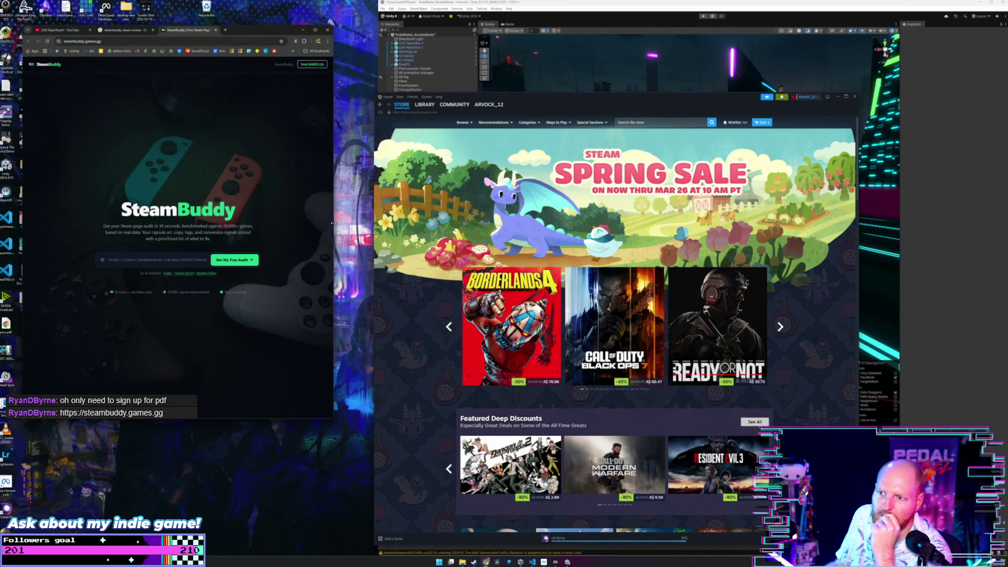
- Widen the SteamBuddy window, start the free audit of the pasted Pedal Rebel VR page, and minimize Steam
{"action": "left_click_drag", "start_coordinate": [334, 226], "coordinate": [433, 252]}
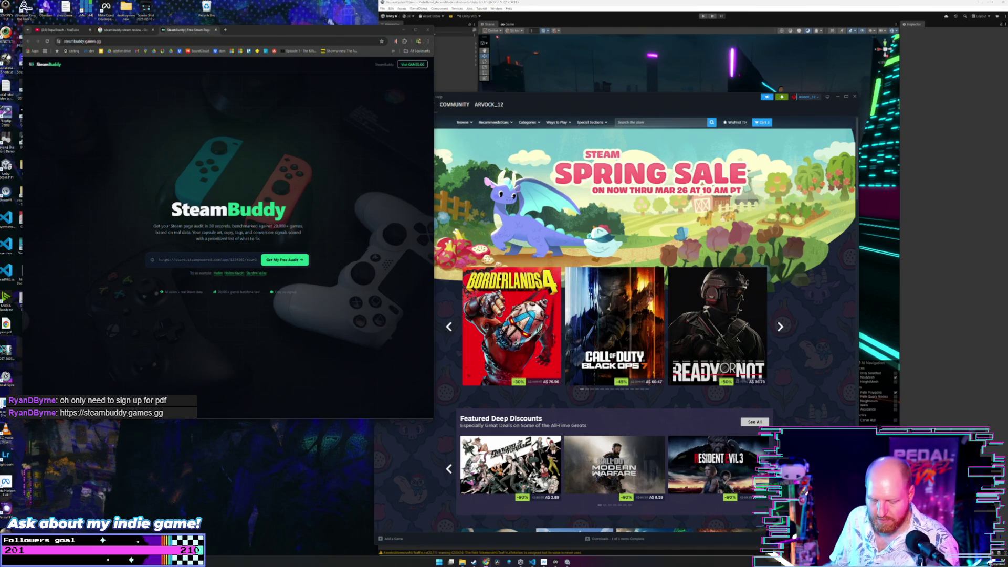
{"action": "left_click", "coordinate": [284, 260]}
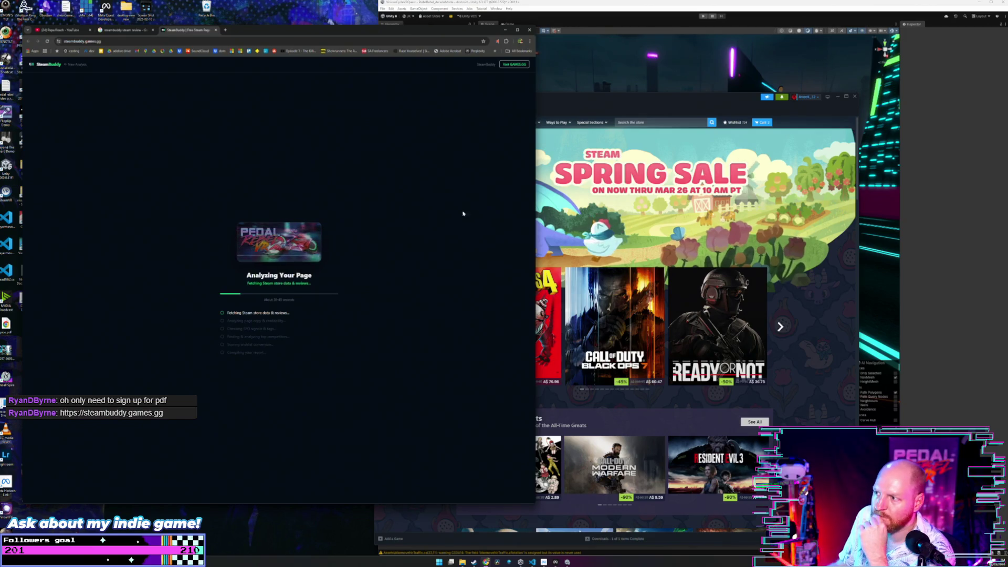
{"action": "left_click", "coordinate": [836, 97]}
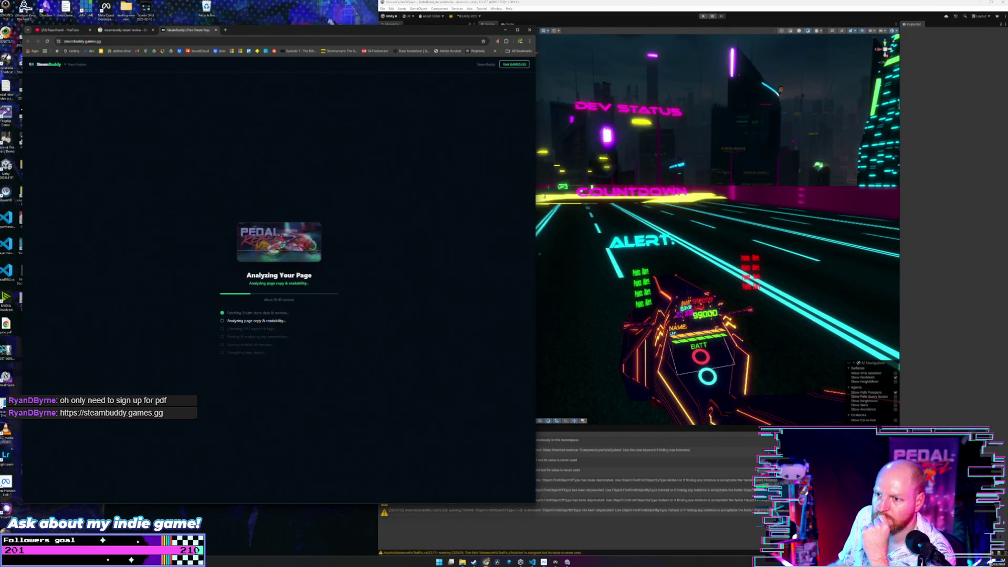
- Narrow the browser window to reveal Unity while the audit finishes with score 58, grade C
{"action": "left_click_drag", "start_coordinate": [537, 202], "coordinate": [434, 202]}
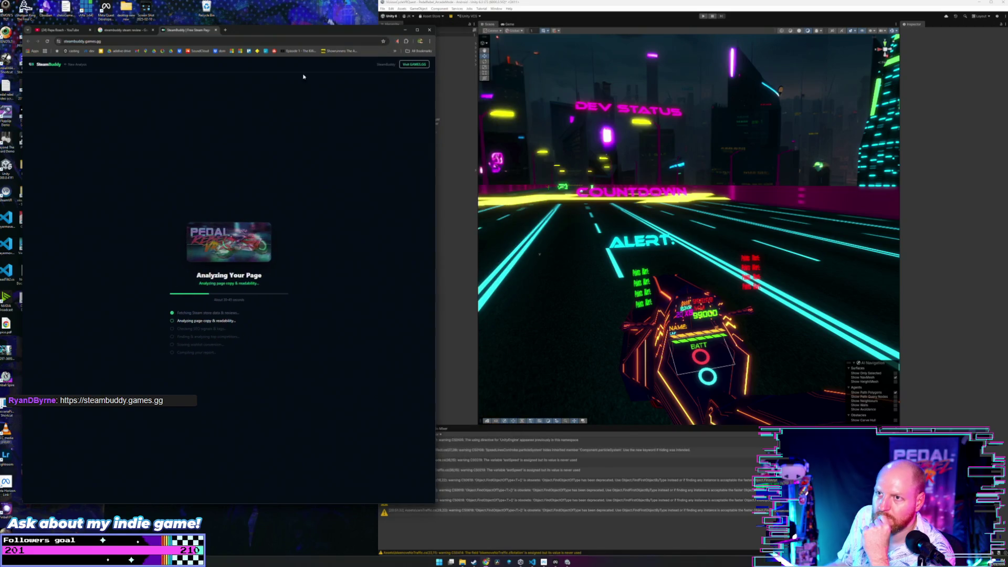
{"action": "left_click_drag", "start_coordinate": [279, 32], "coordinate": [254, 31]}
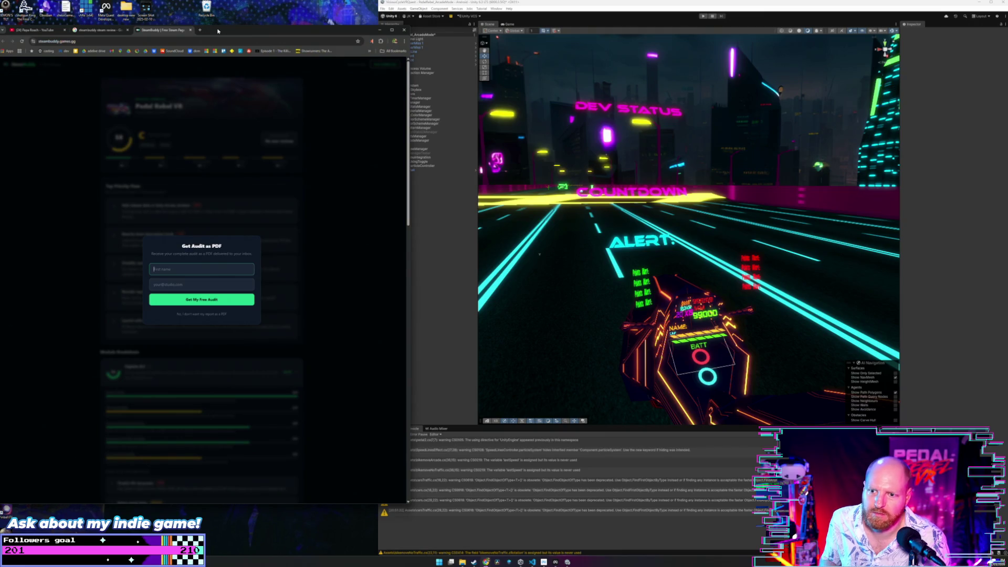
- Close the PDF offer and scroll to the Capsule Art, Page Copy, Discoverability and Wishlist Conversion module scores
{"action": "left_click", "coordinate": [210, 314]}
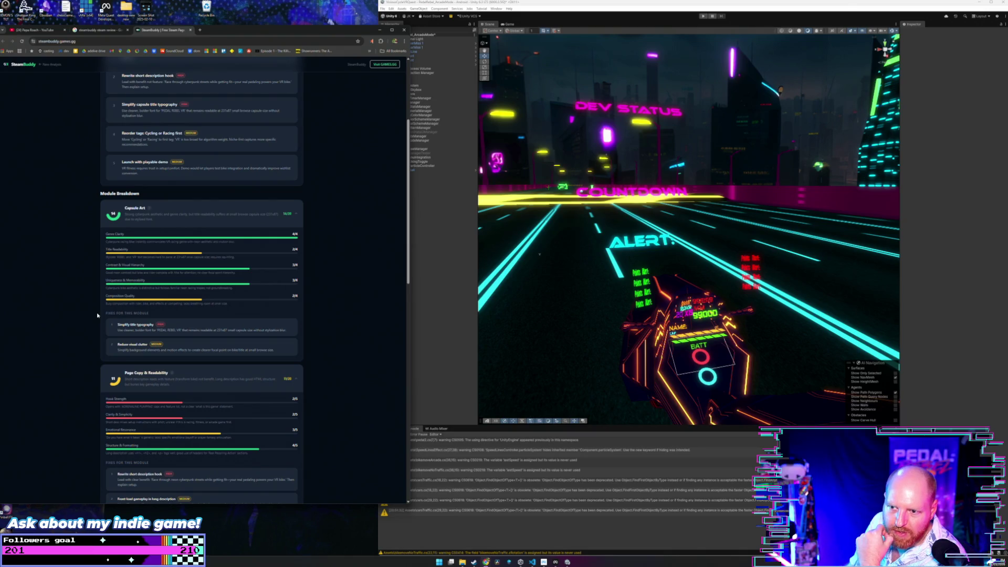
{"action": "scroll", "coordinate": [97, 313], "scroll_direction": "up", "scroll_amount": 3}
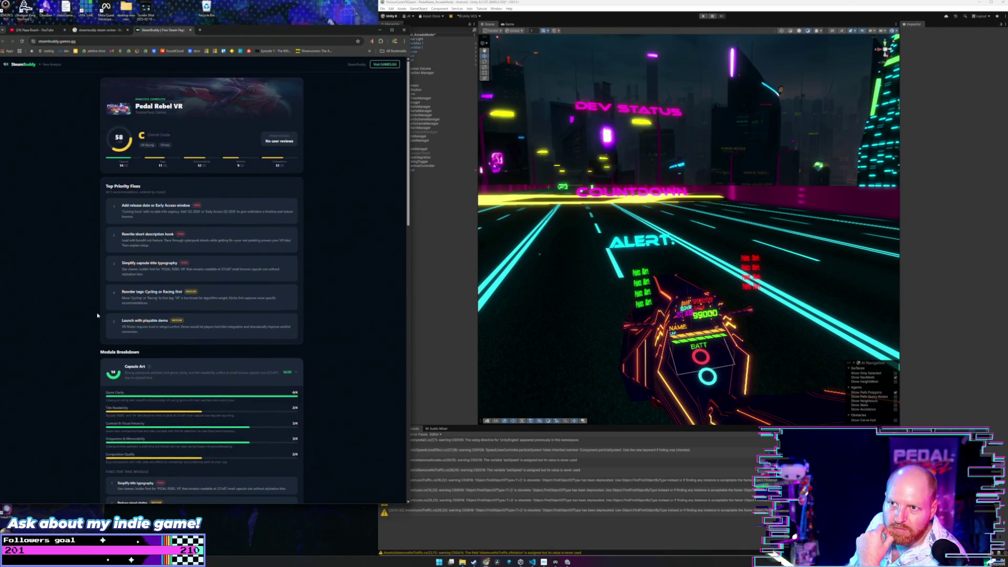
{"action": "scroll", "coordinate": [96, 313], "scroll_direction": "down", "scroll_amount": 3}
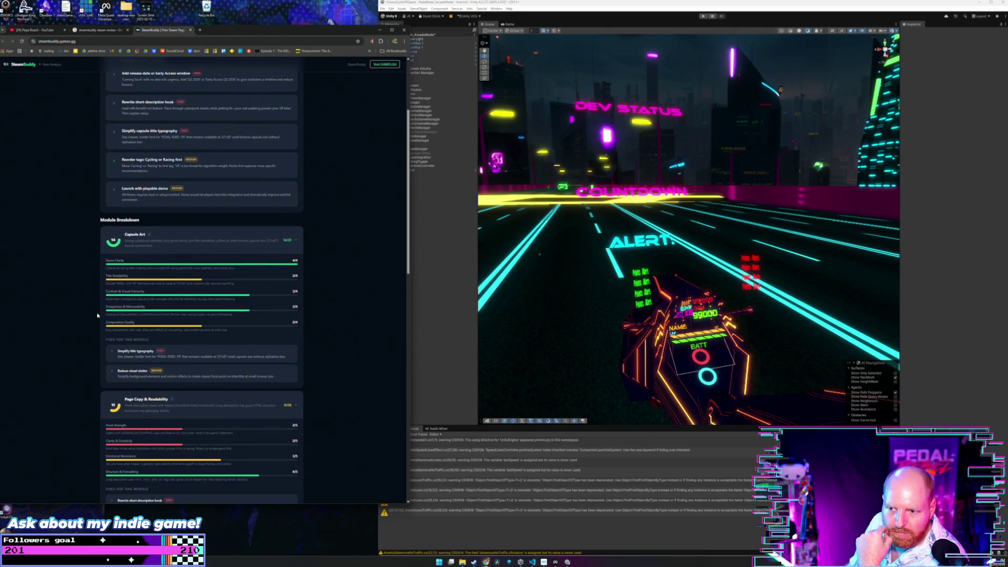
{"action": "scroll", "coordinate": [96, 313], "scroll_direction": "down", "scroll_amount": 2}
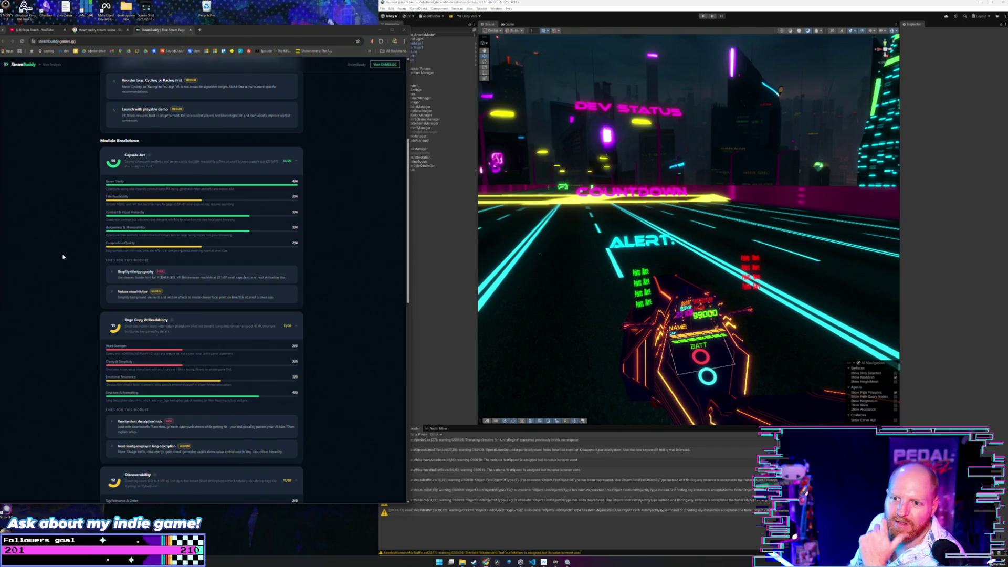
{"action": "scroll", "coordinate": [68, 267], "scroll_direction": "down", "scroll_amount": 1}
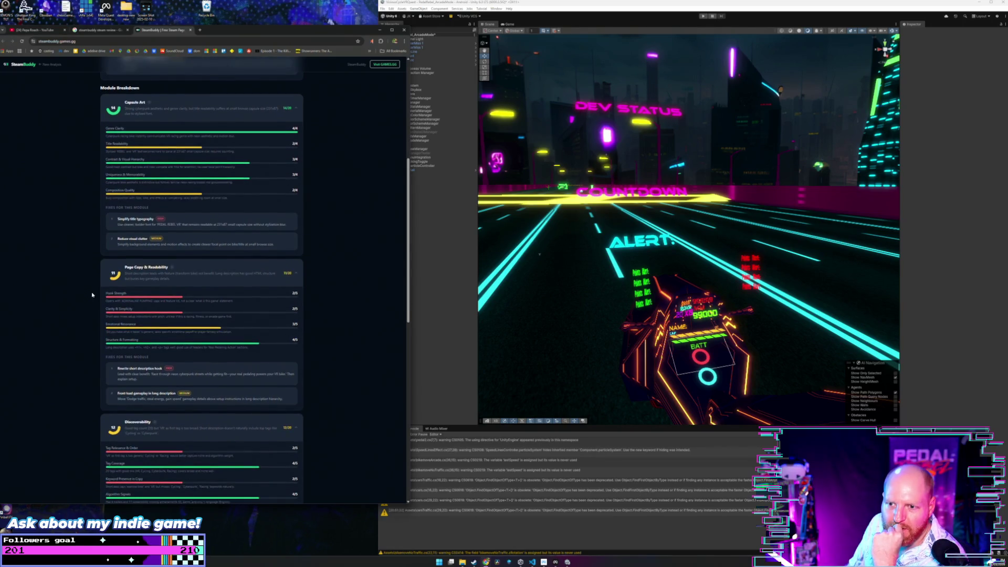
{"action": "scroll", "coordinate": [89, 287], "scroll_direction": "down", "scroll_amount": 1}
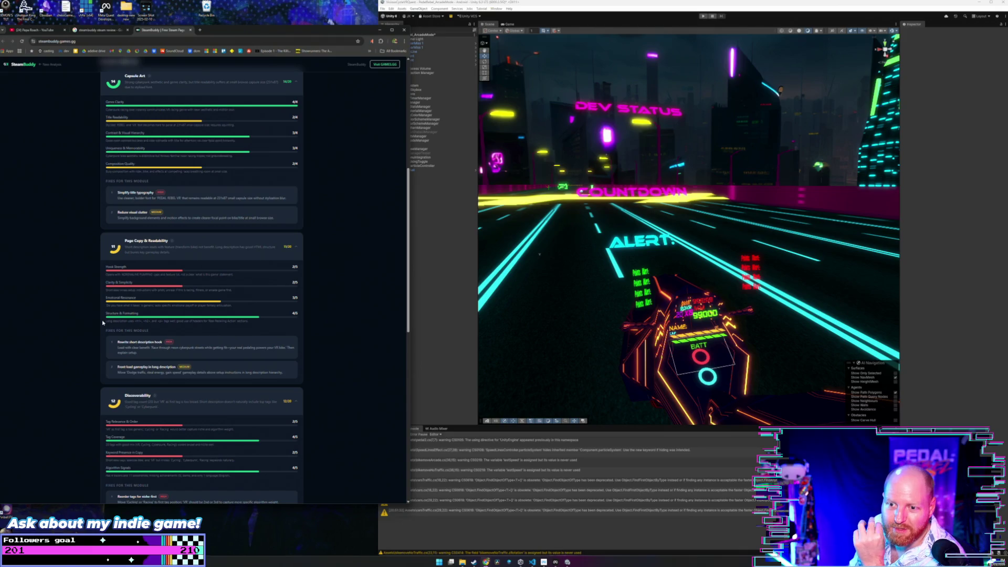
{"action": "scroll", "coordinate": [97, 320], "scroll_direction": "down", "scroll_amount": 2}
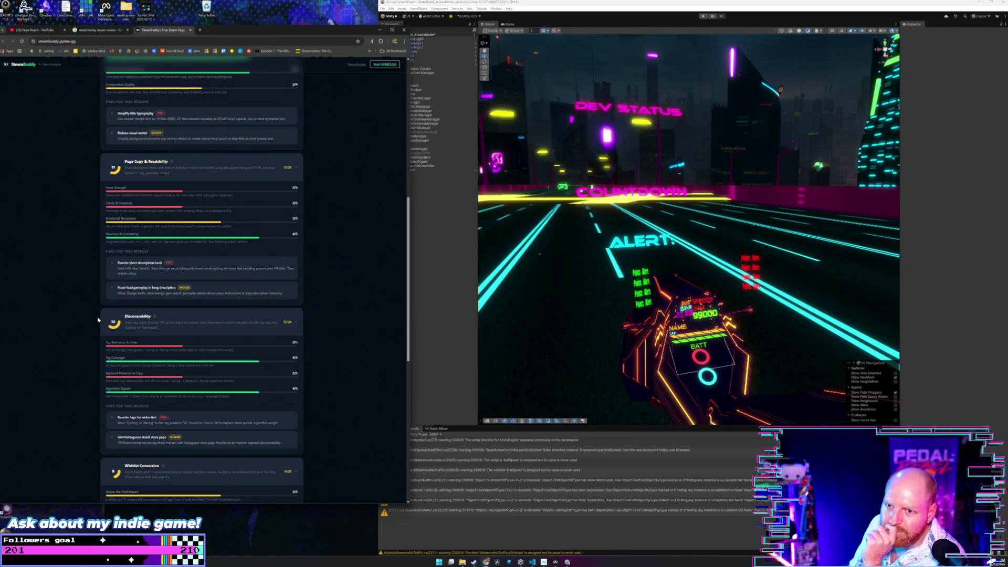
{"action": "scroll", "coordinate": [97, 320], "scroll_direction": "down", "scroll_amount": 2}
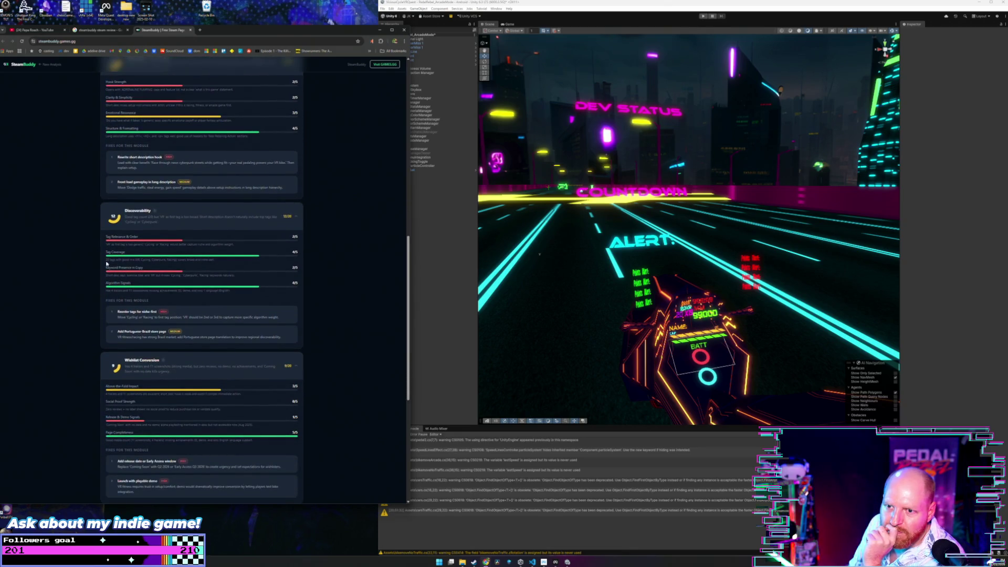
{"action": "left_click_drag", "start_coordinate": [105, 245], "coordinate": [234, 244]}
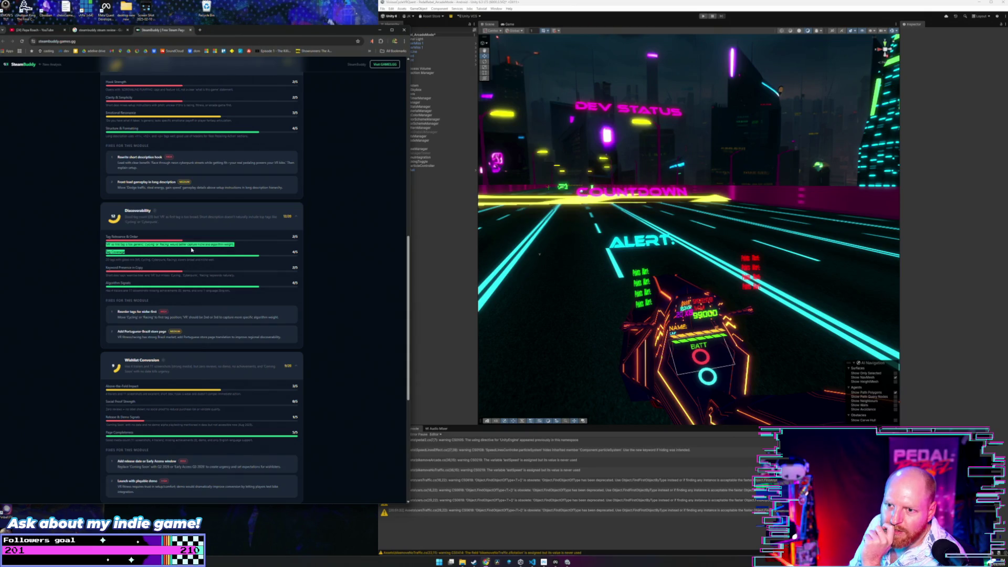
{"action": "left_click", "coordinate": [242, 248]}
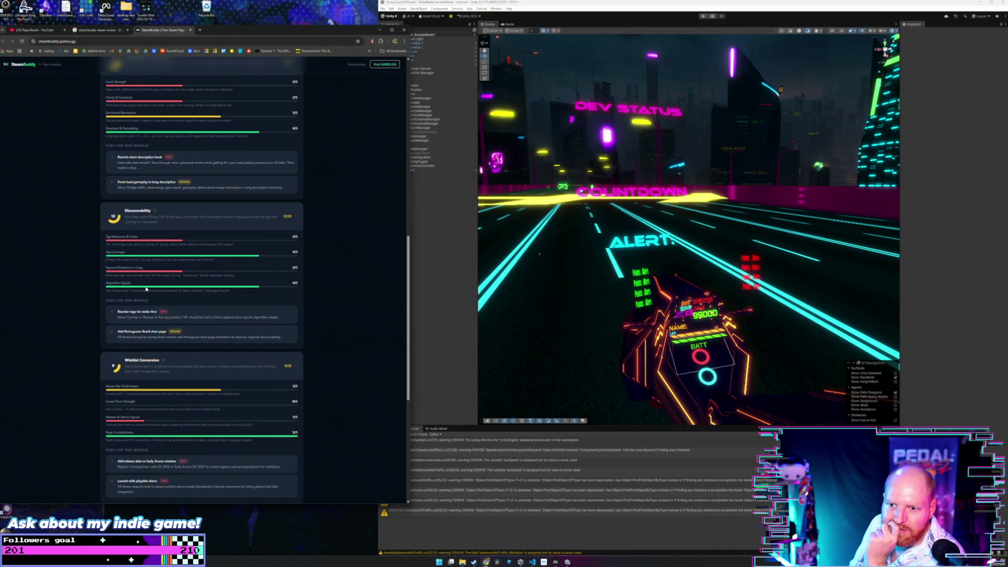
{"action": "left_click_drag", "start_coordinate": [104, 277], "coordinate": [239, 277]}
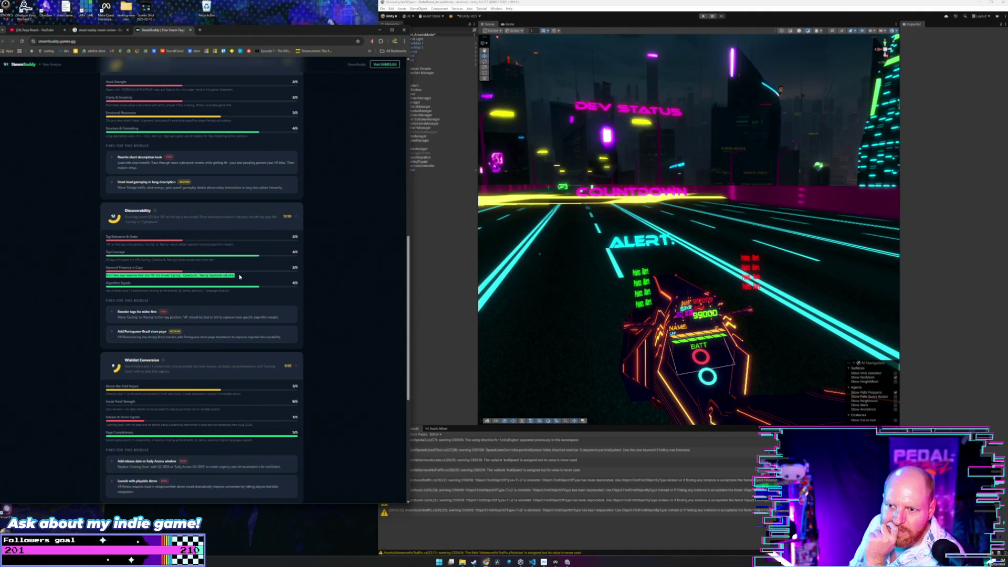
{"action": "left_click", "coordinate": [245, 276]}
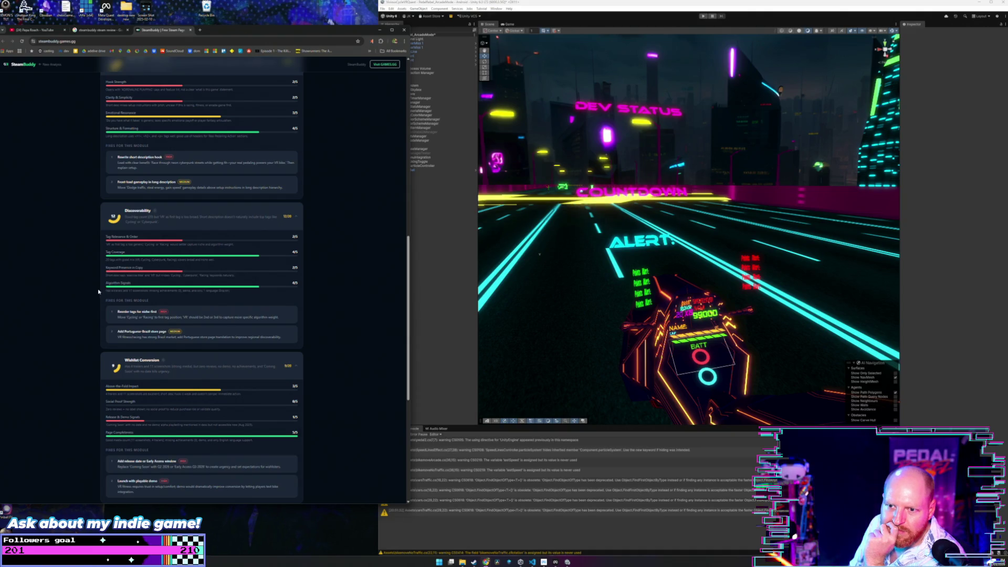
{"action": "scroll", "coordinate": [99, 292], "scroll_direction": "down", "scroll_amount": 3}
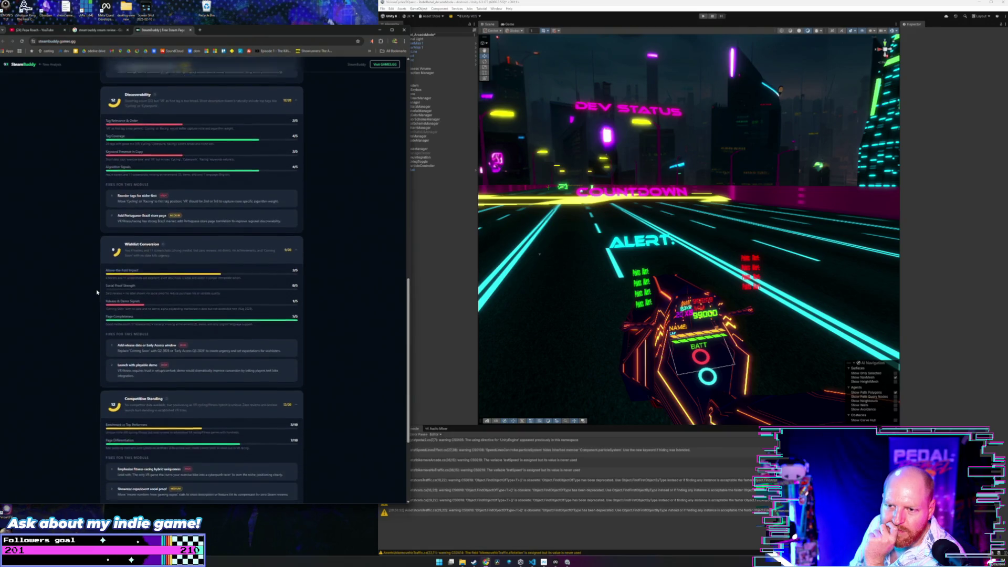
{"action": "scroll", "coordinate": [100, 294], "scroll_direction": "down", "scroll_amount": 2}
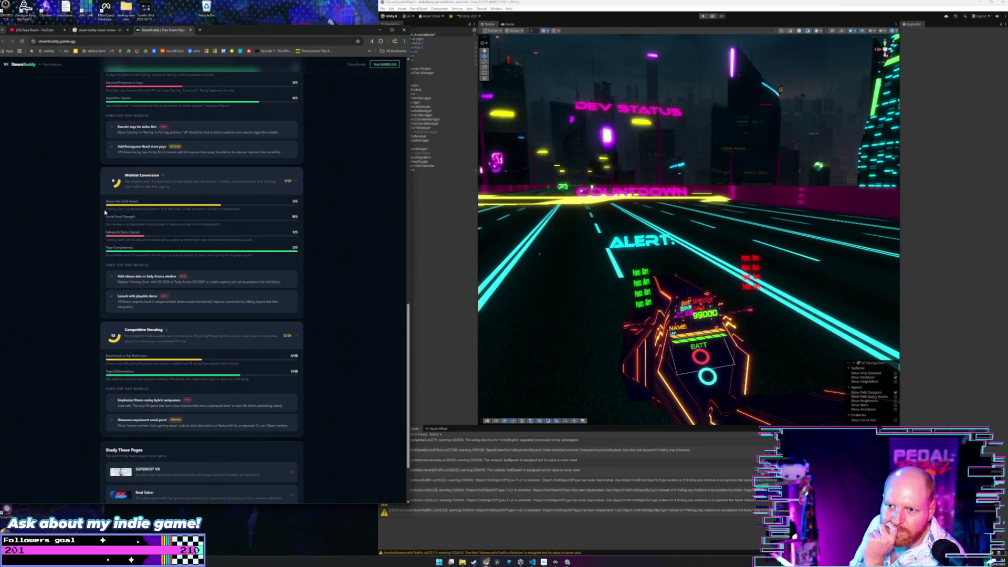
{"action": "left_click_drag", "start_coordinate": [105, 211], "coordinate": [252, 208]}
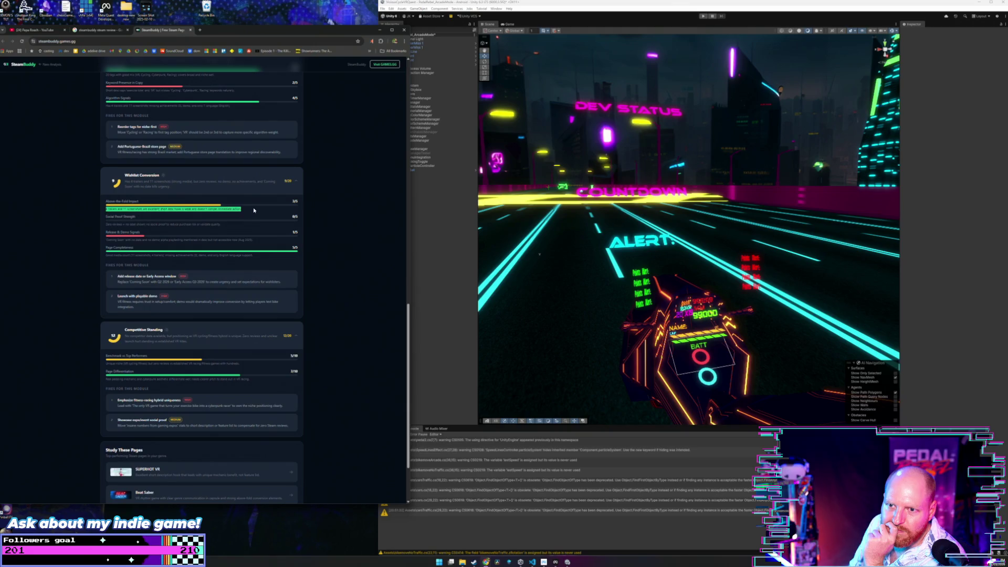
{"action": "left_click", "coordinate": [254, 210]}
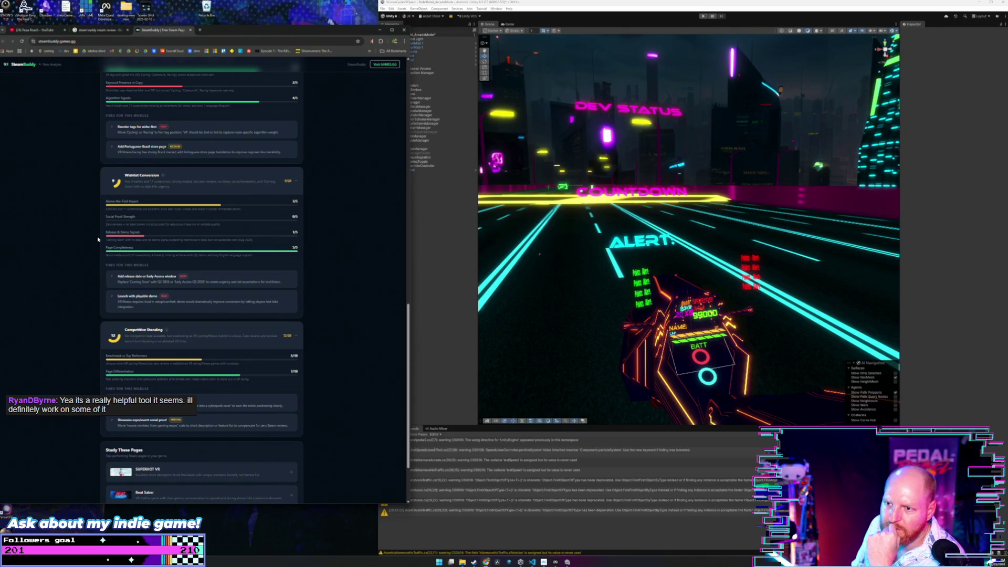
{"action": "scroll", "coordinate": [89, 231], "scroll_direction": "down", "scroll_amount": 1}
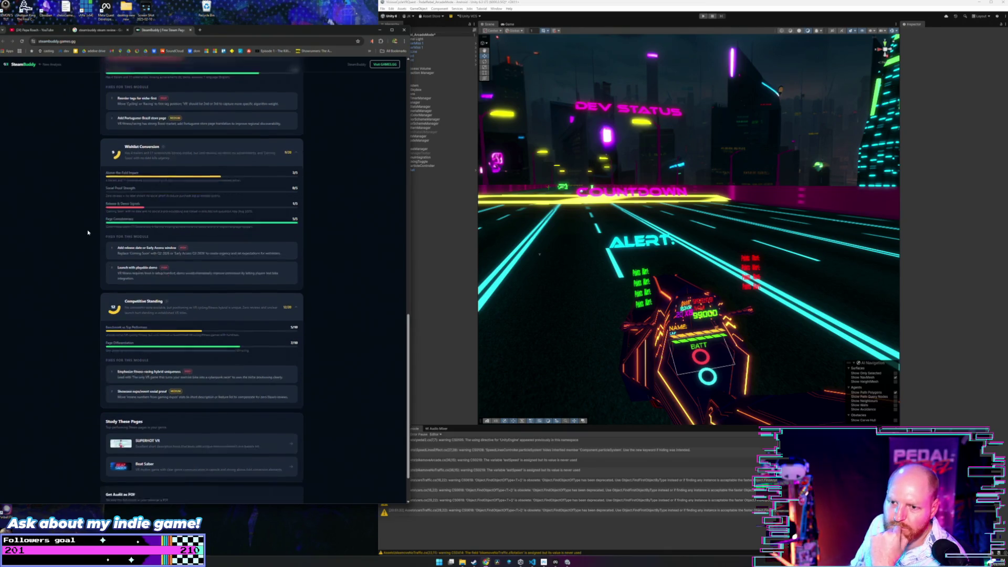
{"action": "scroll", "coordinate": [72, 255], "scroll_direction": "down", "scroll_amount": 1}
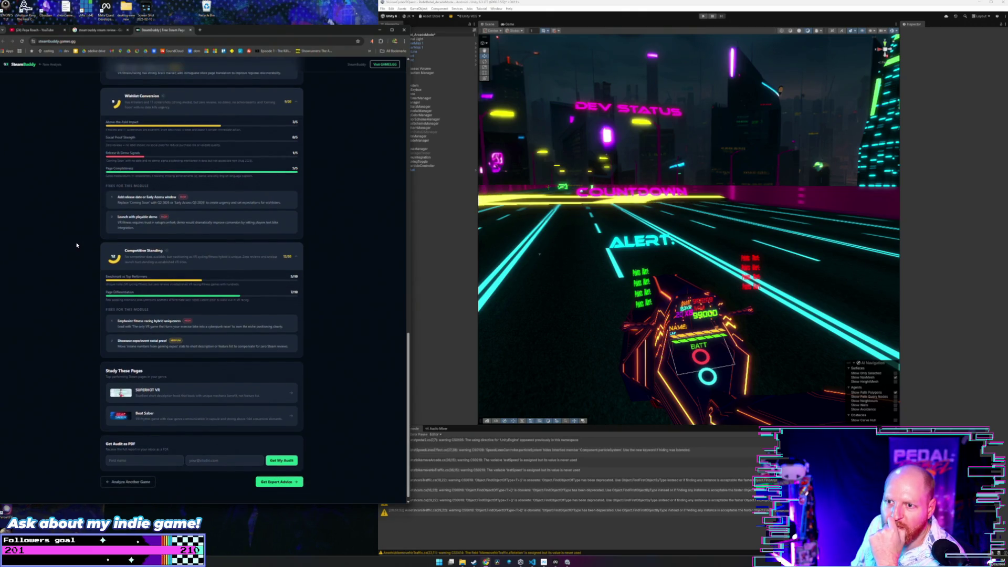
{"action": "scroll", "coordinate": [77, 246], "scroll_direction": "down", "scroll_amount": 1}
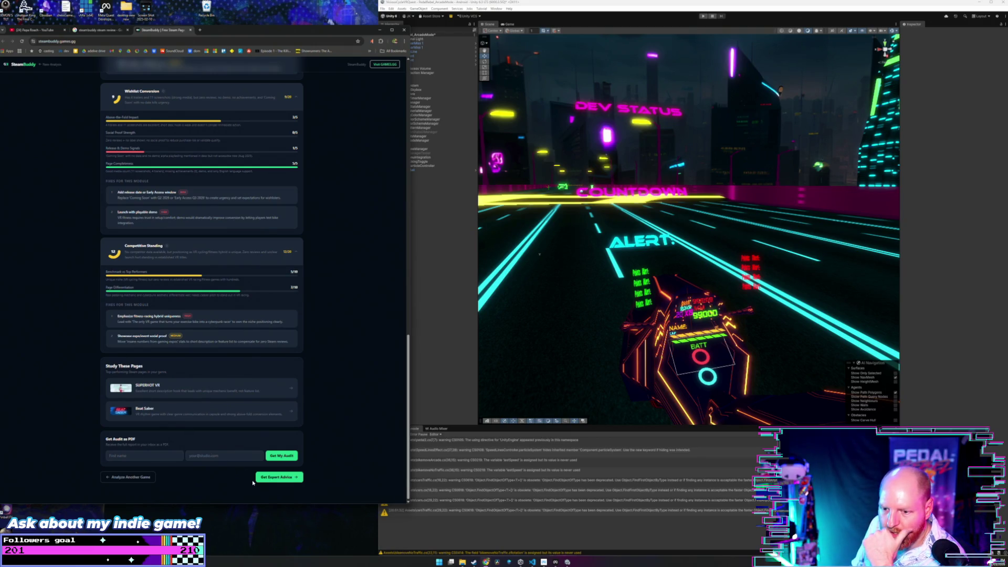
{"action": "left_click", "coordinate": [265, 478]}
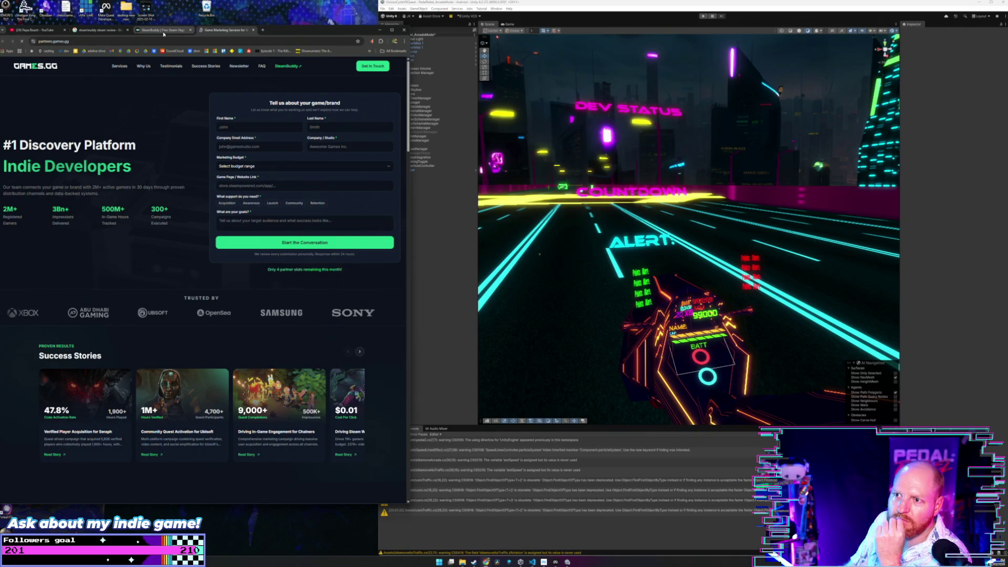
- On the Games.gg marketing services page, browse the Success Stories carousel forward and back
{"action": "left_click", "coordinate": [163, 30]}
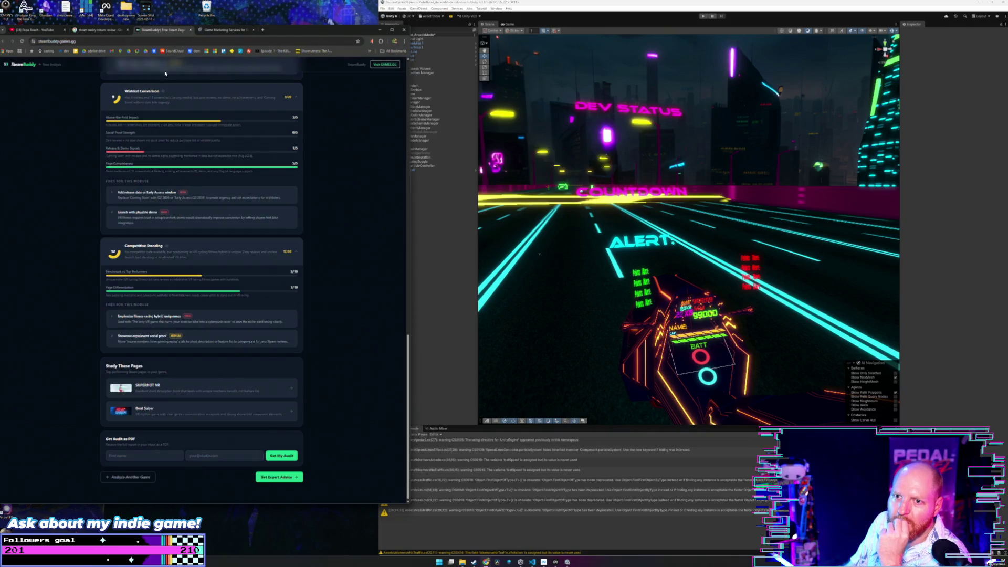
{"action": "left_click", "coordinate": [226, 30]}
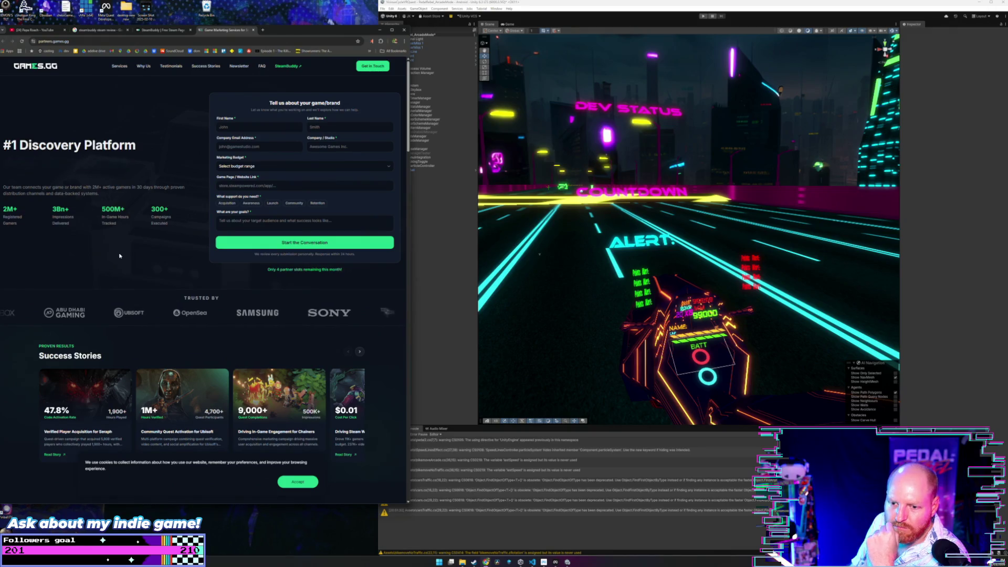
{"action": "left_click", "coordinate": [360, 351]}
{"action": "left_click", "coordinate": [359, 351]}
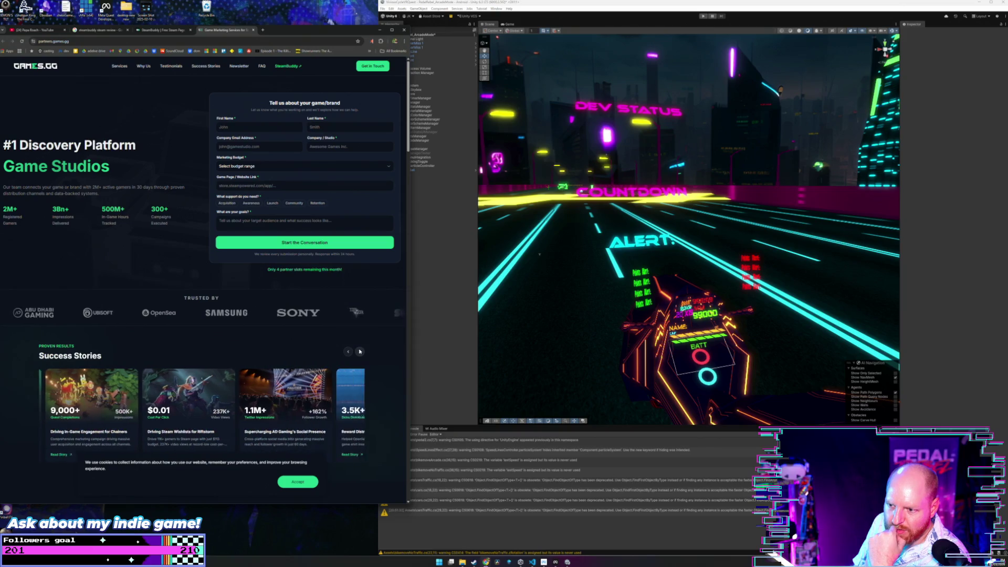
{"action": "left_click", "coordinate": [360, 352]}
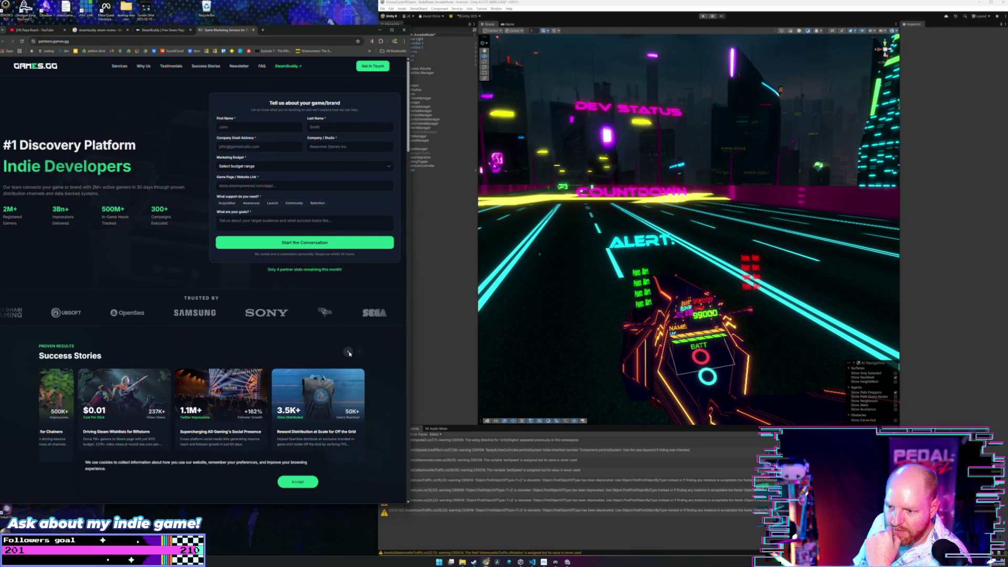
{"action": "left_click", "coordinate": [350, 352]}
{"action": "left_click", "coordinate": [349, 353]}
{"action": "left_click", "coordinate": [349, 352]}
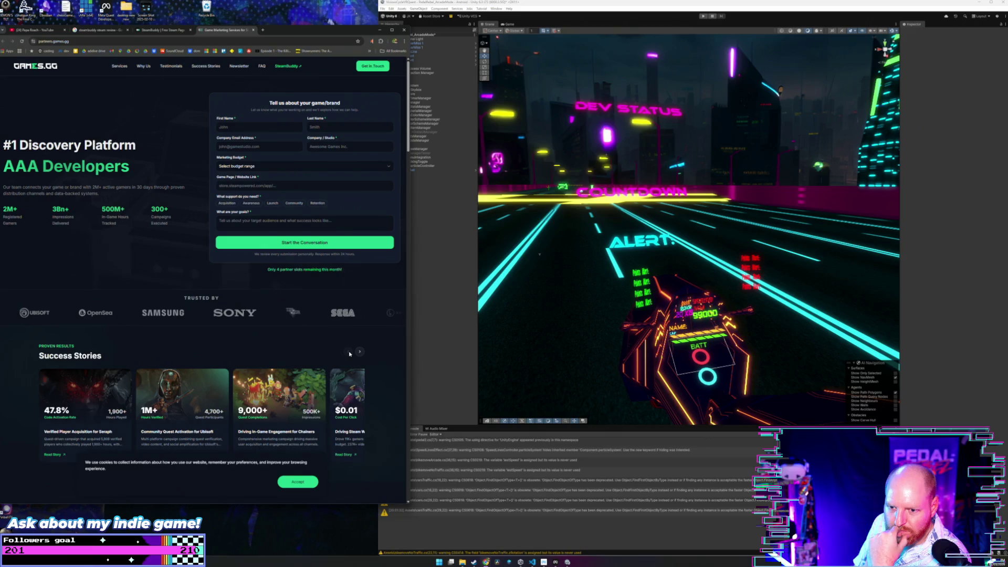
- Scroll the partner page, then return to the SteamBuddy audit results
{"action": "scroll", "coordinate": [255, 373], "scroll_direction": "down", "scroll_amount": 1}
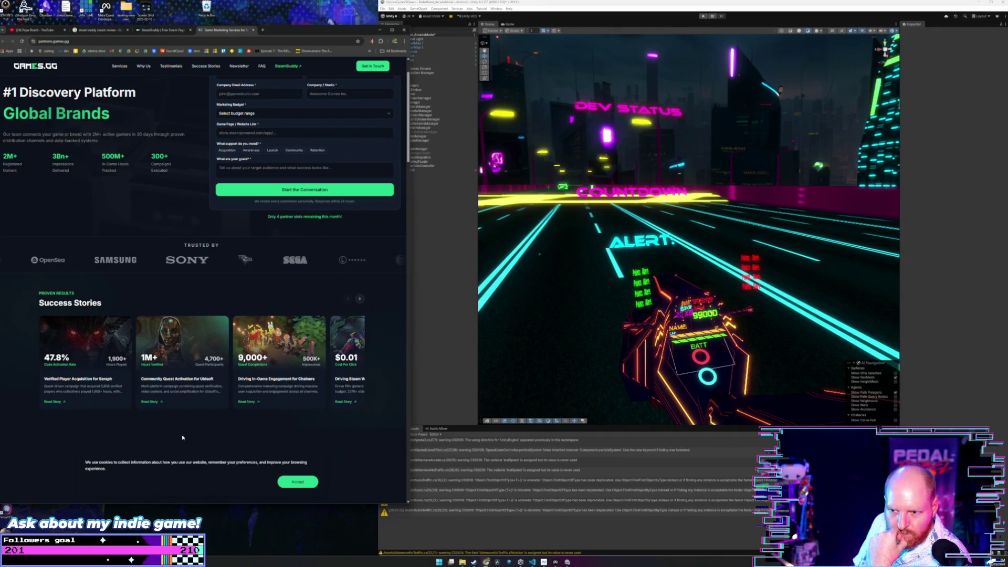
{"action": "scroll", "coordinate": [183, 437], "scroll_direction": "up", "scroll_amount": 1}
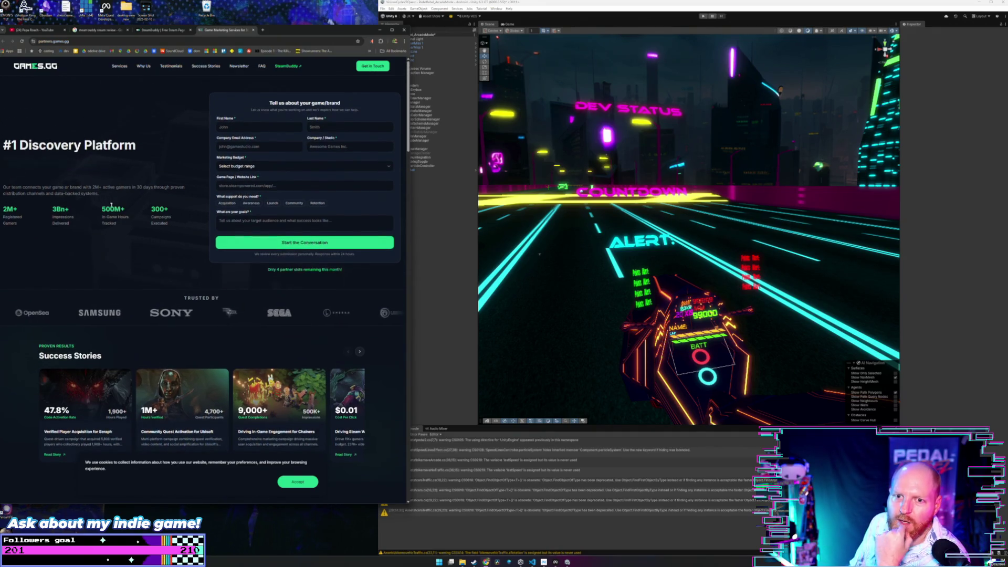
{"action": "left_click", "coordinate": [167, 31]}
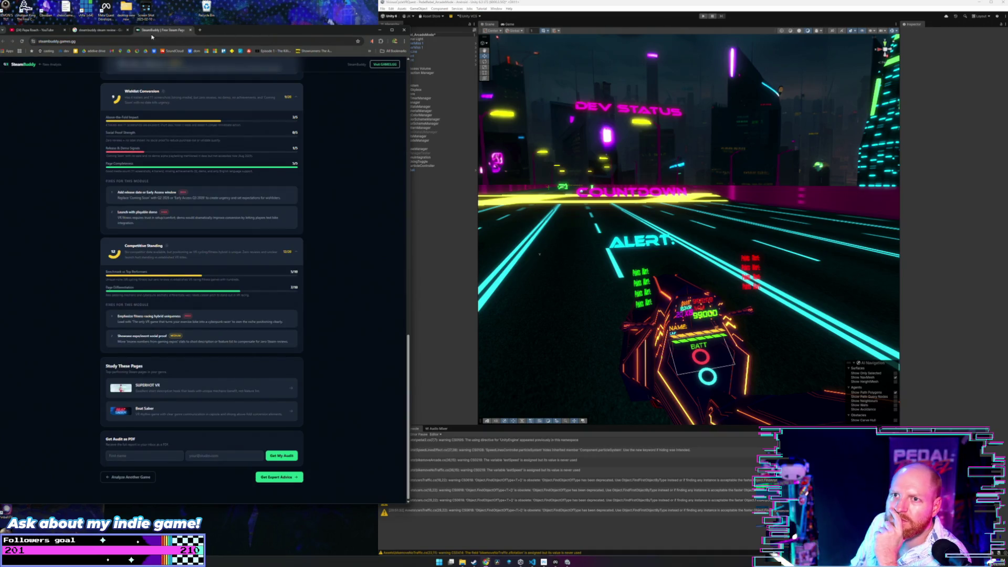
{"action": "left_click", "coordinate": [119, 31]}
{"action": "left_click", "coordinate": [128, 29]}
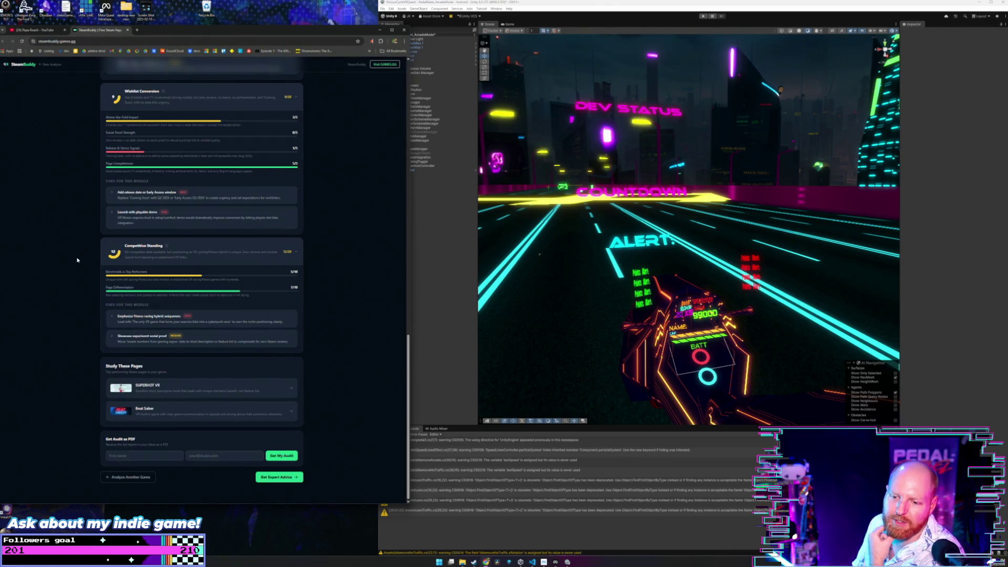
{"action": "scroll", "coordinate": [77, 260], "scroll_direction": "up", "scroll_amount": 15}
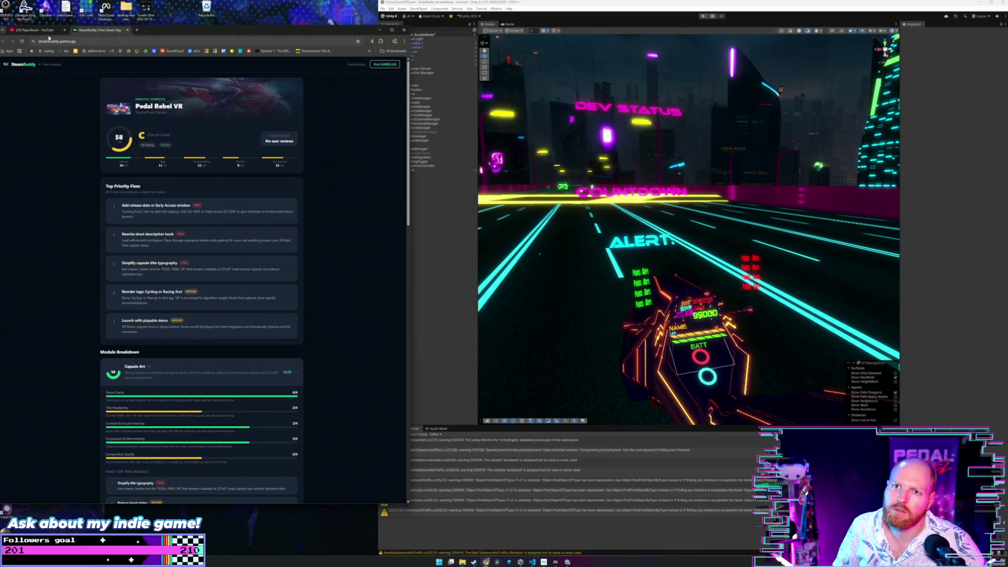
{"action": "left_click", "coordinate": [64, 30]}
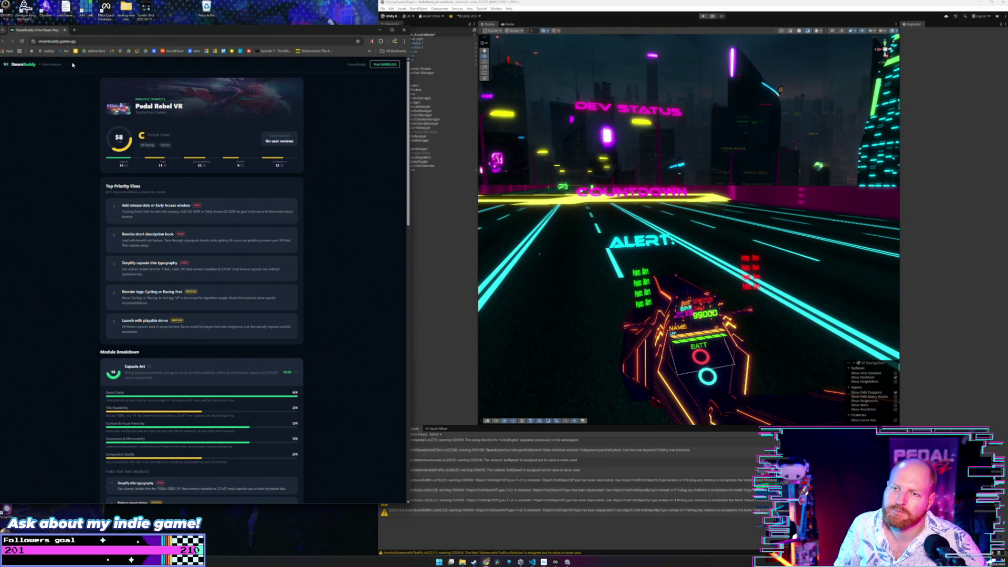
{"action": "mouse_move", "coordinate": [235, 33]}
{"action": "left_mouse_down"}
{"action": "mouse_move", "coordinate": [349, 33]}
{"action": "mouse_move", "coordinate": [255, 33]}
{"action": "left_mouse_up"}
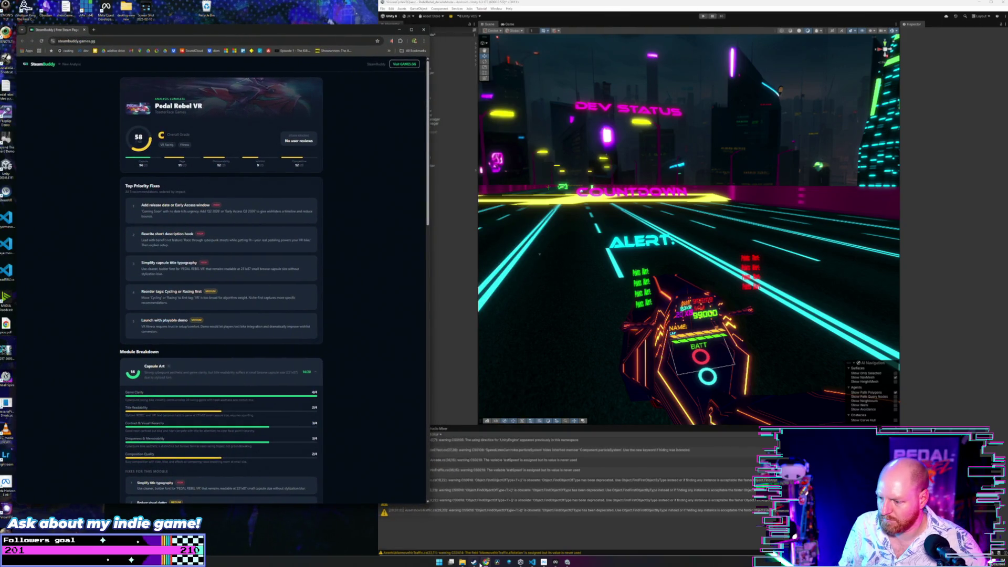
{"action": "mouse_move", "coordinate": [485, 561]}
{"action": "left_click", "coordinate": [538, 540]}
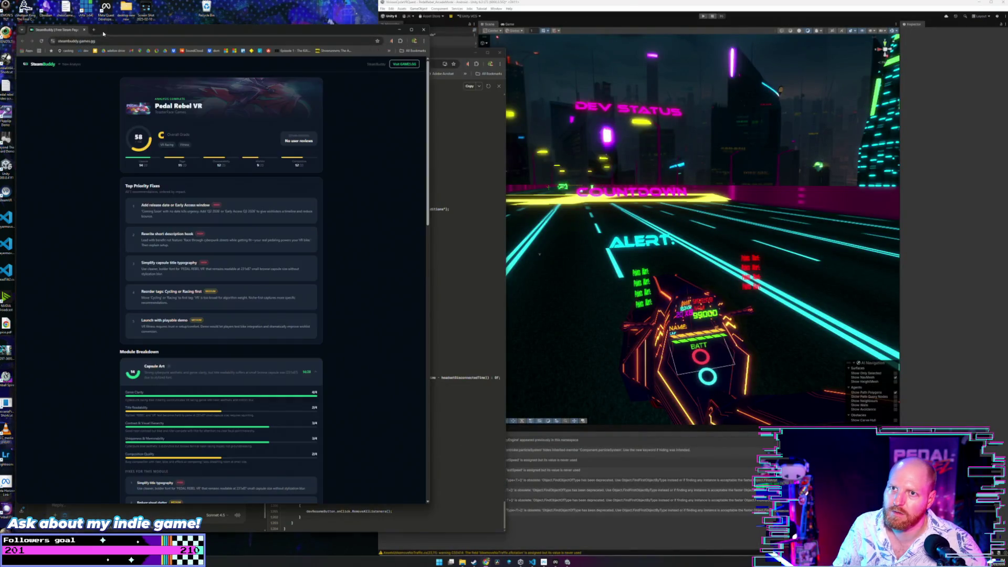
- Close the SteamBuddy tab, then open a new tab and load youtube
{"action": "left_click", "coordinate": [86, 31]}
{"action": "left_click", "coordinate": [86, 30]}
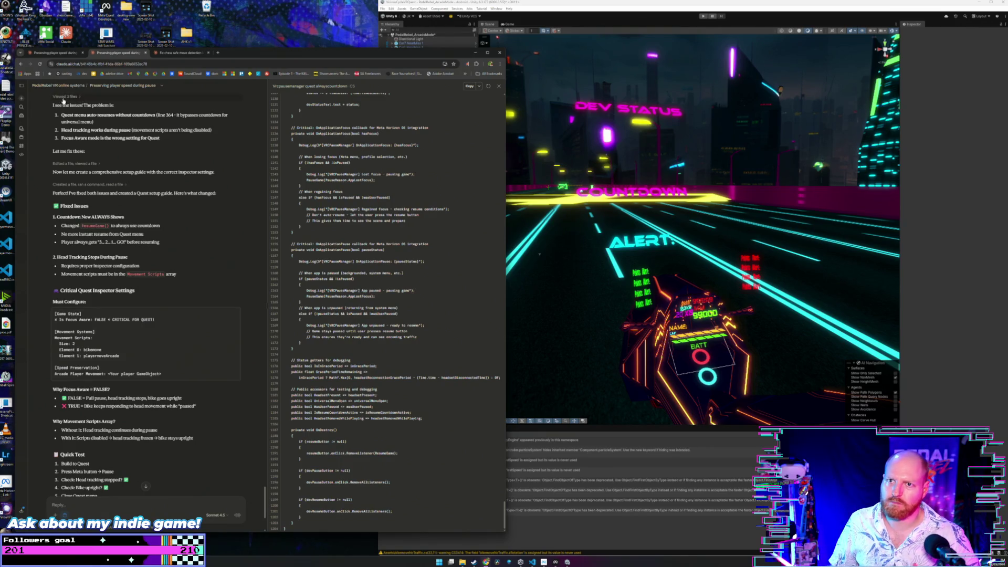
{"action": "left_click", "coordinate": [218, 52]}
{"action": "type", "text": "youtube"}
{"action": "key", "text": "Return"}
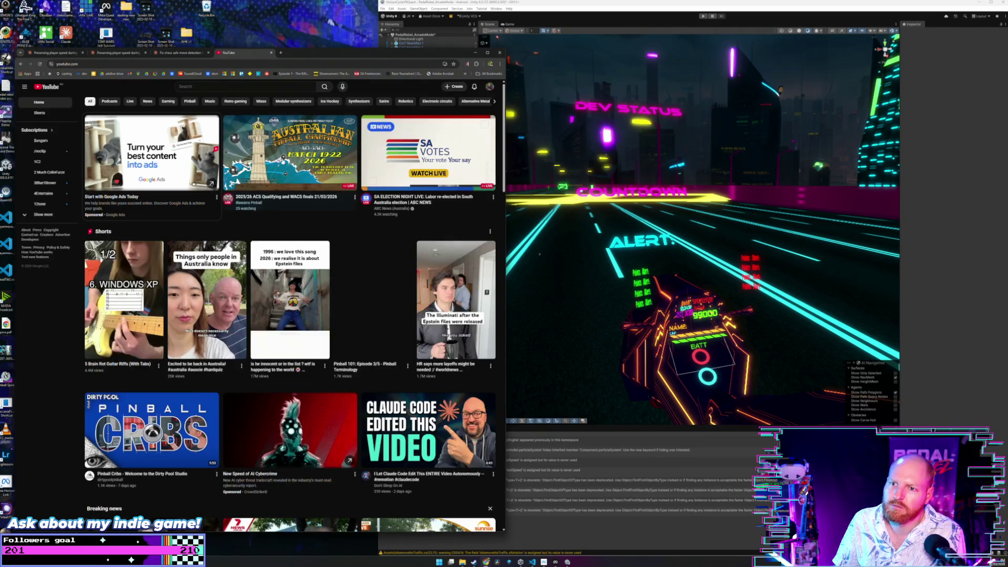
- Open ABC News' SA Election Night live stream, skip the ad, and unmute it
{"action": "left_click", "coordinate": [268, 162]}
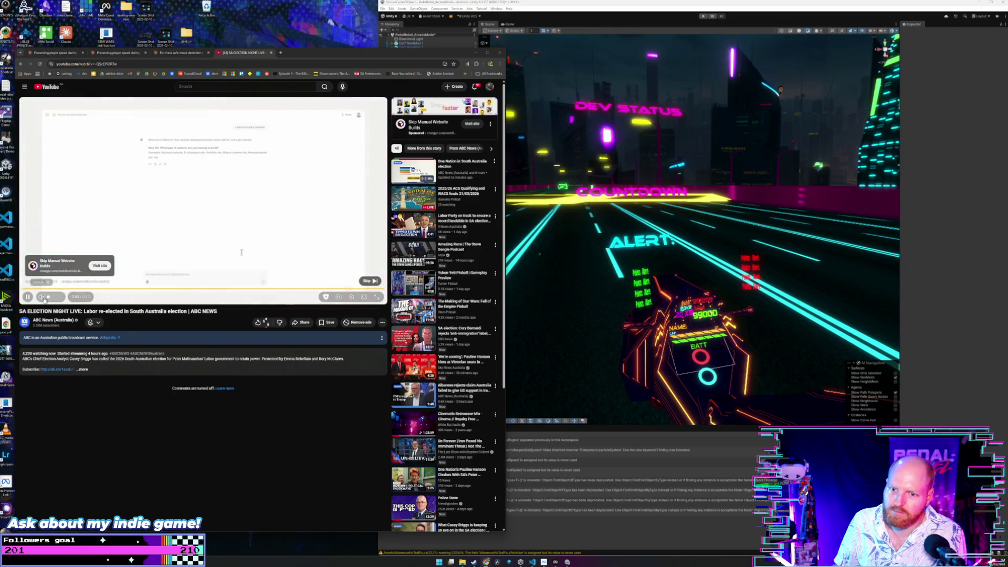
{"action": "left_click", "coordinate": [367, 281]}
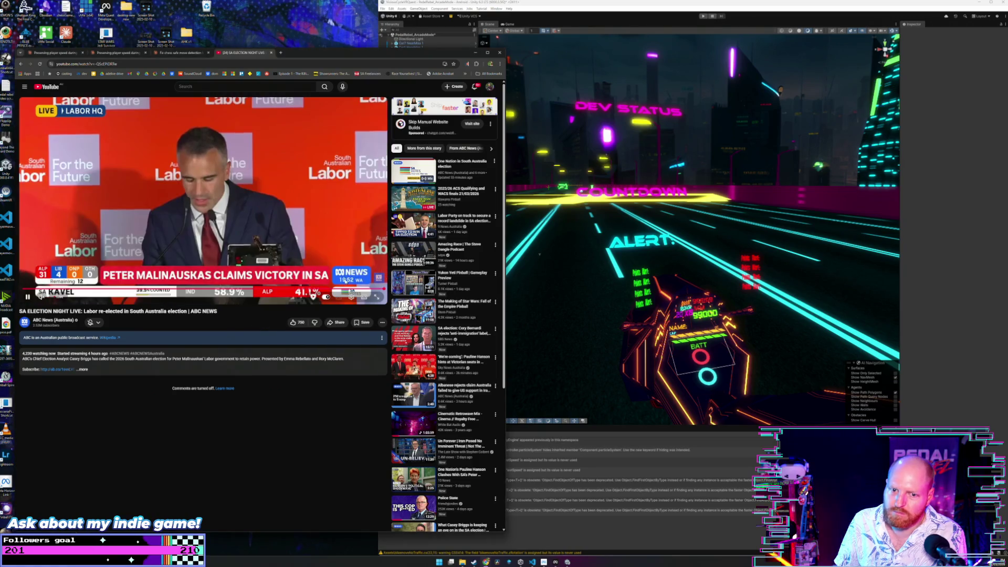
{"action": "left_click", "coordinate": [44, 297]}
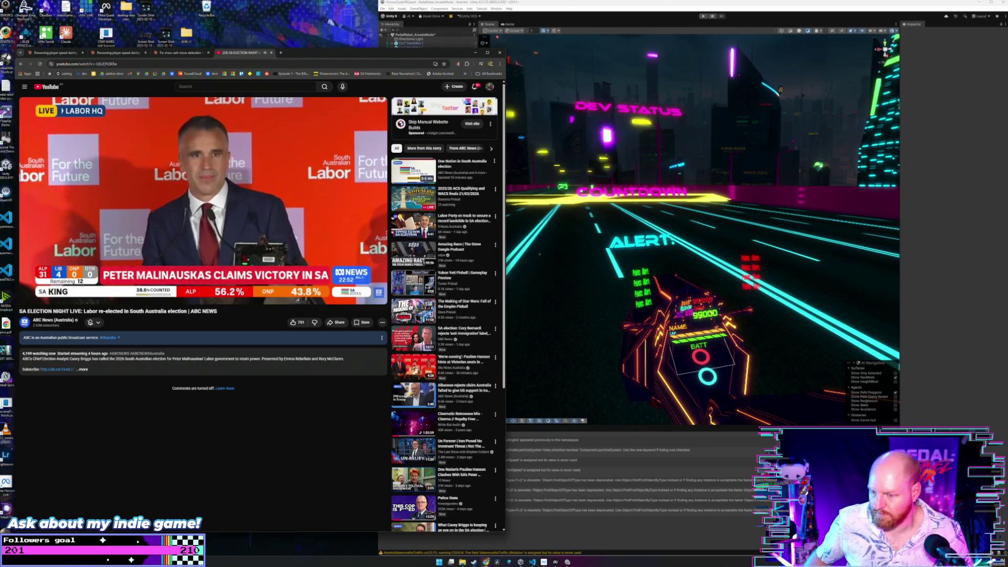
{"action": "mouse_move", "coordinate": [122, 279]}
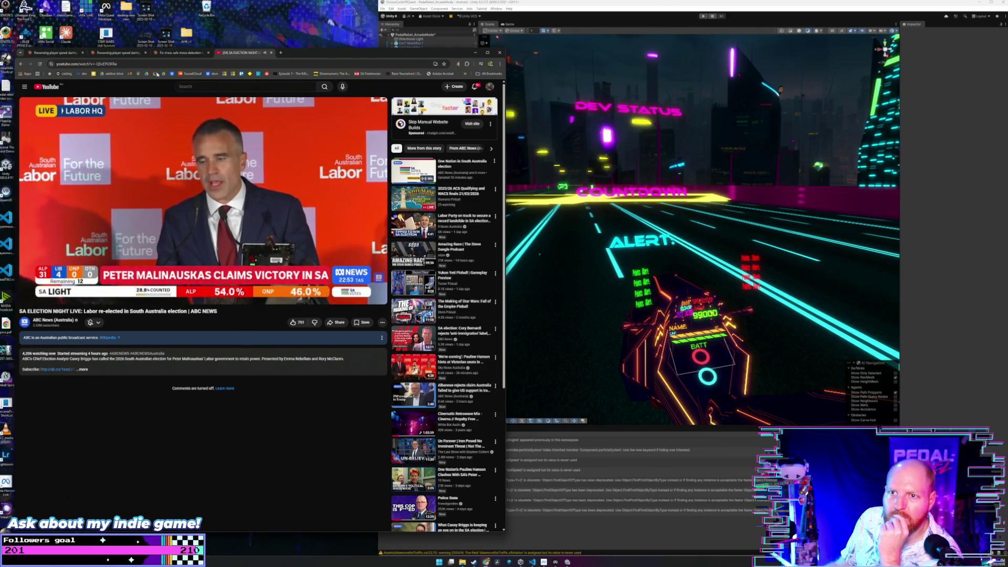
- Close the election stream tab and the chess move-detection chat tab
{"action": "left_click", "coordinate": [272, 53]}
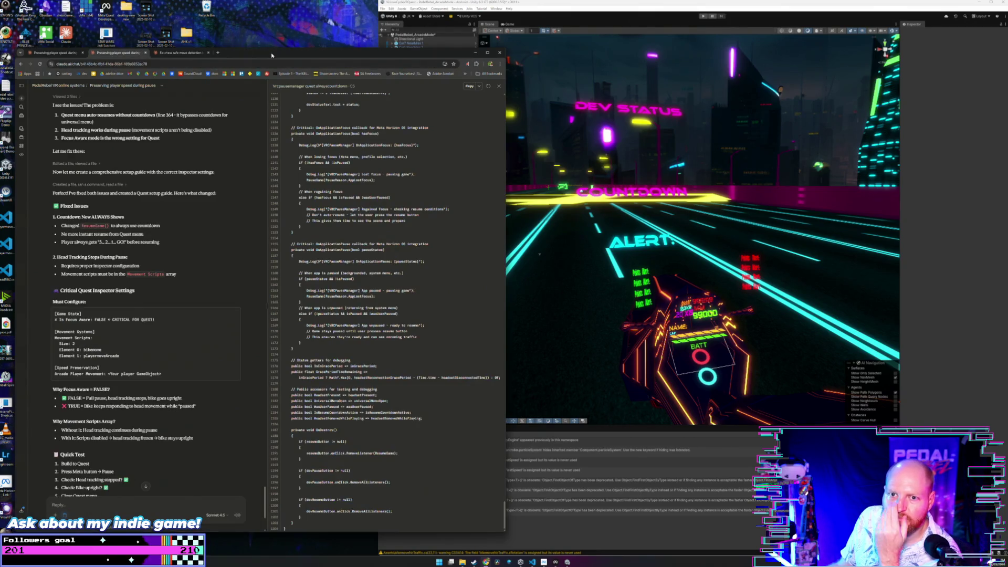
{"action": "left_click", "coordinate": [182, 53]}
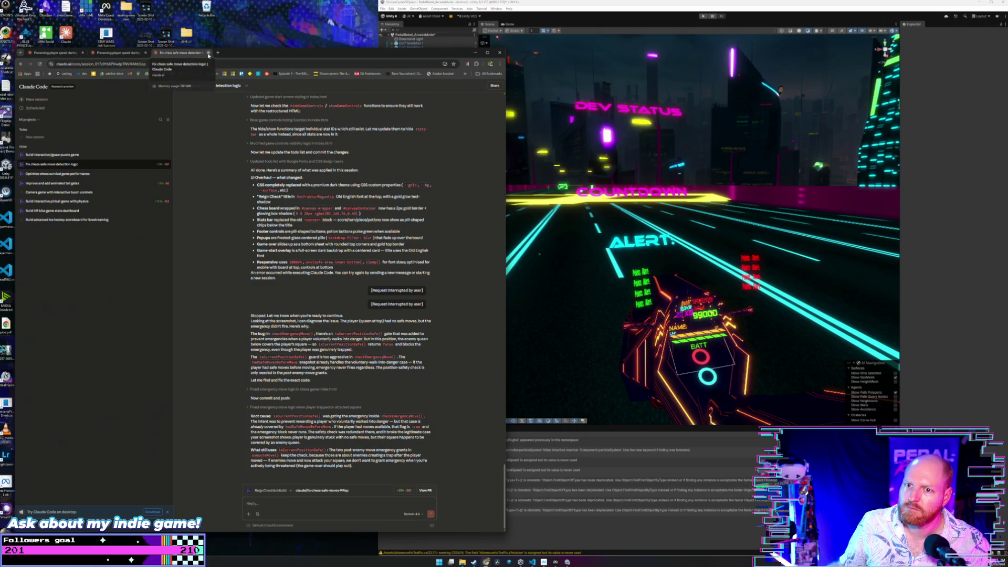
{"action": "left_click", "coordinate": [208, 53]}
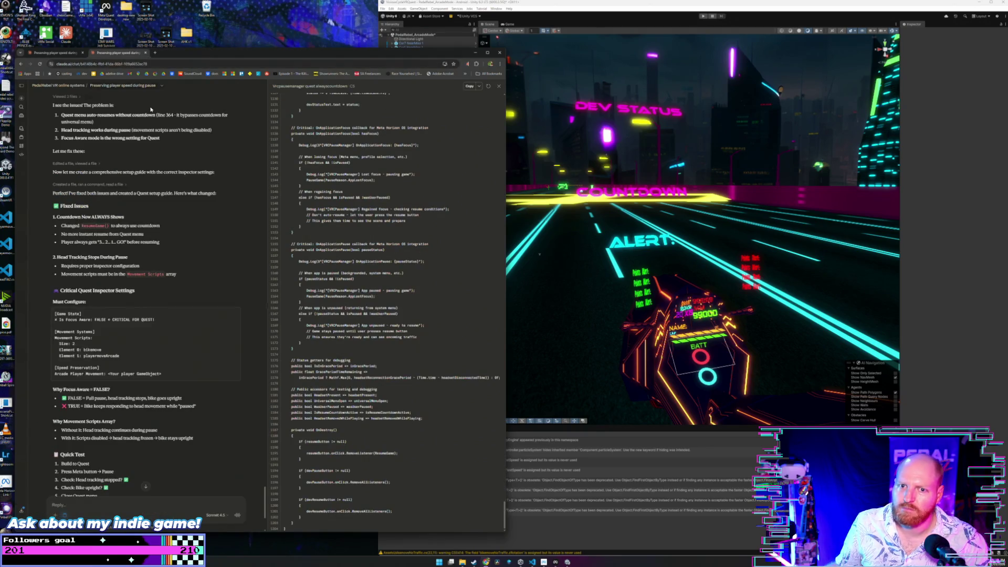
- Scroll through the pause-fix reply's Quest inspector settings and Quick Test checklist
{"action": "scroll", "coordinate": [136, 136], "scroll_direction": "up", "scroll_amount": 5}
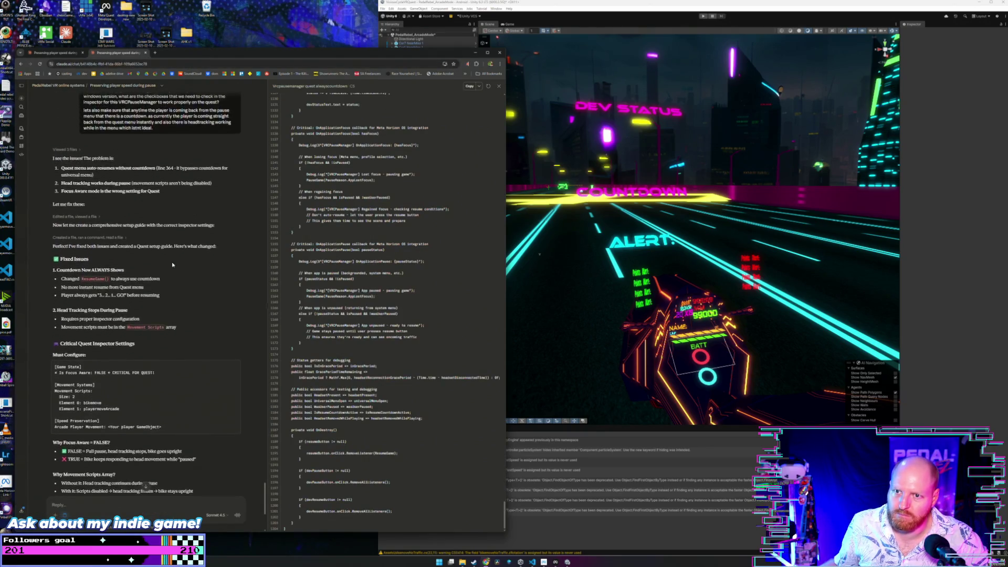
{"action": "scroll", "coordinate": [170, 261], "scroll_direction": "down", "scroll_amount": 1}
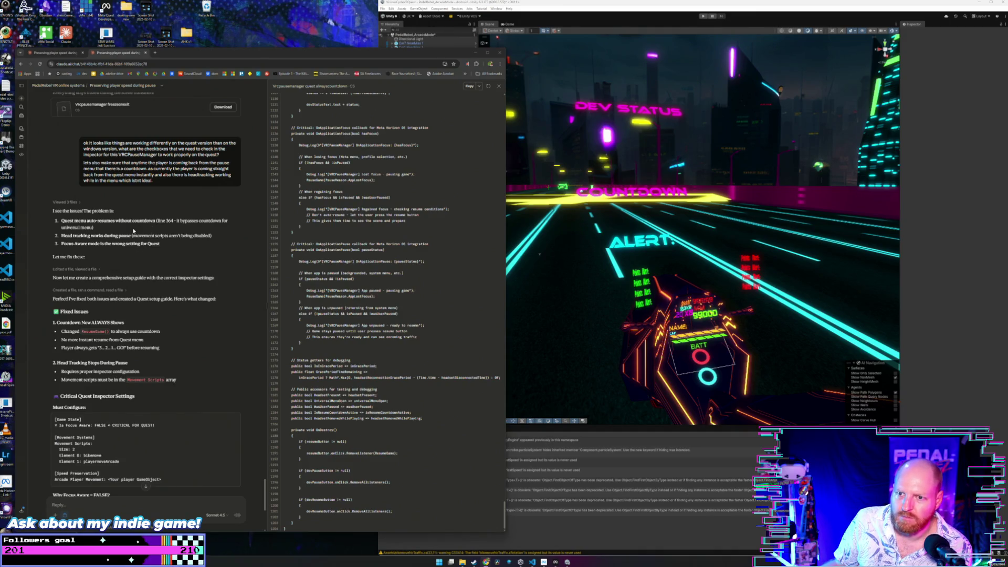
{"action": "scroll", "coordinate": [133, 231], "scroll_direction": "down", "scroll_amount": 1}
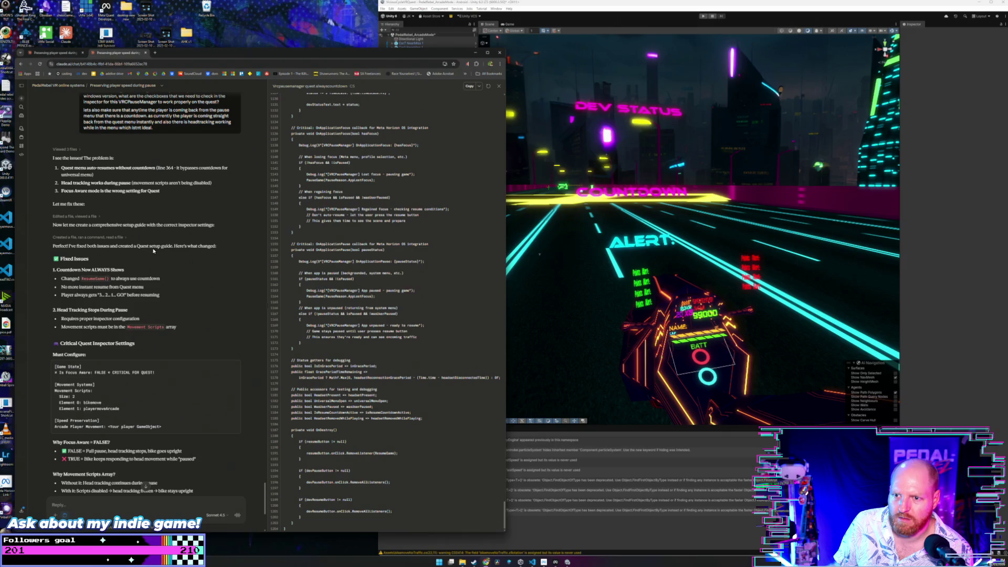
{"action": "scroll", "coordinate": [178, 218], "scroll_direction": "down", "scroll_amount": 1}
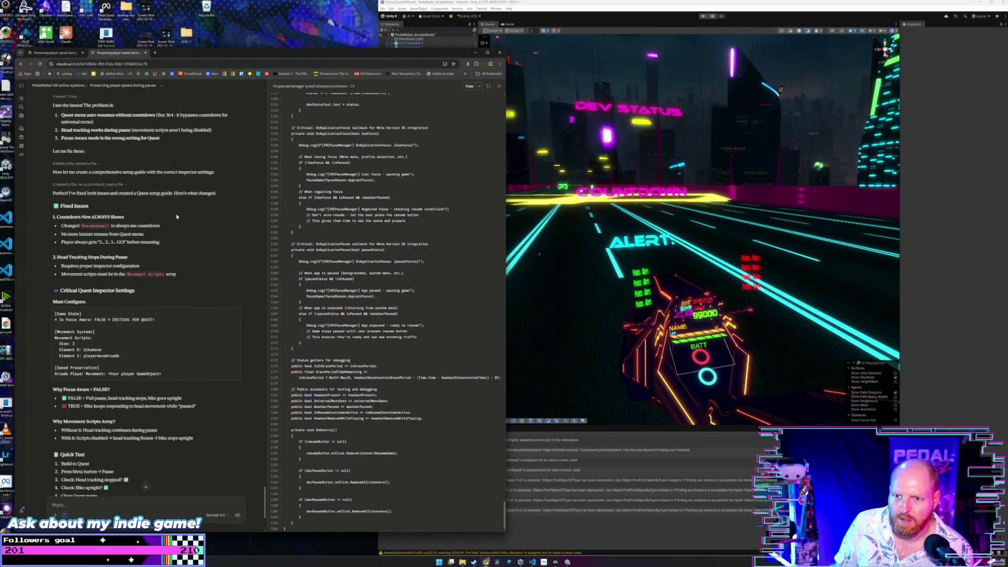
- Open the 'Vrcpausemanager quest setup' guide artifact, then bring the Unity editor forward
{"action": "scroll", "coordinate": [142, 241], "scroll_direction": "down", "scroll_amount": 1}
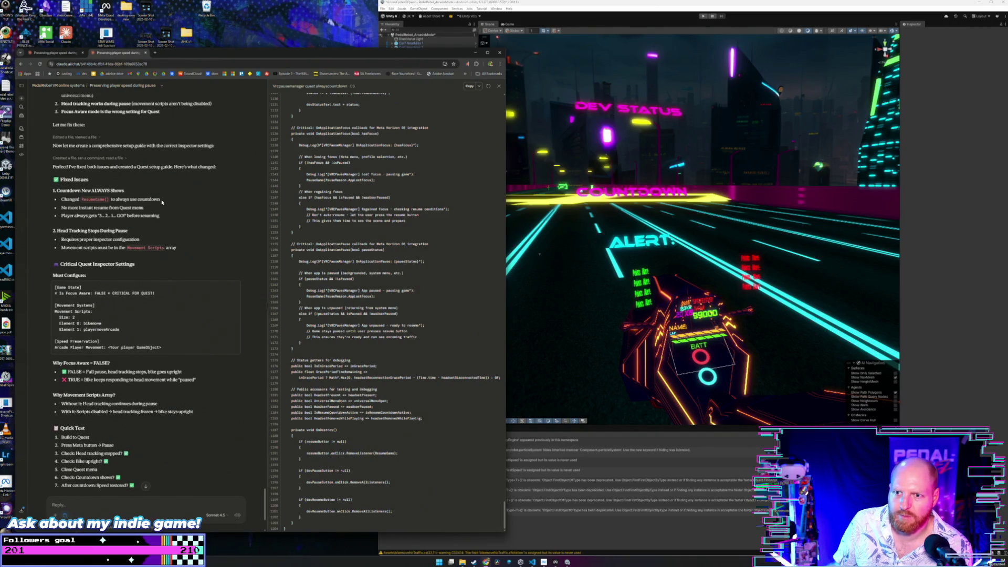
{"action": "scroll", "coordinate": [160, 207], "scroll_direction": "down", "scroll_amount": 1}
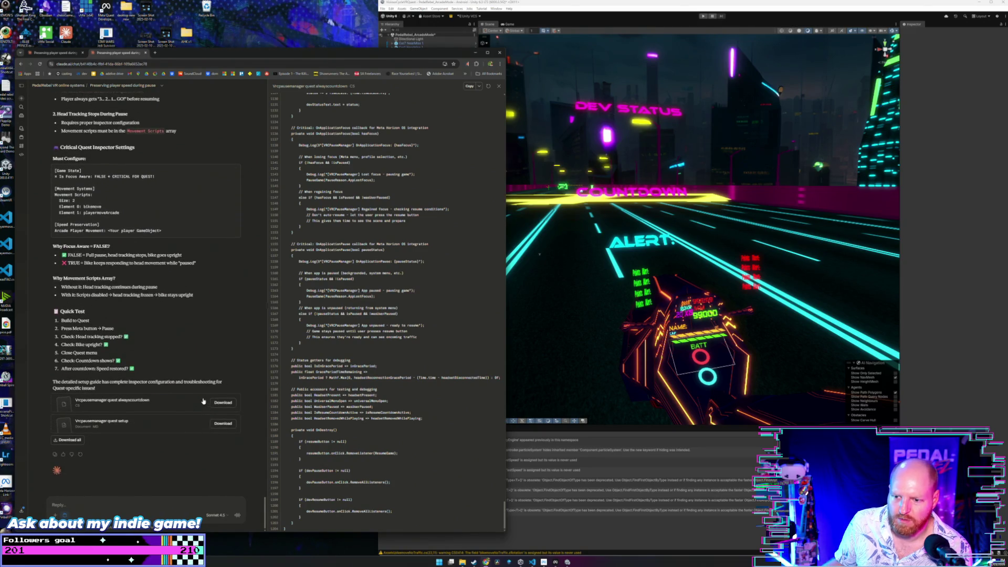
{"action": "left_click", "coordinate": [185, 423]}
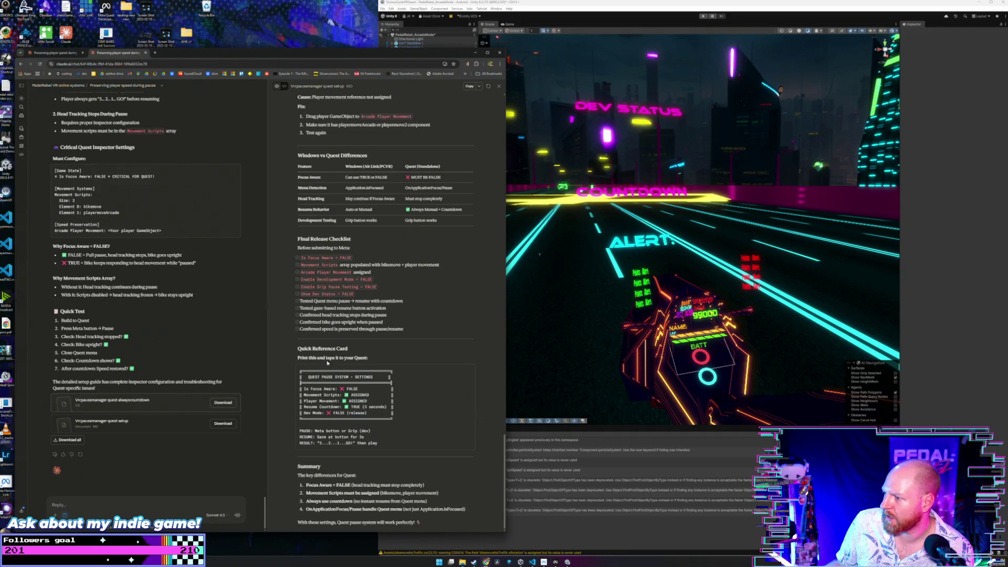
{"action": "left_click", "coordinate": [607, 309]}
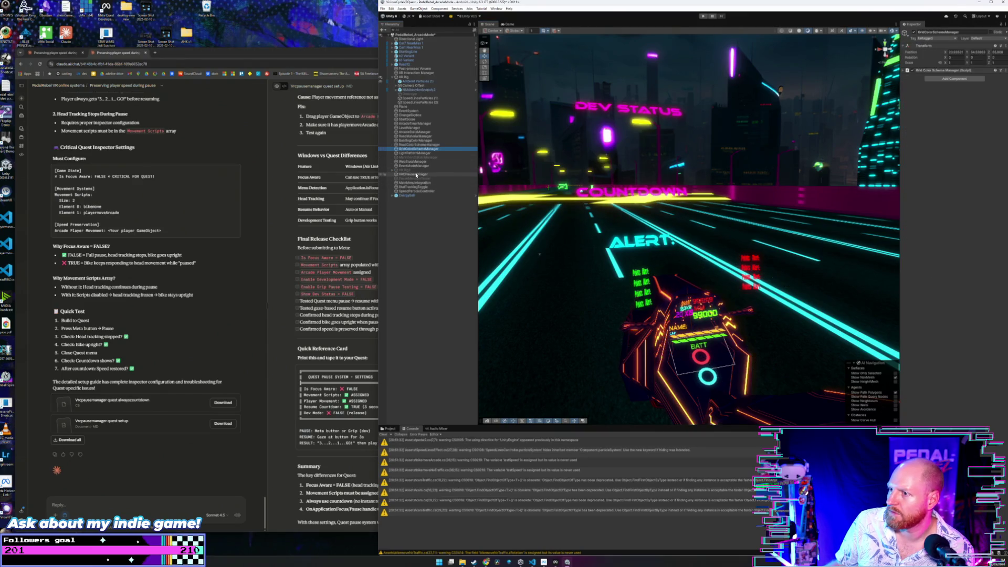
- Uncheck Is Focus Aware on VRCPauseManager, check the setup guide, then return to Unity
{"action": "left_click", "coordinate": [414, 174]}
{"action": "left_click", "coordinate": [946, 255]}
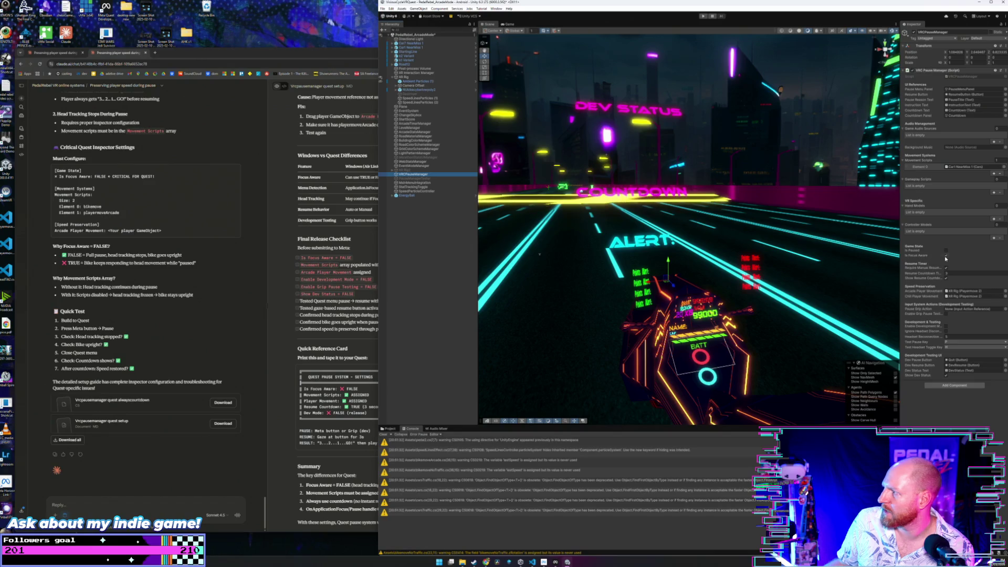
{"action": "left_click", "coordinate": [946, 256]}
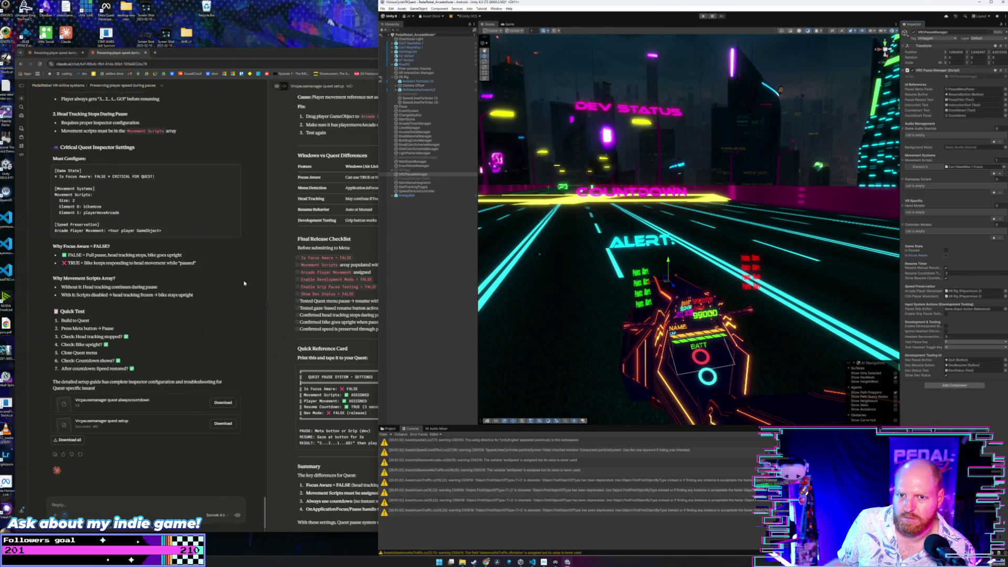
{"action": "left_click", "coordinate": [219, 287]}
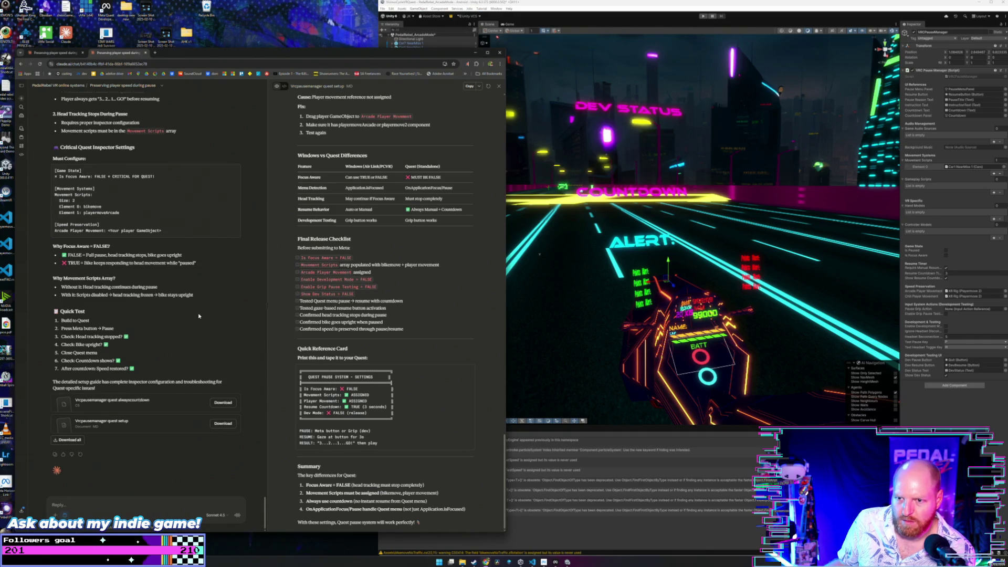
{"action": "scroll", "coordinate": [203, 310], "scroll_direction": "up", "scroll_amount": 1}
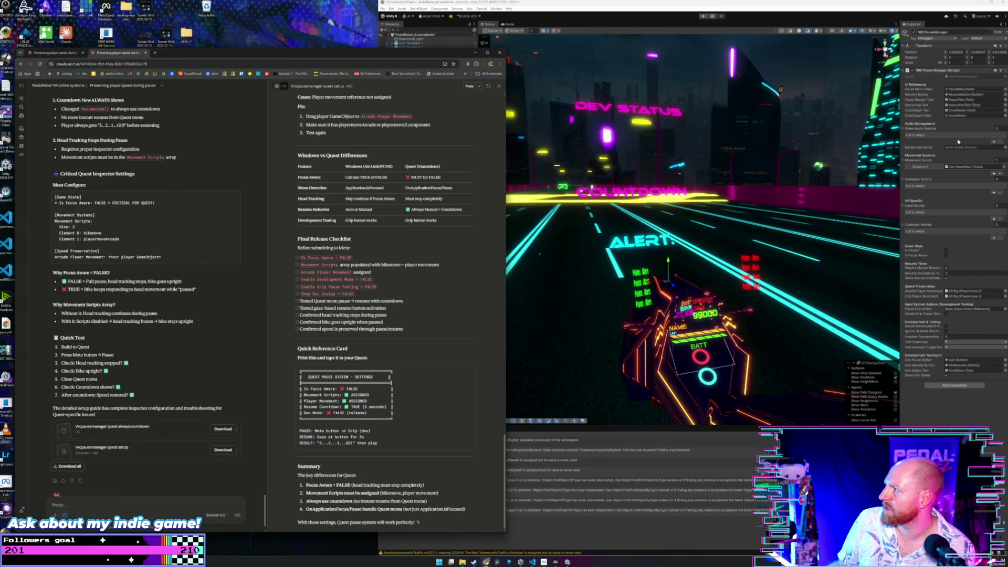
{"action": "left_click", "coordinate": [956, 167]}
- Assign XR Rig to Movement Scripts Element 0 and NUBicycleLowPoly2's Bikemove script to Element 1
{"action": "key", "text": "Delete"}
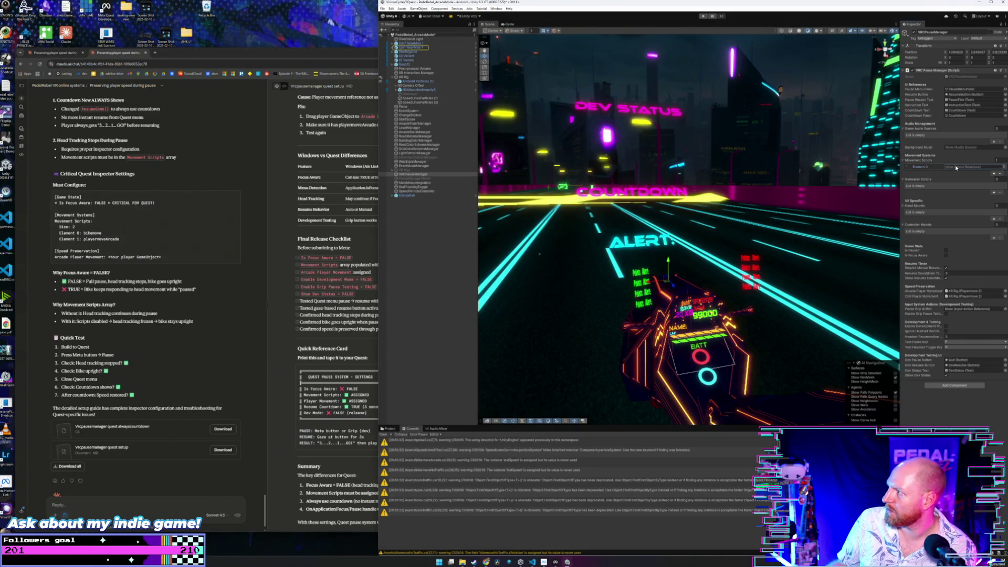
{"action": "left_click_drag", "start_coordinate": [400, 79], "coordinate": [972, 167]}
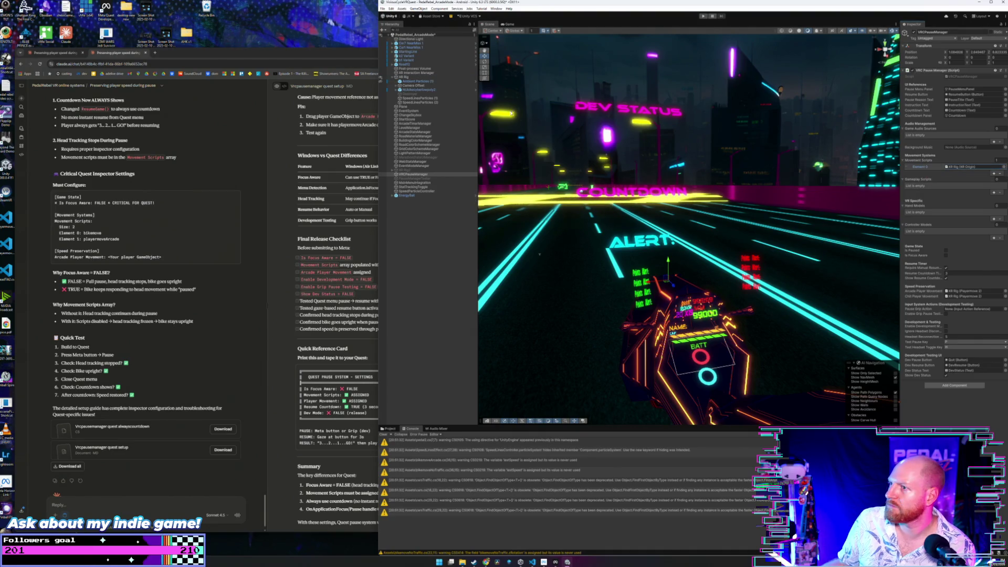
{"action": "left_click", "coordinate": [409, 91]}
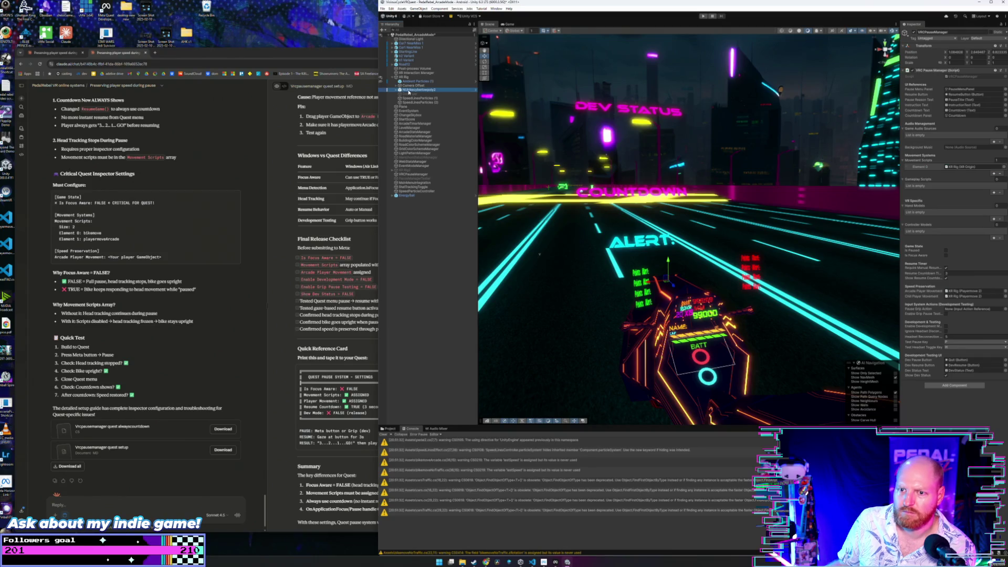
{"action": "left_click_drag", "start_coordinate": [409, 92], "coordinate": [973, 169]}
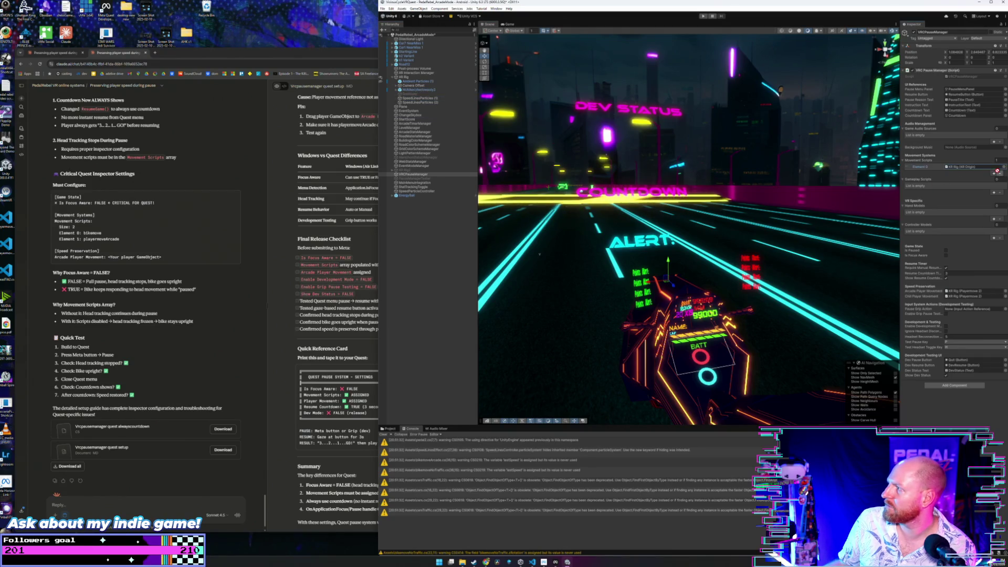
{"action": "left_click", "coordinate": [994, 173]}
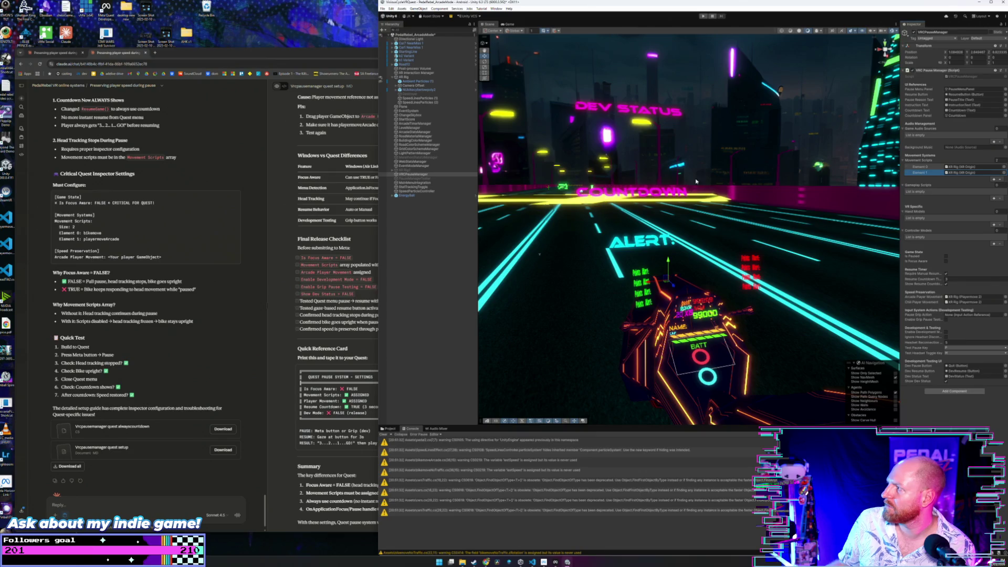
{"action": "left_click", "coordinate": [419, 90]}
{"action": "left_click_drag", "start_coordinate": [419, 91], "coordinate": [943, 175]}
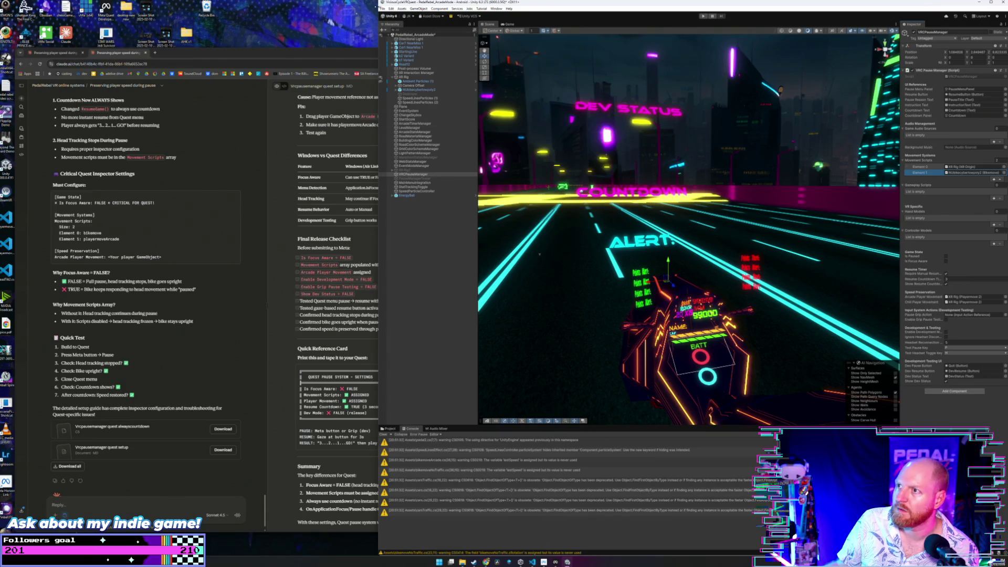
- Copy the updated always-countdown pause manager code from Claude
{"action": "left_click", "coordinate": [382, 8]}
{"action": "key", "text": "Escape"}
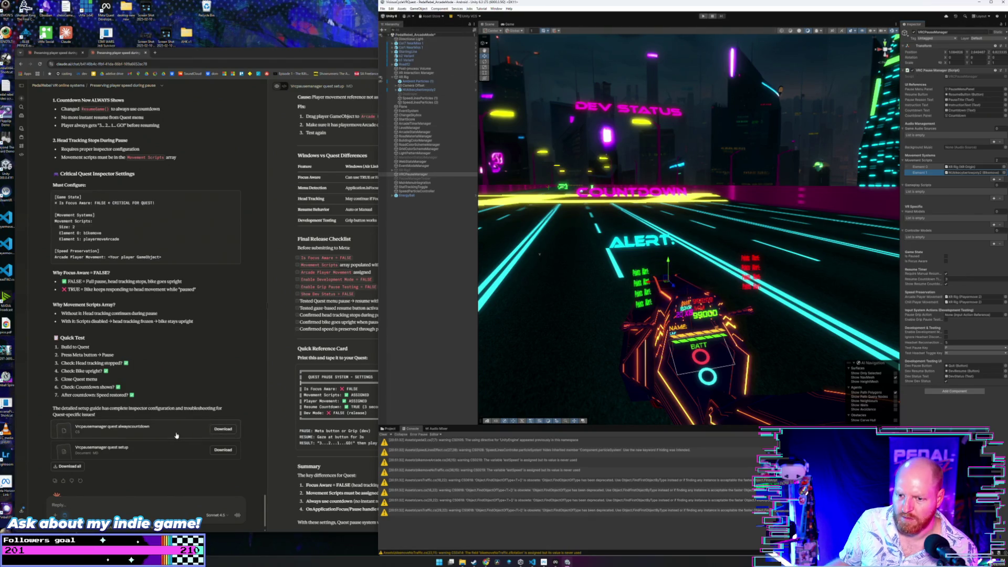
{"action": "left_click", "coordinate": [177, 435]}
{"action": "left_click", "coordinate": [471, 87]}
{"action": "left_click", "coordinate": [533, 561]}
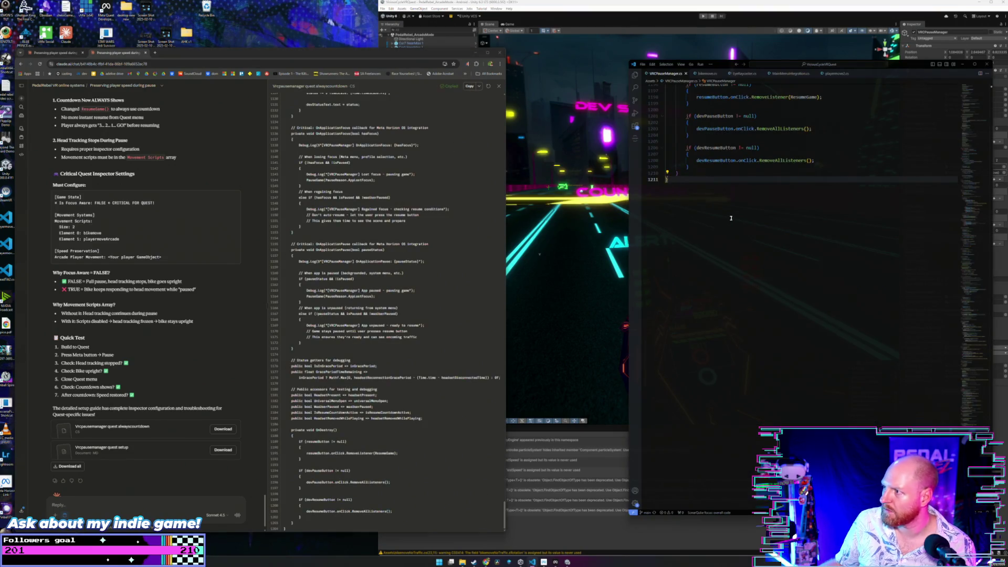
- Replace all of VRCPauseManager.cs with the copied code, save it, and return to Unity
{"action": "key", "text": "ctrl+a"}
{"action": "key", "text": "ctrl+v"}
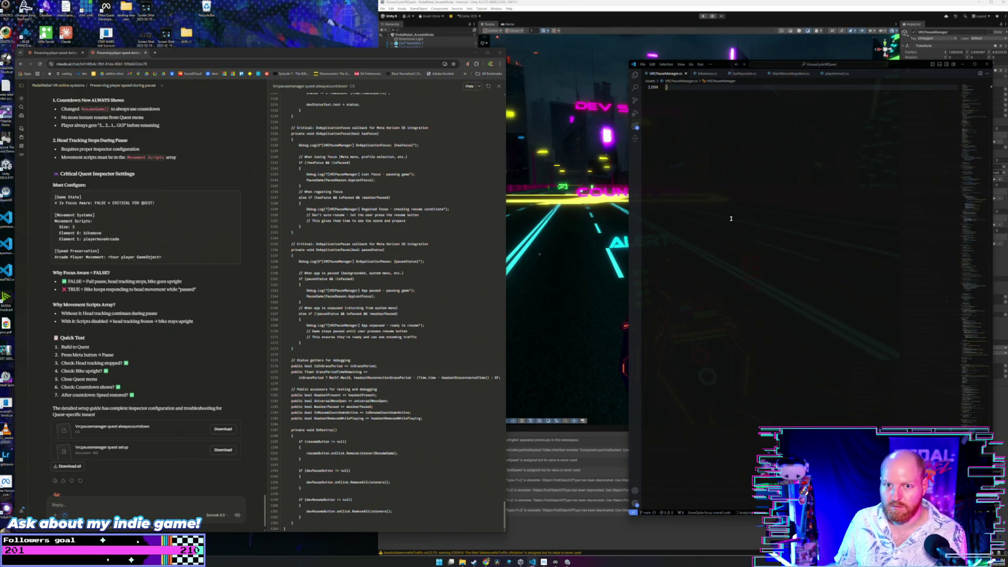
{"action": "scroll", "coordinate": [751, 229], "scroll_direction": "up", "scroll_amount": 5}
{"action": "key", "text": "ctrl+s"}
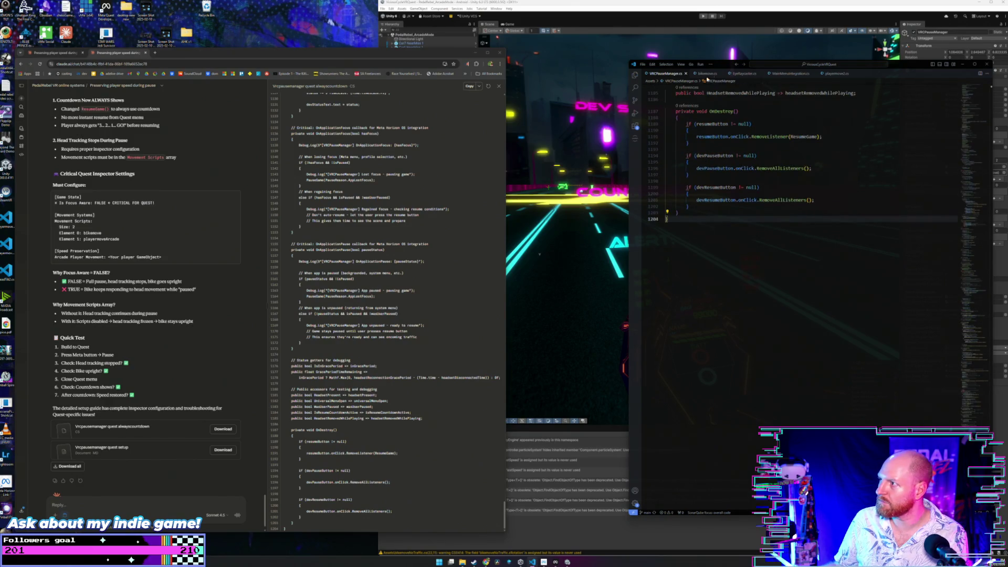
{"action": "left_click", "coordinate": [697, 7]}
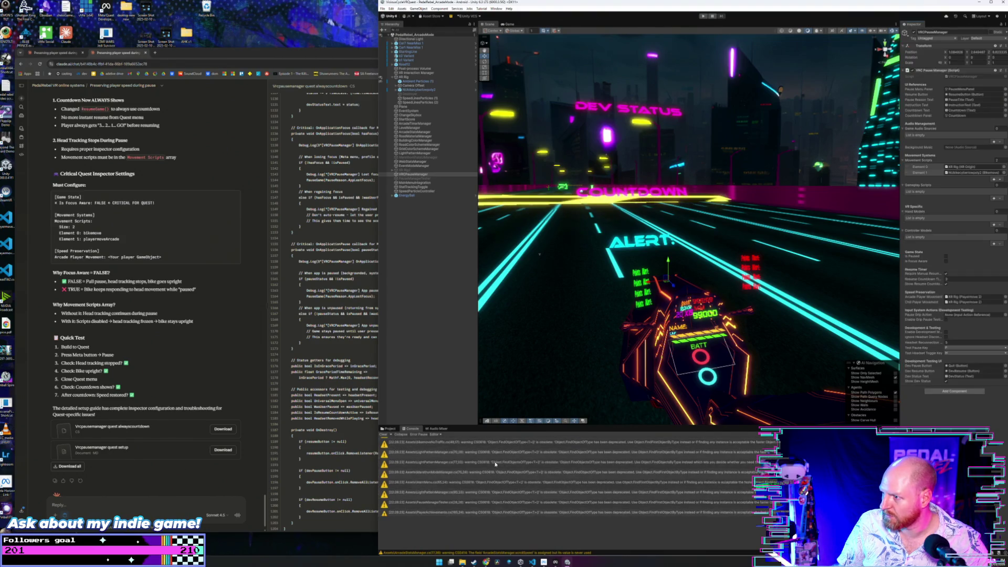
{"action": "scroll", "coordinate": [492, 462], "scroll_direction": "up", "scroll_amount": 5}
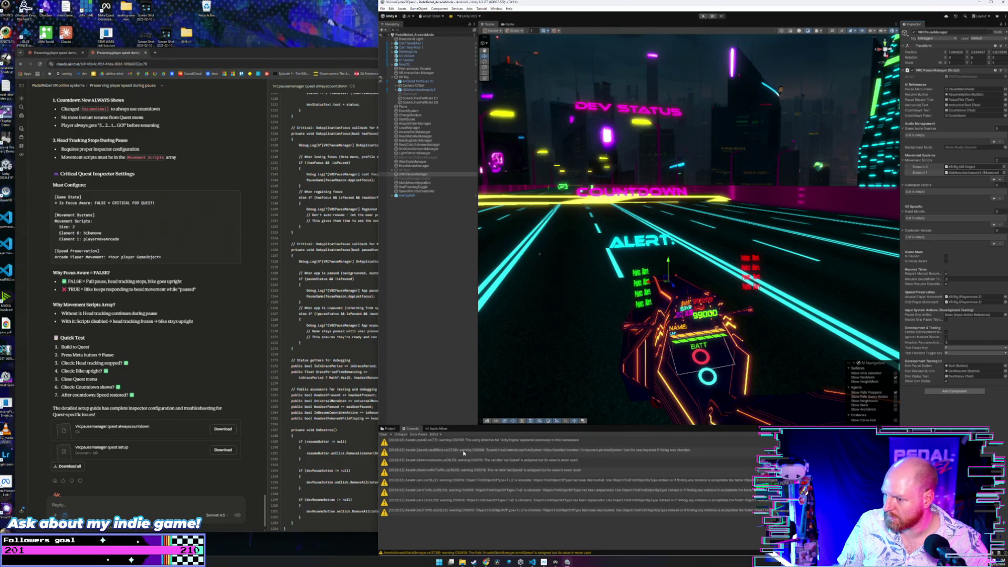
{"action": "scroll", "coordinate": [458, 444], "scroll_direction": "down", "scroll_amount": 10}
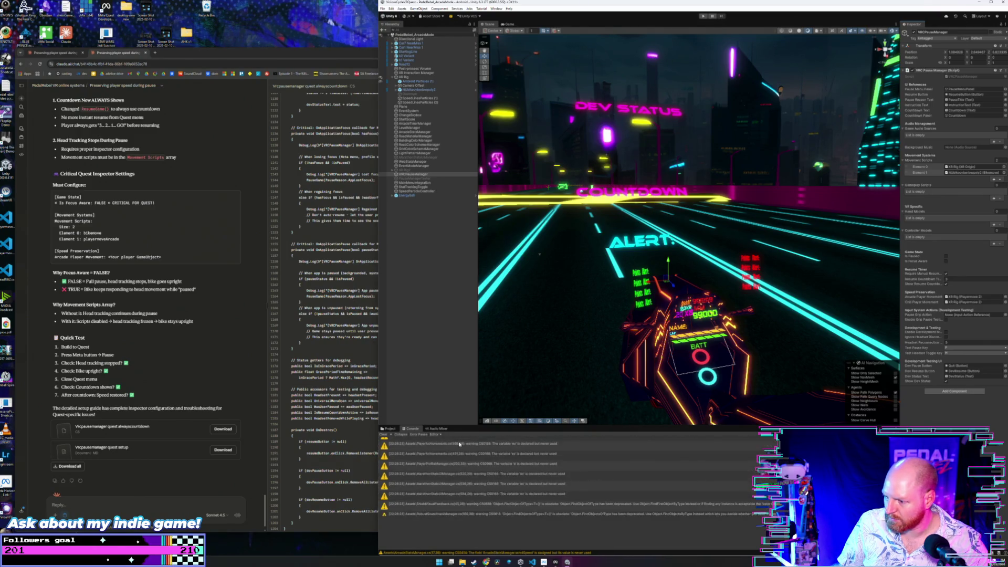
{"action": "scroll", "coordinate": [459, 443], "scroll_direction": "down", "scroll_amount": 10}
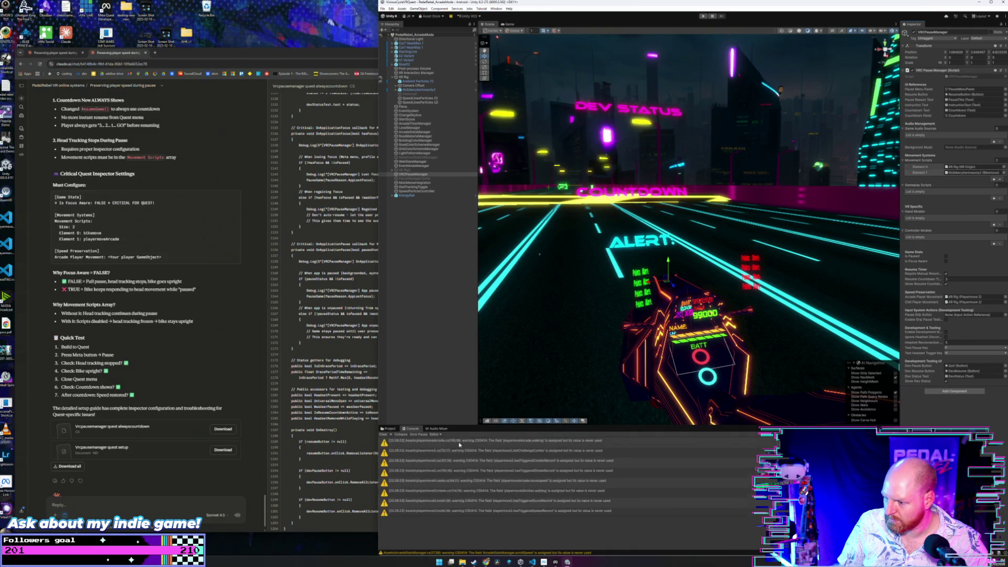
{"action": "scroll", "coordinate": [459, 444], "scroll_direction": "down", "scroll_amount": 5}
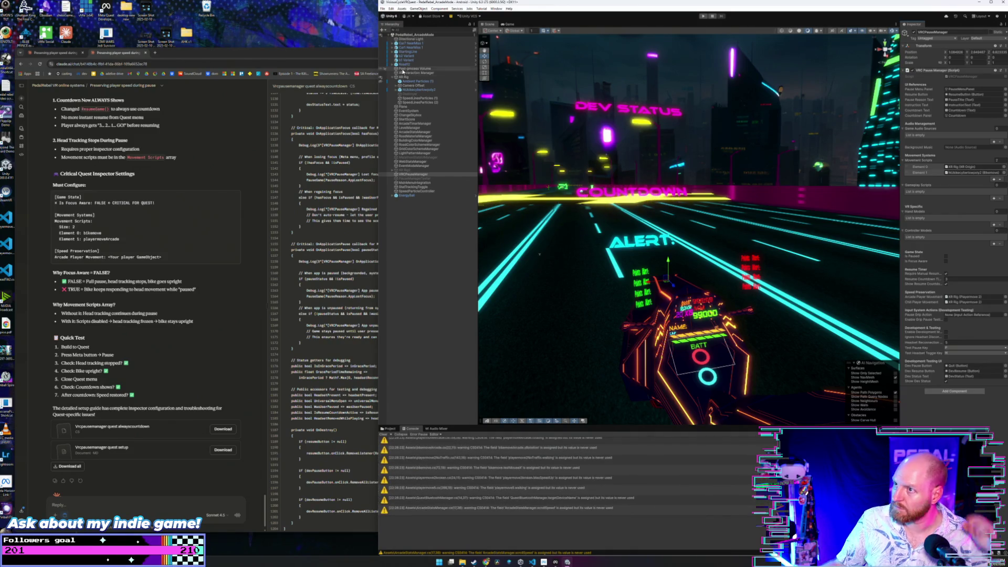
{"action": "left_click", "coordinate": [383, 9]}
{"action": "left_click", "coordinate": [383, 8]}
{"action": "left_click", "coordinate": [383, 9]}
{"action": "left_click", "coordinate": [435, 256]}
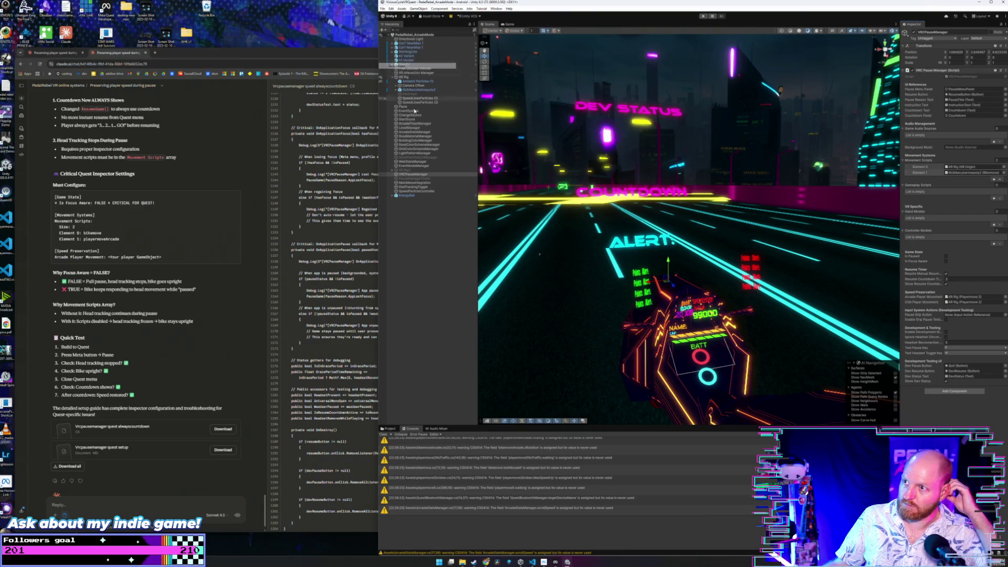
{"action": "left_click", "coordinate": [435, 256]}
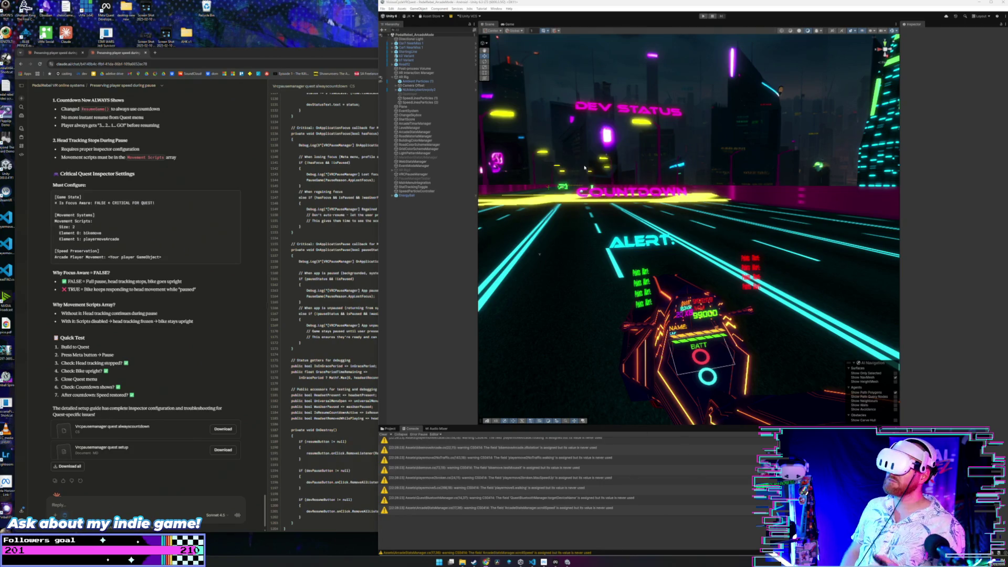
- Enter Play mode to run the arcade scene for headset testing
{"action": "left_click", "coordinate": [703, 16]}
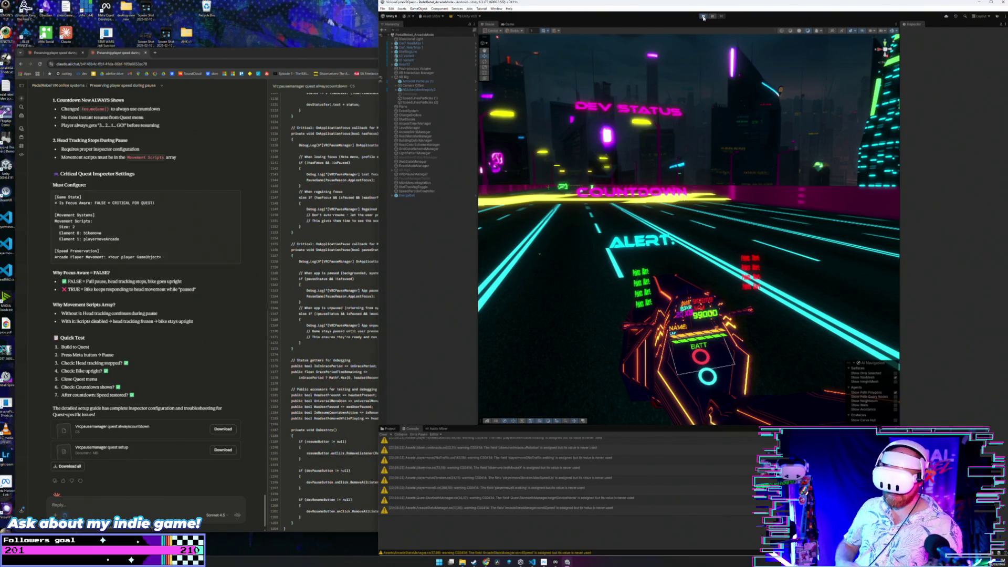
- Enter Play mode again and run the arcade game in the headset
{"action": "left_click", "coordinate": [702, 16]}
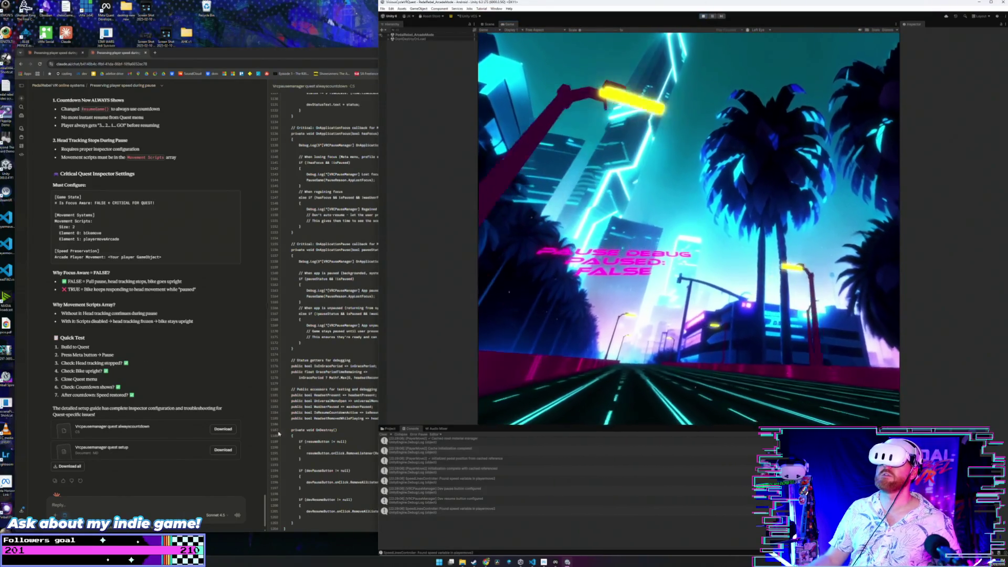
- Take focus away from Unity to trigger GAME PAUSED, then return focus to resume
{"action": "left_click", "coordinate": [243, 476]}
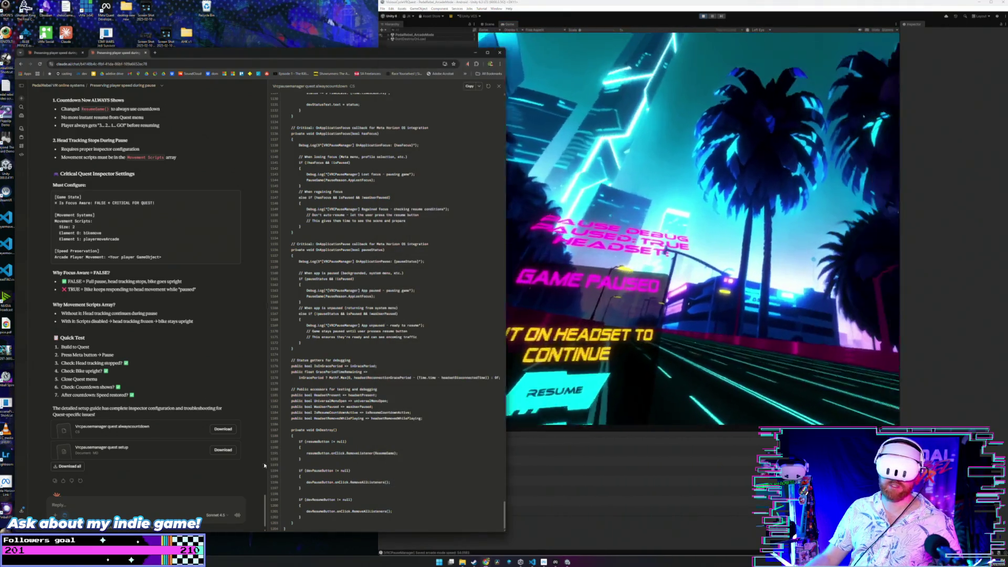
{"action": "left_click", "coordinate": [646, 377]}
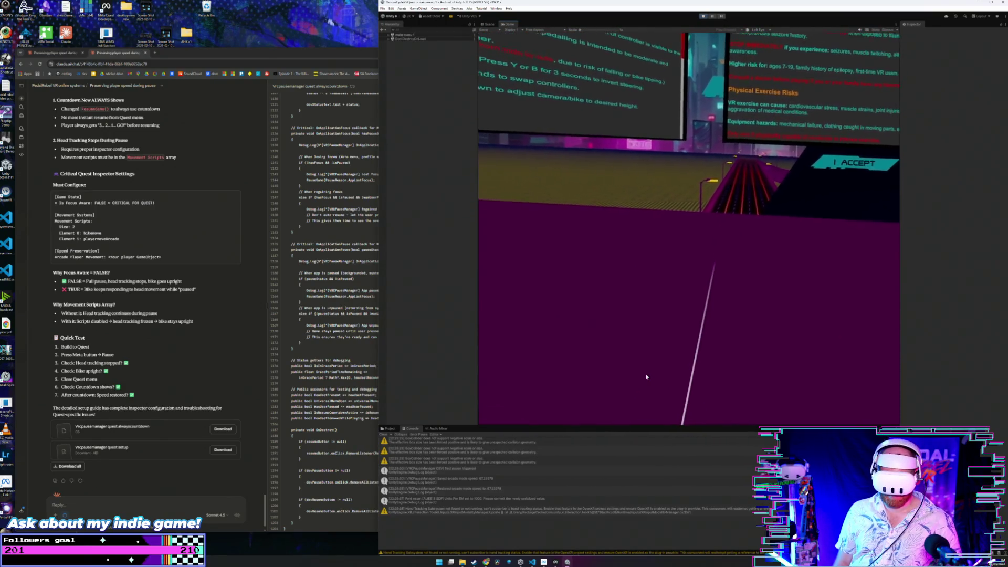
- Exit Play mode with Ctrl+P and bring up the File menu
{"action": "key", "text": "ctrl+p"}
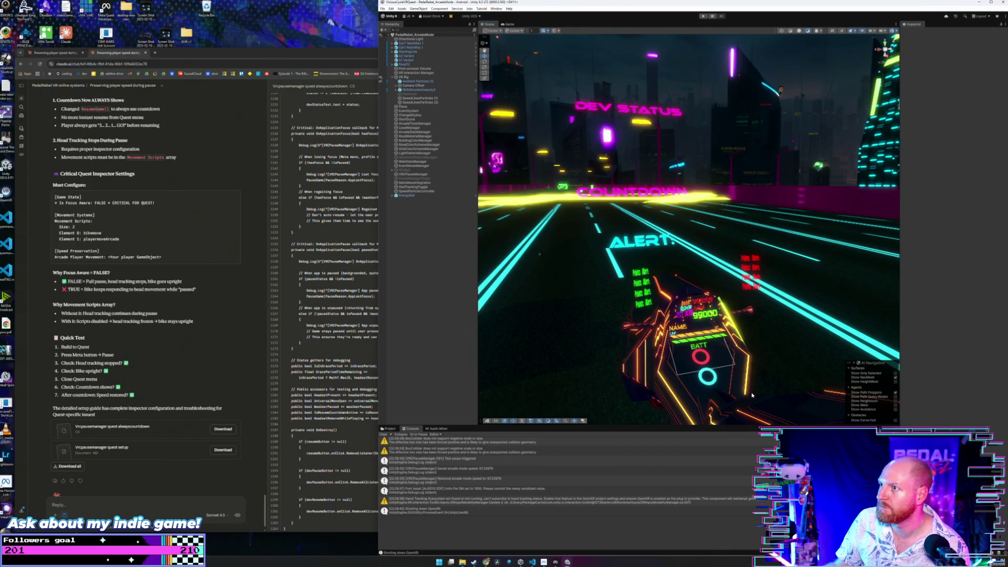
{"action": "left_click", "coordinate": [389, 15]}
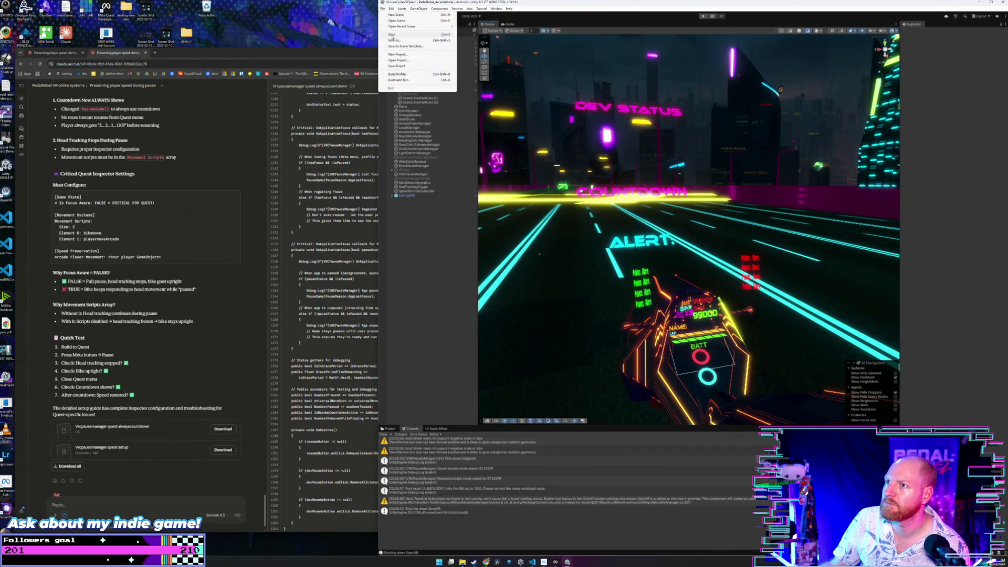
{"action": "left_click", "coordinate": [387, 15]}
{"action": "left_click", "coordinate": [387, 15]}
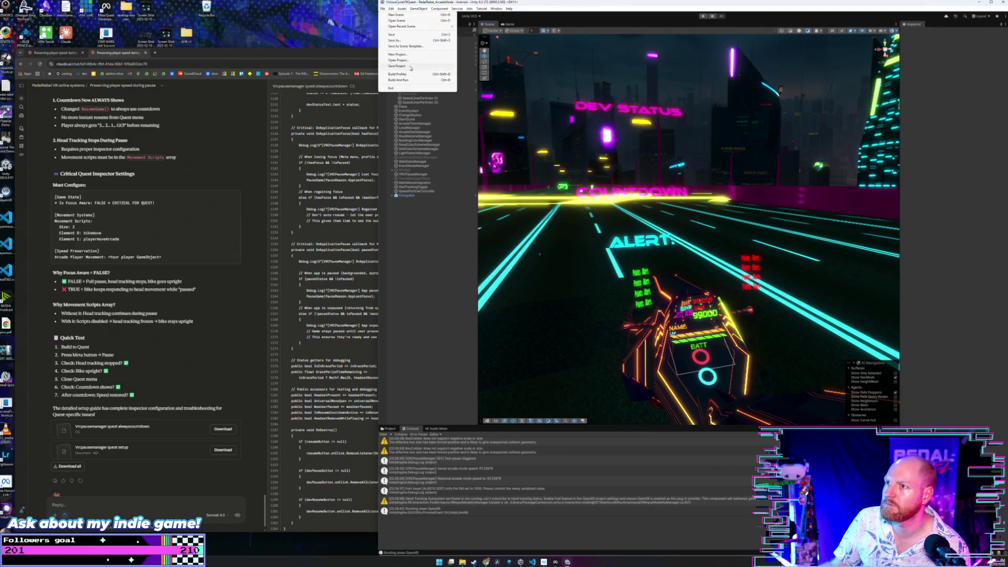
{"action": "left_click", "coordinate": [387, 15]}
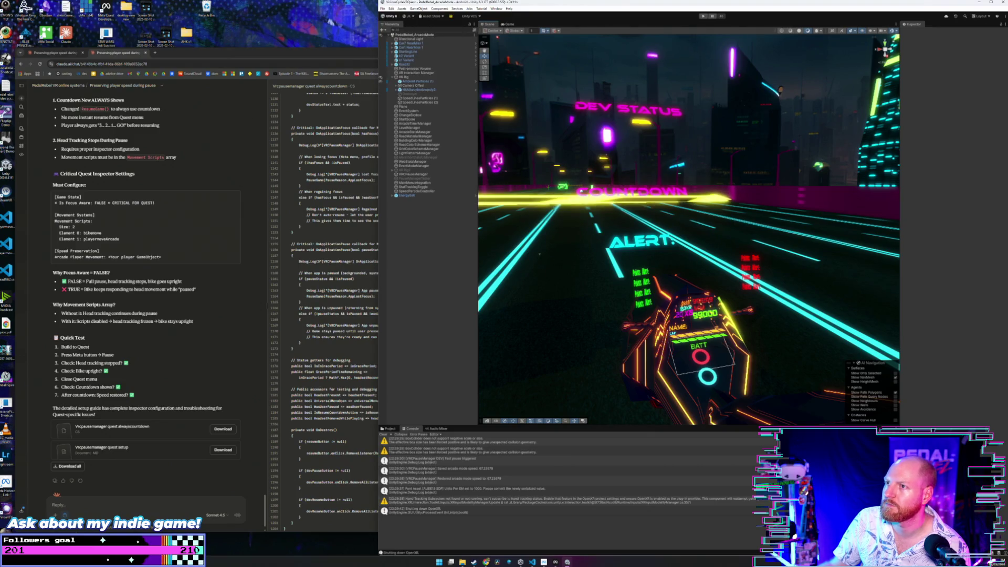
{"action": "left_click", "coordinate": [382, 9]}
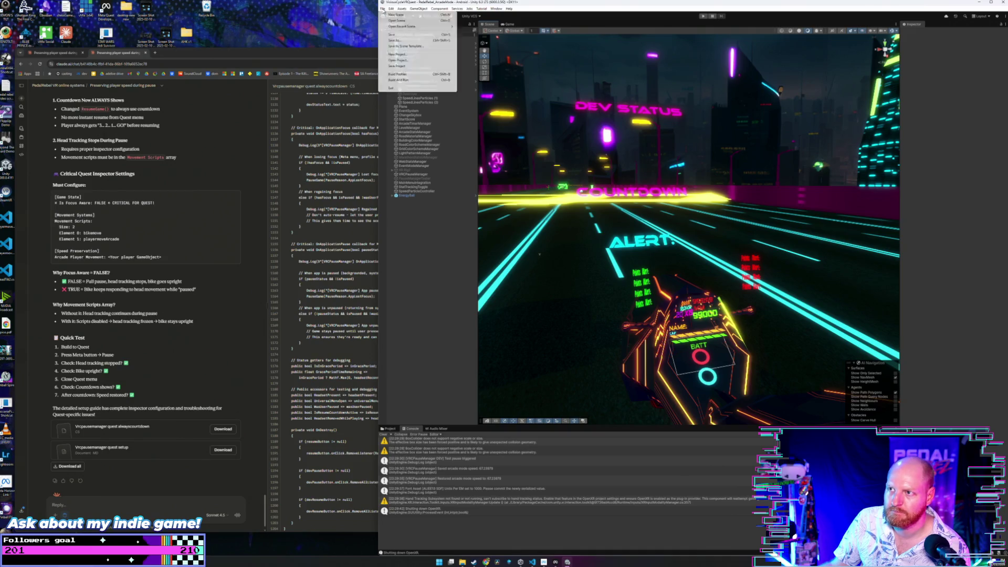
- Start a build from the Android build profile in Build Profiles
{"action": "left_click", "coordinate": [408, 74]}
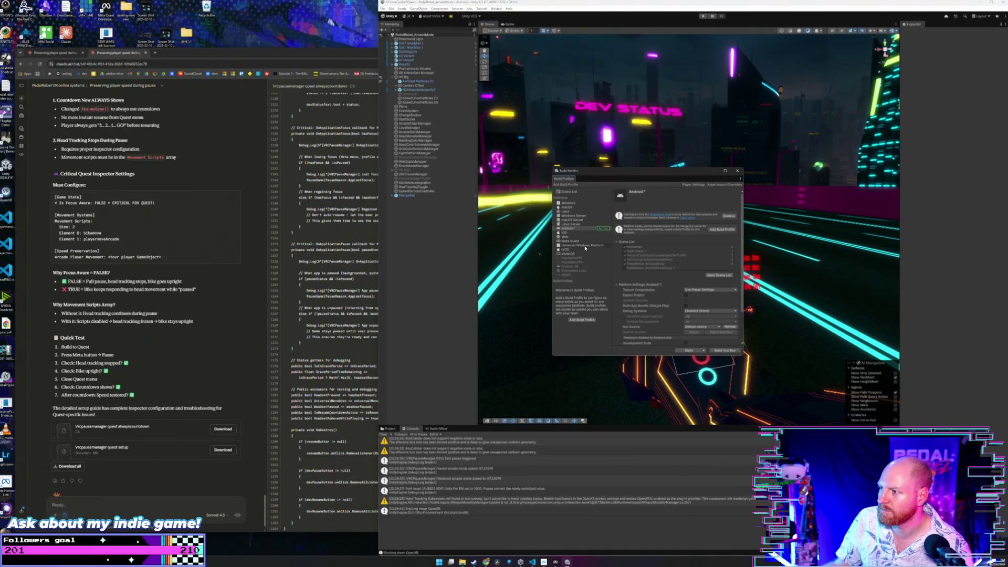
{"action": "scroll", "coordinate": [670, 286], "scroll_direction": "down", "scroll_amount": 3}
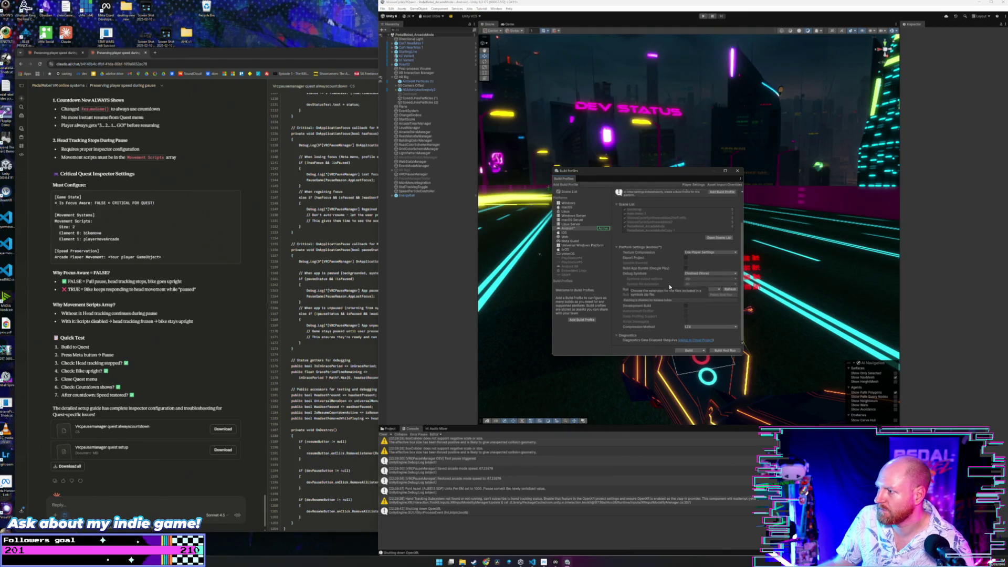
{"action": "left_click", "coordinate": [699, 351]}
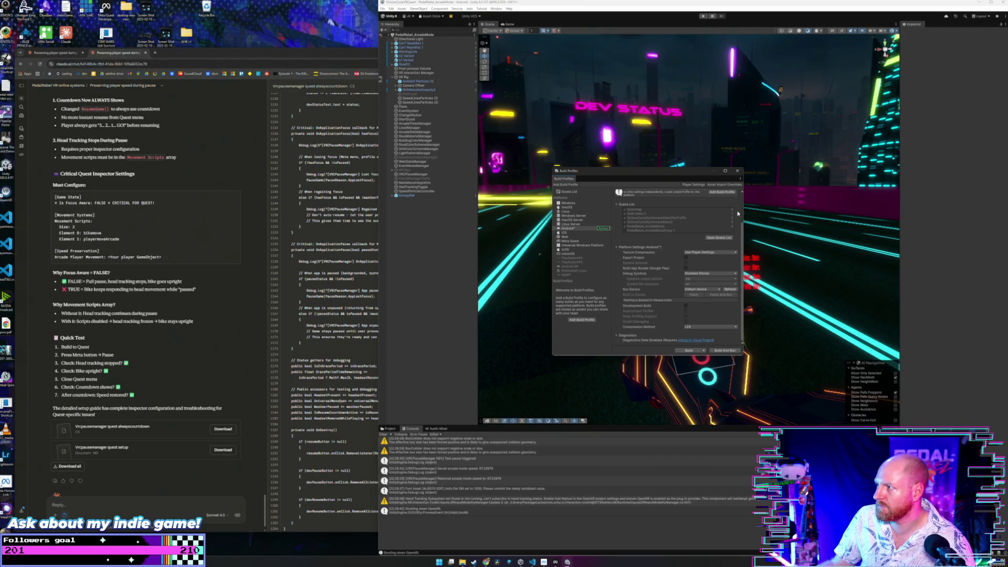
{"action": "left_click", "coordinate": [382, 8]}
- In Player settings, enter the keystore password and the key password
{"action": "mouse_move", "coordinate": [391, 9]}
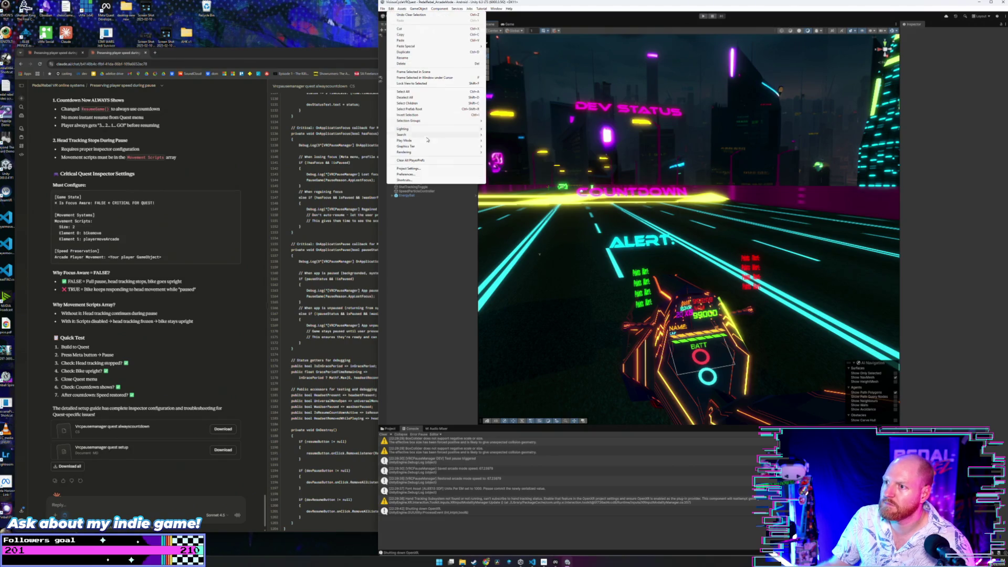
{"action": "left_click", "coordinate": [433, 169]}
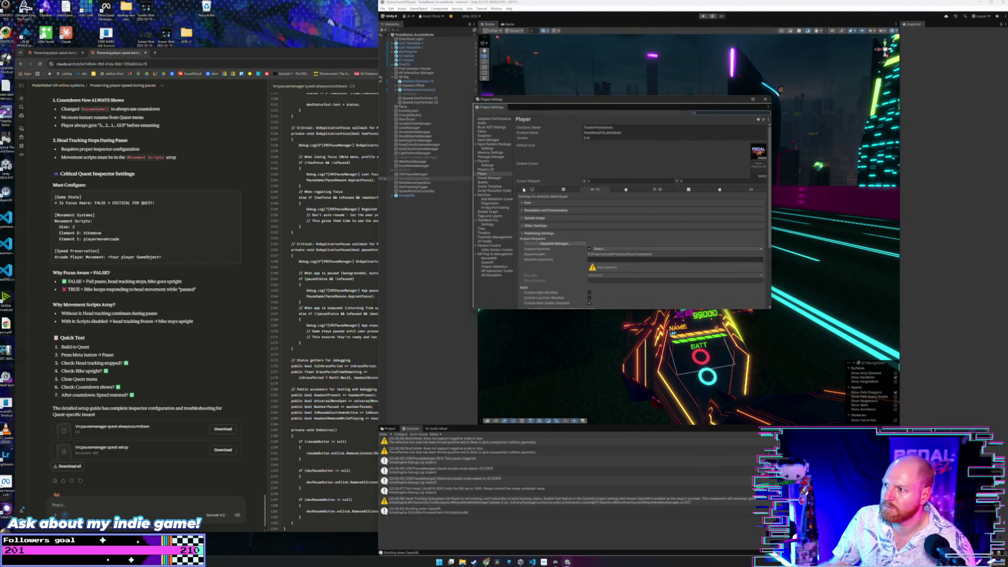
{"action": "scroll", "coordinate": [571, 221], "scroll_direction": "down", "scroll_amount": 2}
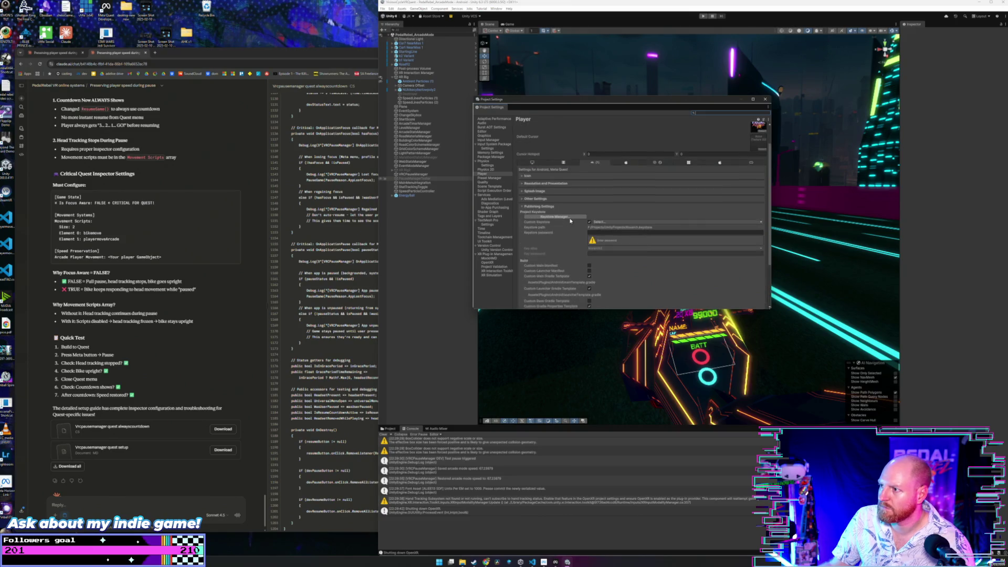
{"action": "scroll", "coordinate": [570, 221], "scroll_direction": "down", "scroll_amount": 1}
{"action": "left_click", "coordinate": [610, 217]}
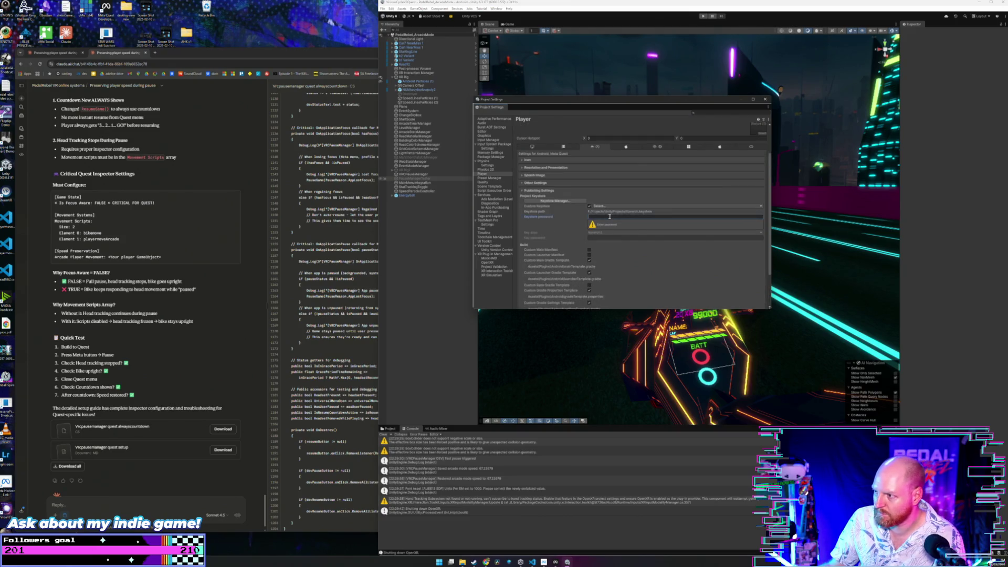
{"action": "type", "text": "*****"}
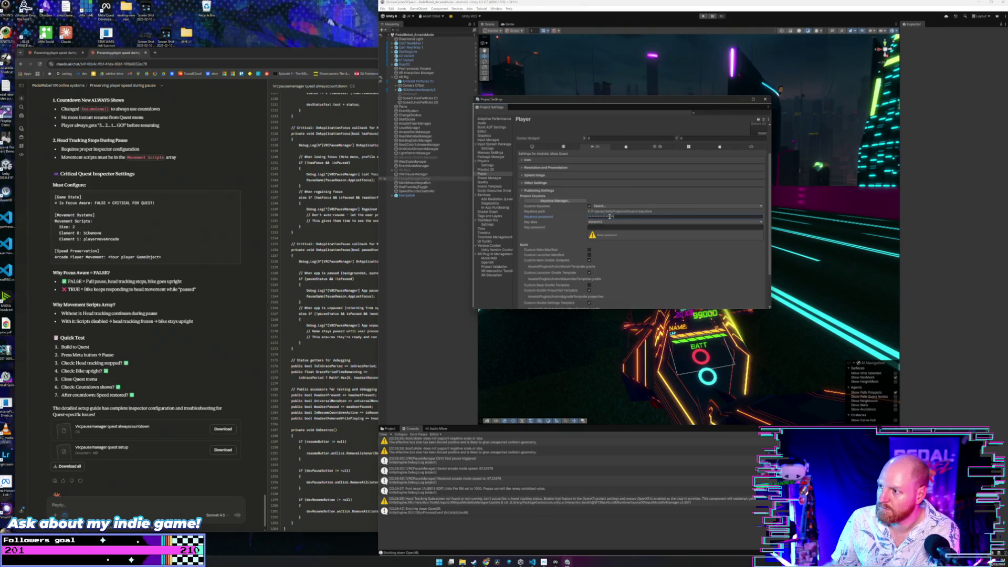
{"action": "left_click", "coordinate": [610, 228]}
{"action": "type", "text": "******"}
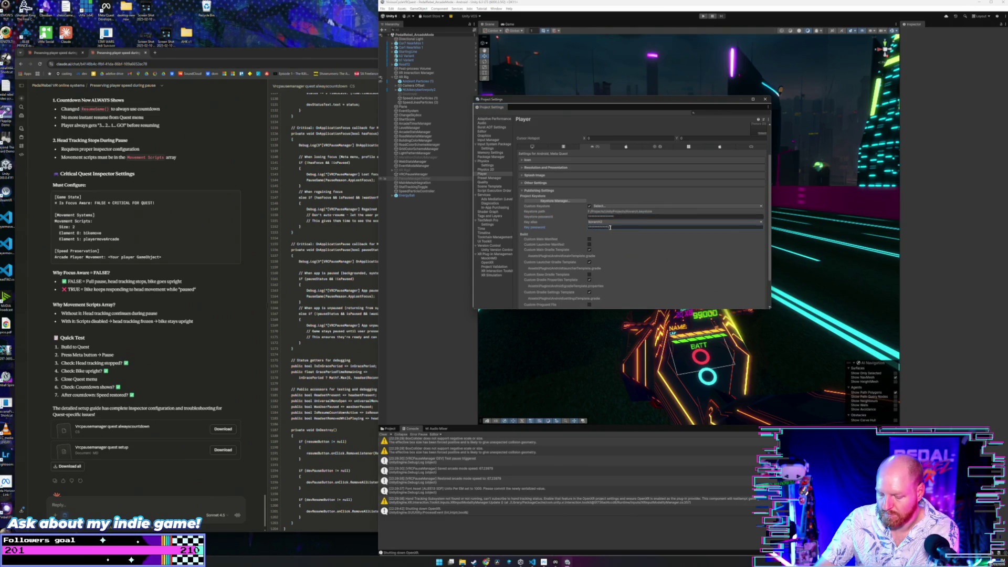
- Under Other Settings, change the Version from 0.16 to 0.17
{"action": "scroll", "coordinate": [654, 231], "scroll_direction": "down", "scroll_amount": 2}
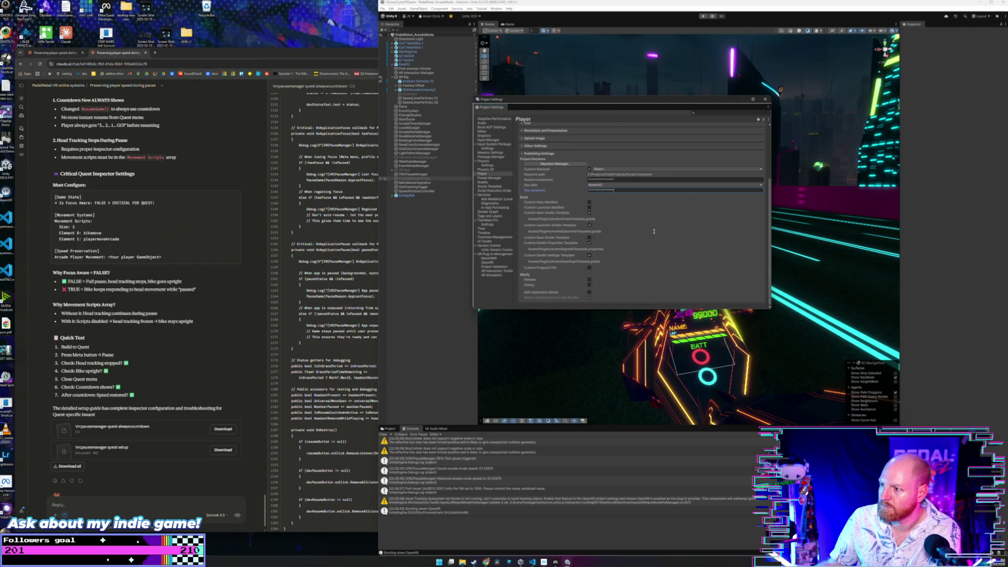
{"action": "scroll", "coordinate": [588, 210], "scroll_direction": "up", "scroll_amount": 5}
{"action": "left_click", "coordinate": [552, 234]}
{"action": "left_click", "coordinate": [544, 226]}
{"action": "scroll", "coordinate": [567, 231], "scroll_direction": "down", "scroll_amount": 4}
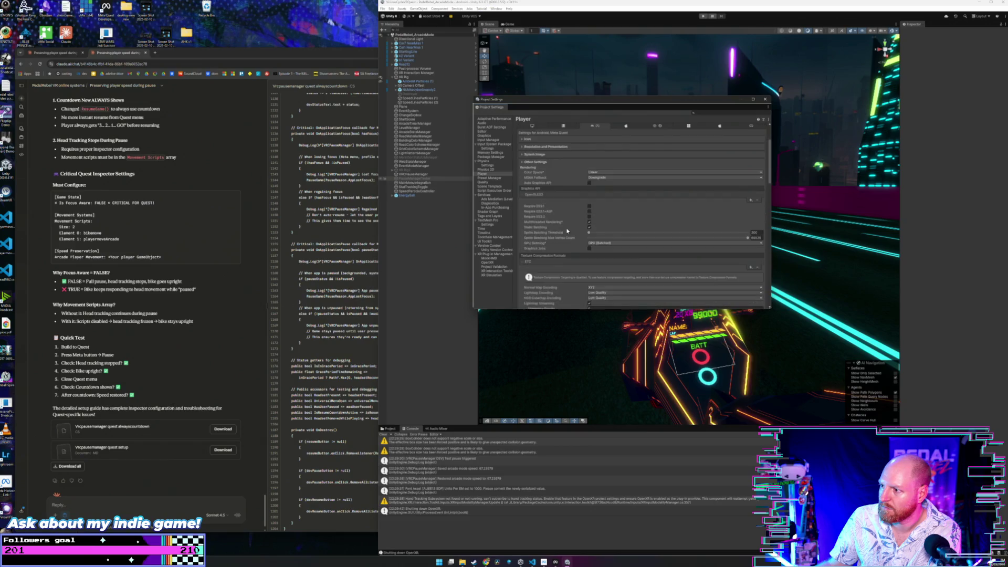
{"action": "scroll", "coordinate": [567, 231], "scroll_direction": "down", "scroll_amount": 7}
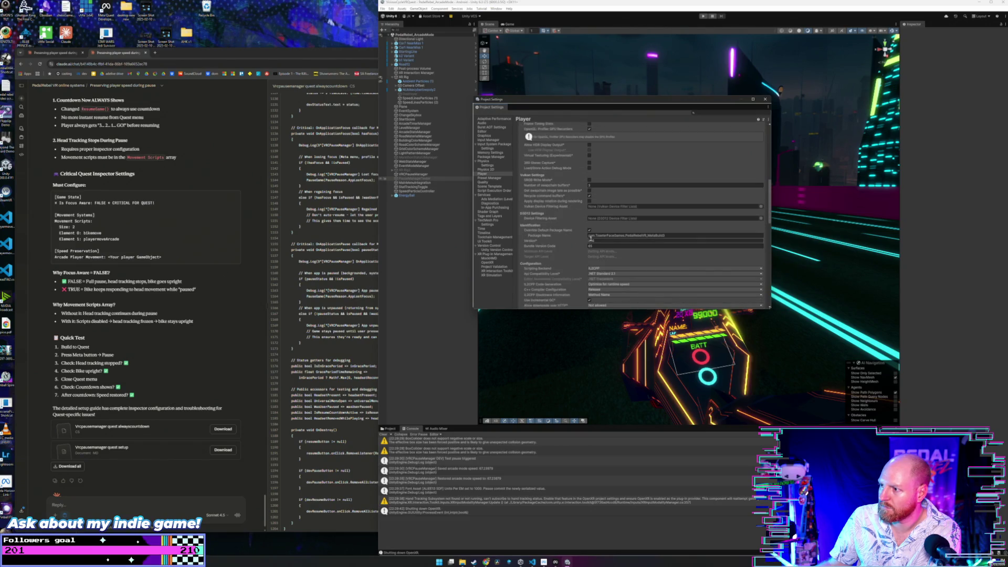
{"action": "left_click", "coordinate": [592, 240]}
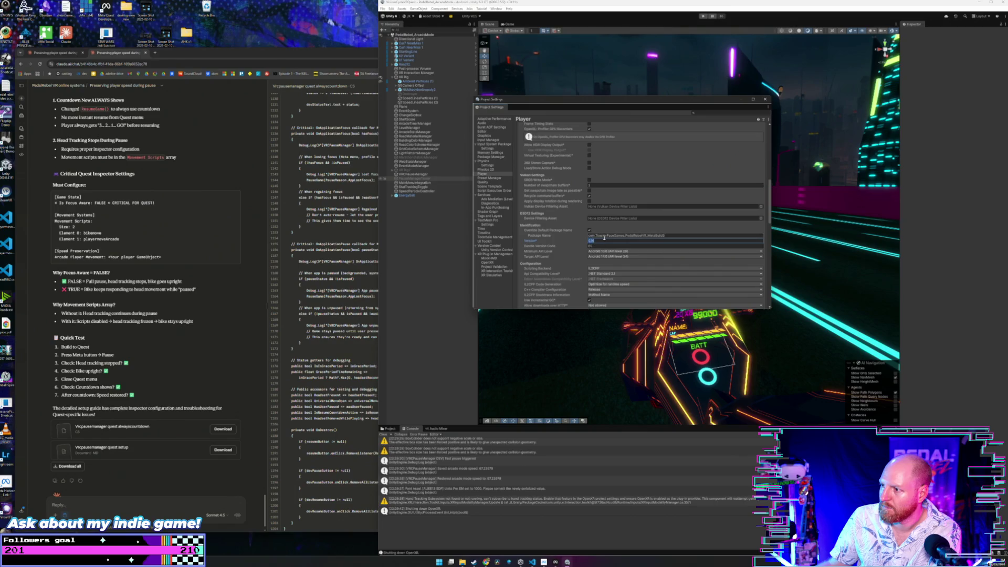
{"action": "type", "text": "0.17"}
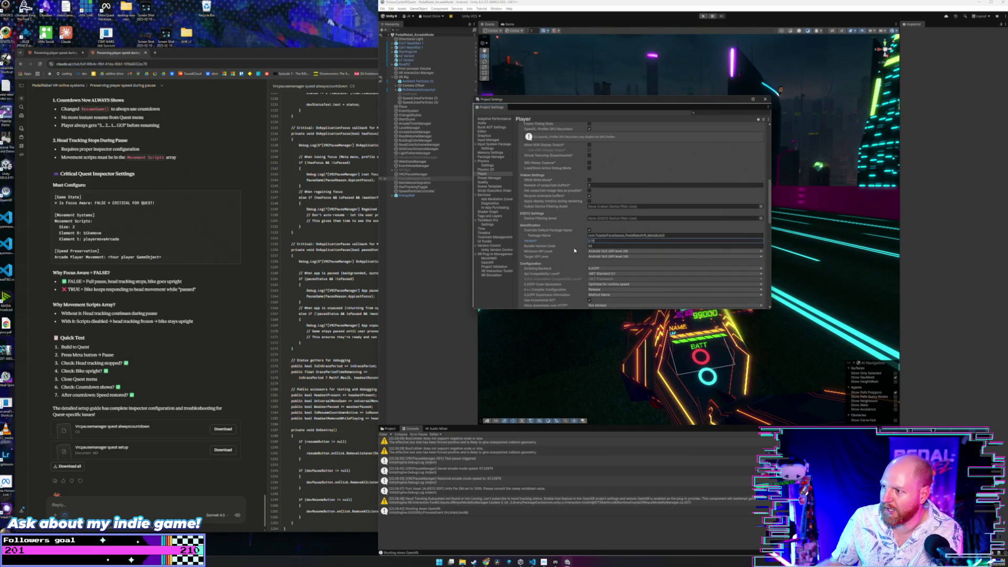
{"action": "scroll", "coordinate": [572, 250], "scroll_direction": "down", "scroll_amount": 10}
{"action": "scroll", "coordinate": [572, 250], "scroll_direction": "down", "scroll_amount": 3}
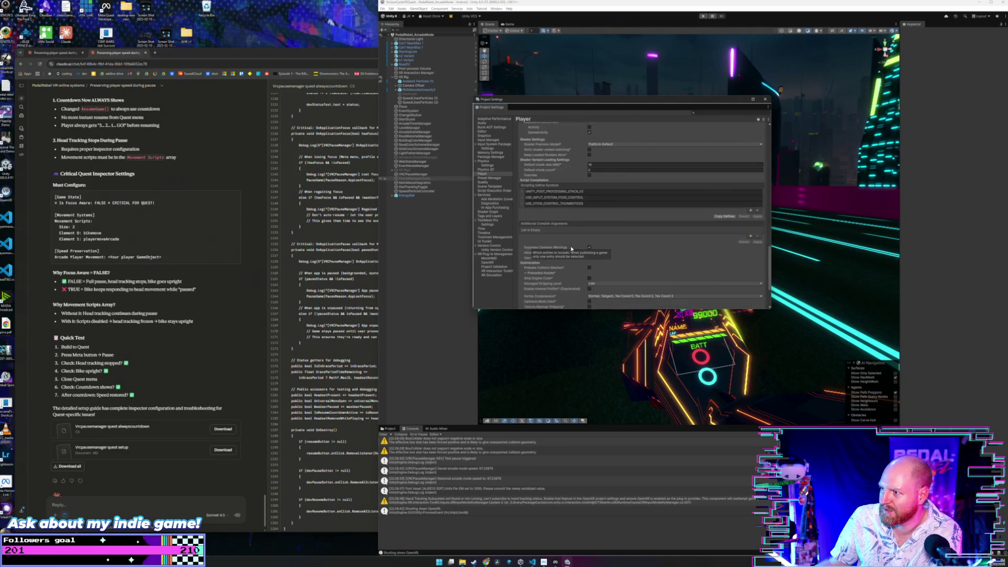
{"action": "scroll", "coordinate": [575, 264], "scroll_direction": "up", "scroll_amount": 15}
{"action": "scroll", "coordinate": [574, 264], "scroll_direction": "up", "scroll_amount": 10}
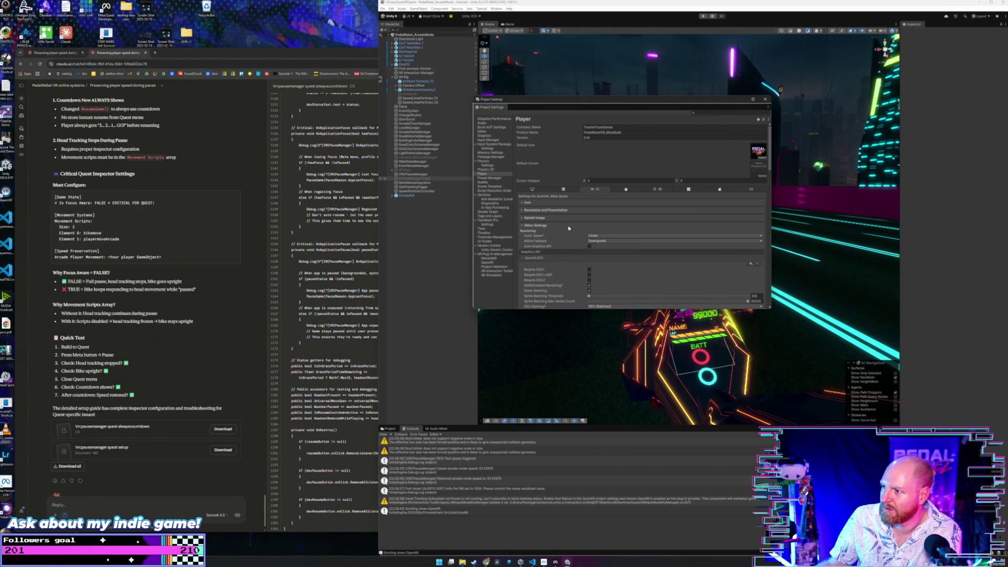
{"action": "scroll", "coordinate": [562, 163], "scroll_direction": "down", "scroll_amount": 20}
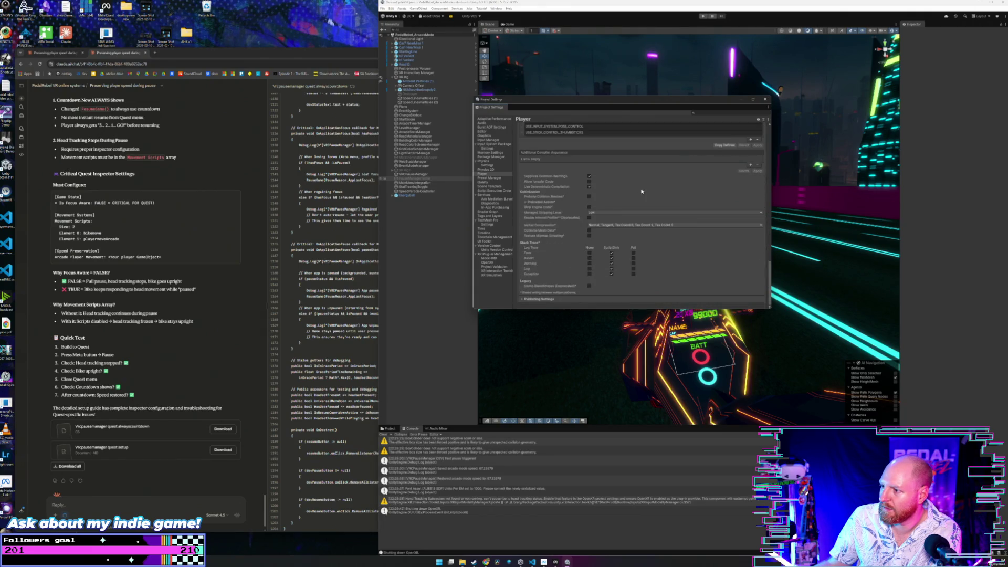
- Close Project Settings and start an Android build from Build Profiles
{"action": "left_click", "coordinate": [427, 48]}
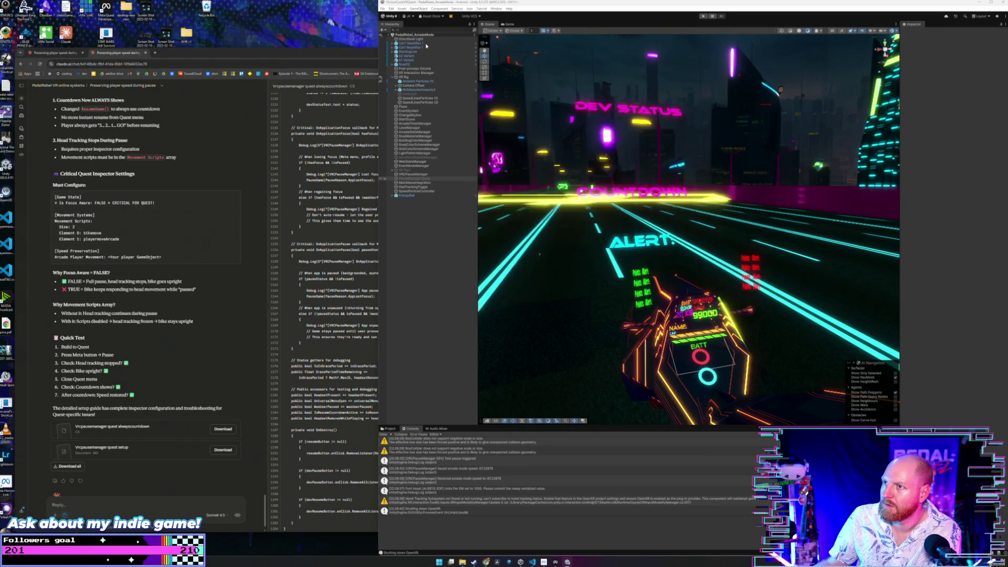
{"action": "left_click", "coordinate": [383, 9]}
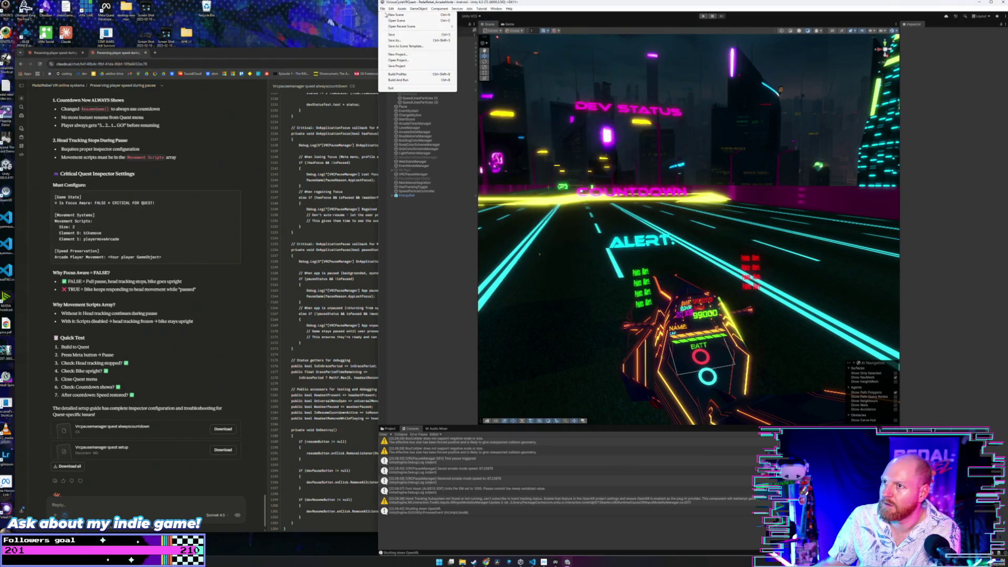
{"action": "left_click", "coordinate": [405, 74]}
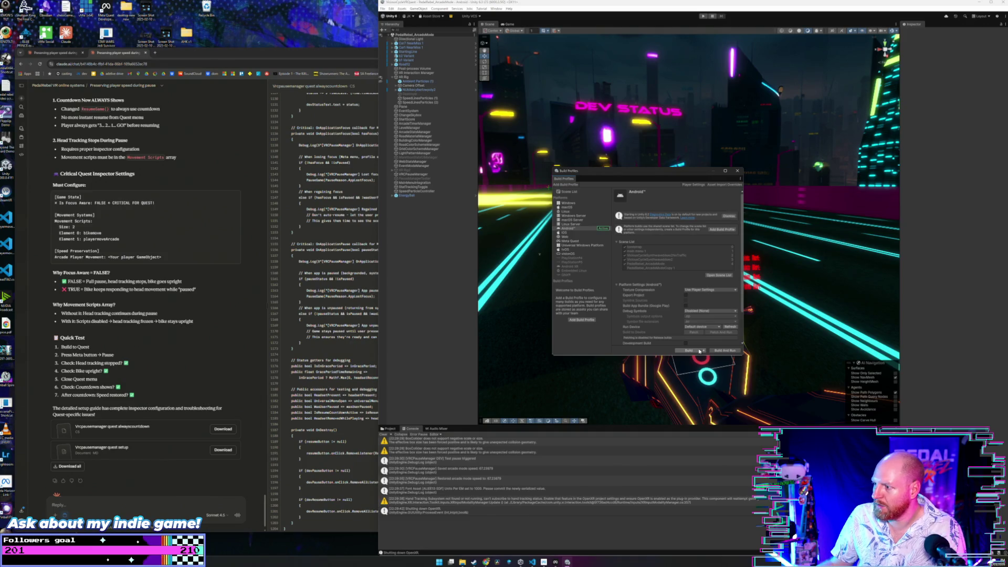
{"action": "left_click", "coordinate": [699, 351]}
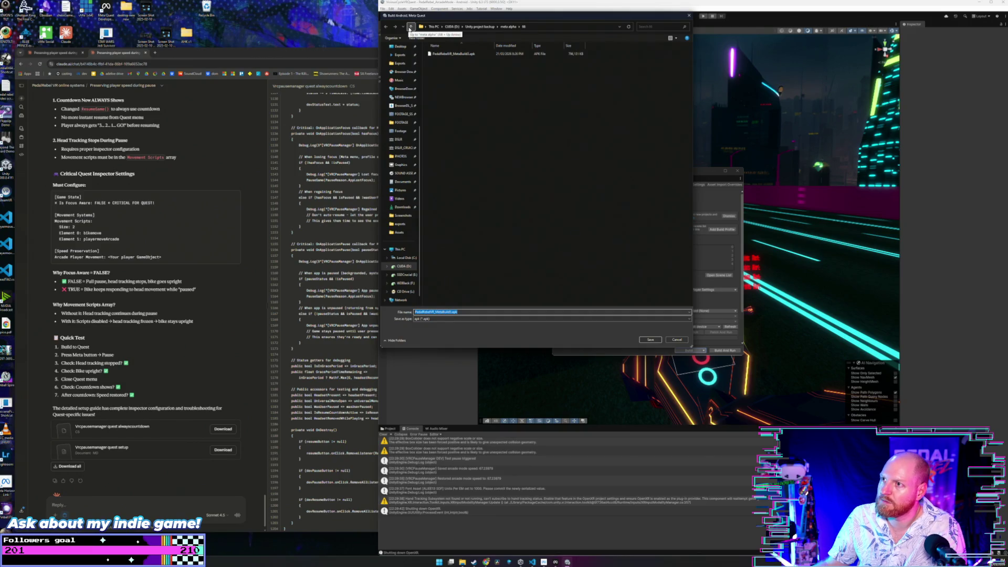
- Save the APK into a new folder 67 under meta alpha, then cancel the build and close Build Profiles
{"action": "left_click", "coordinate": [410, 29]}
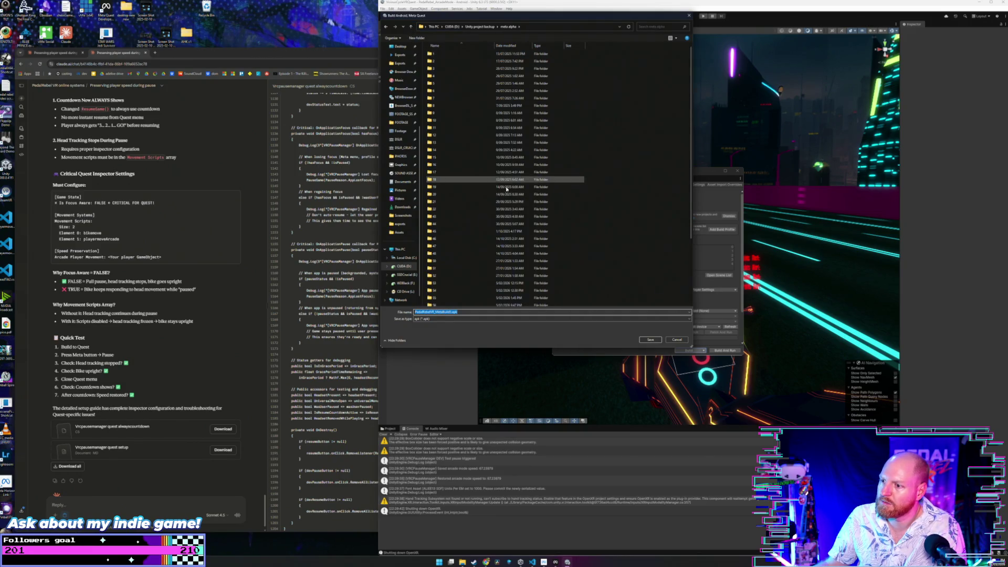
{"action": "scroll", "coordinate": [503, 186], "scroll_direction": "down", "scroll_amount": 4}
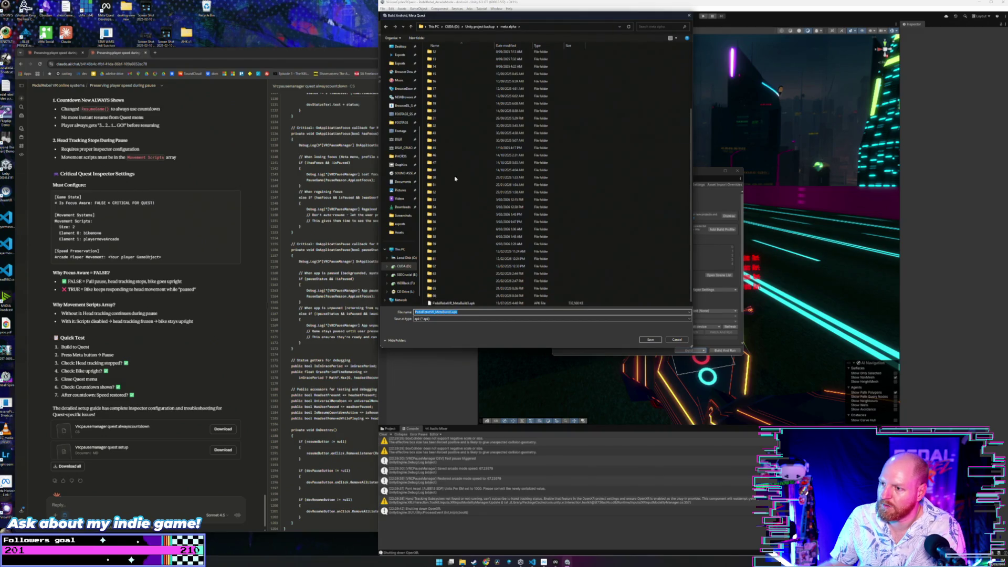
{"action": "left_click", "coordinate": [417, 39]}
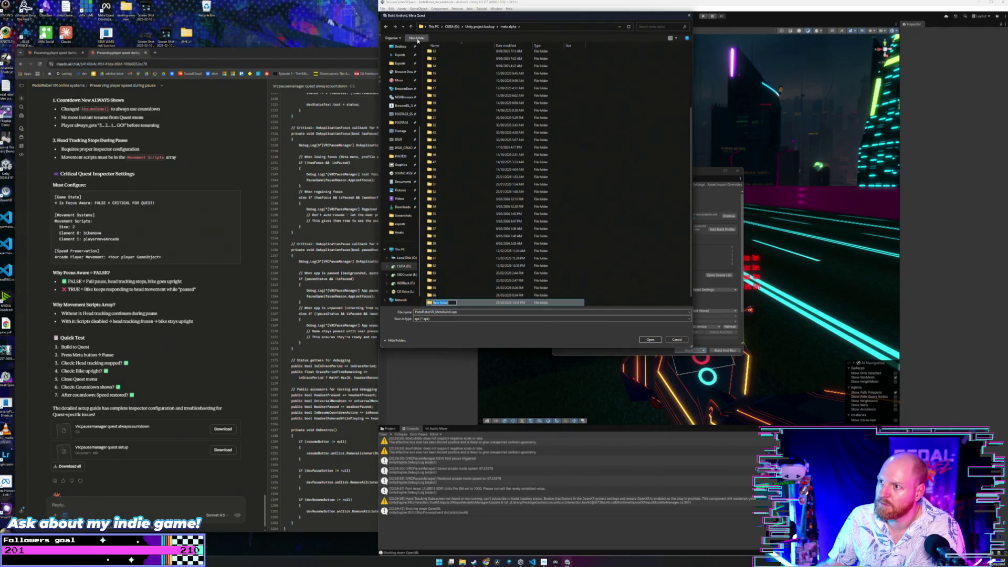
{"action": "type", "text": "67"}
{"action": "key", "text": "Return"}
{"action": "double_click", "coordinate": [459, 303]}
{"action": "left_click", "coordinate": [643, 339]}
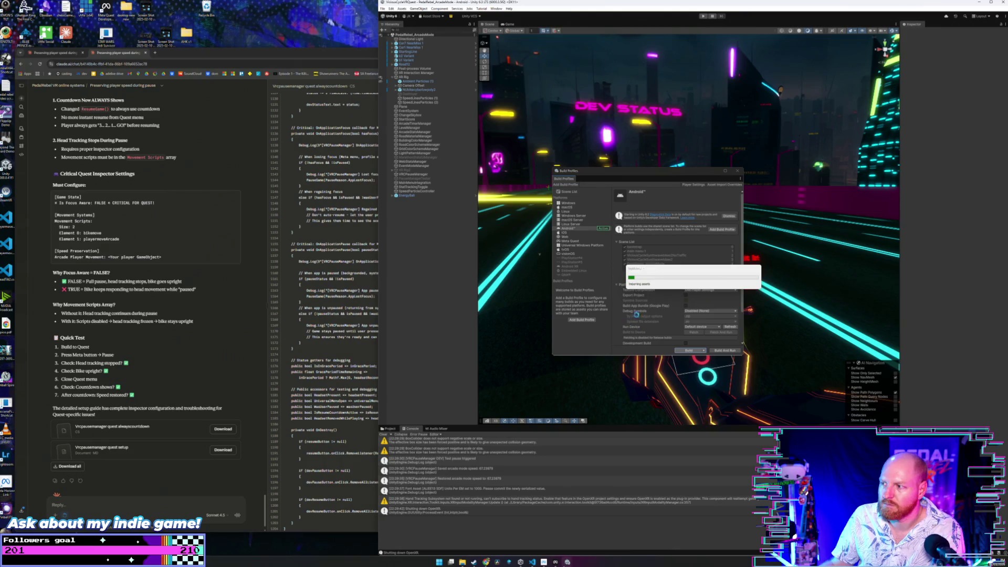
{"action": "left_click", "coordinate": [750, 284]}
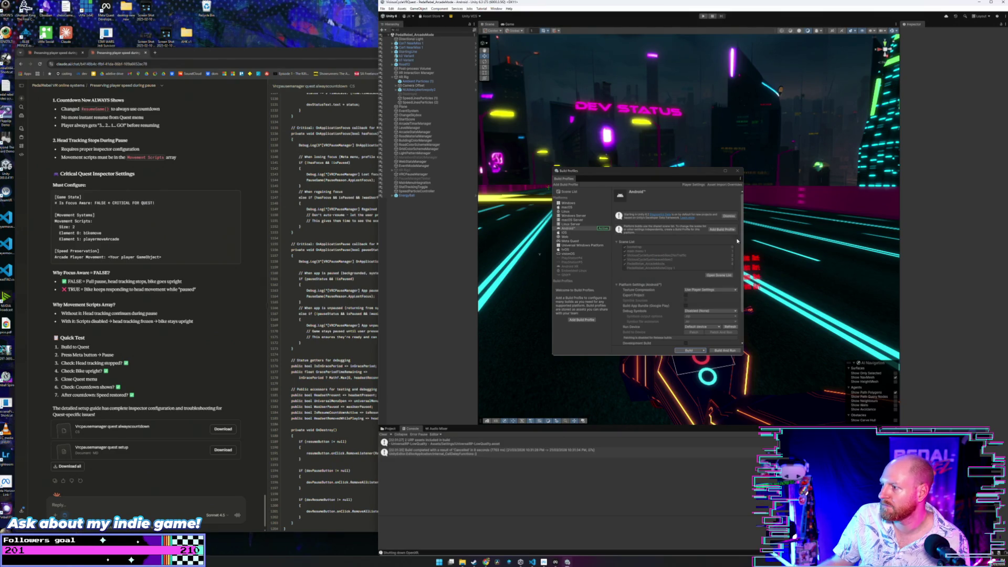
{"action": "left_click", "coordinate": [738, 170]}
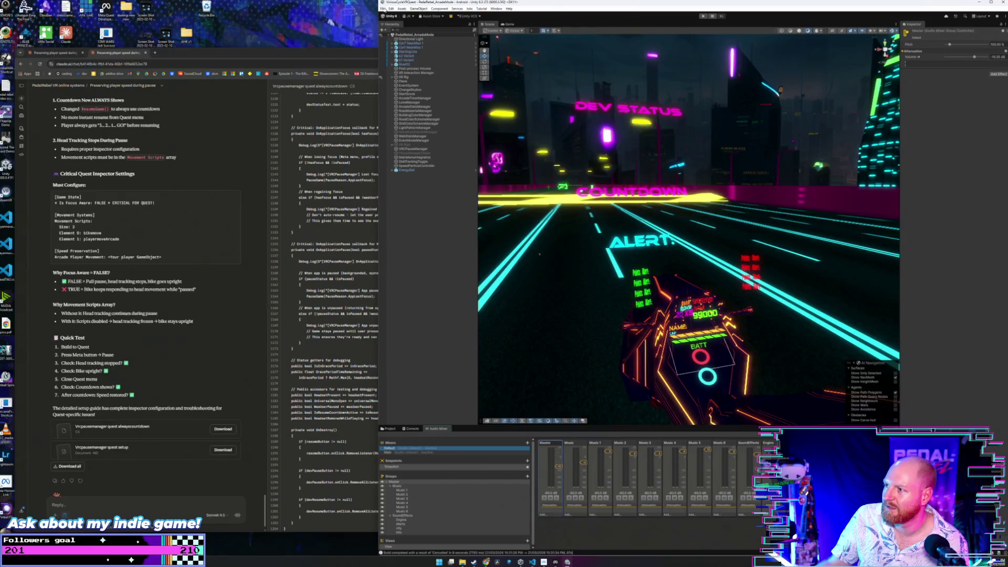
- Rebuild the Android APK from Build Profiles, saving it into folder 67
{"action": "left_click", "coordinate": [383, 8]}
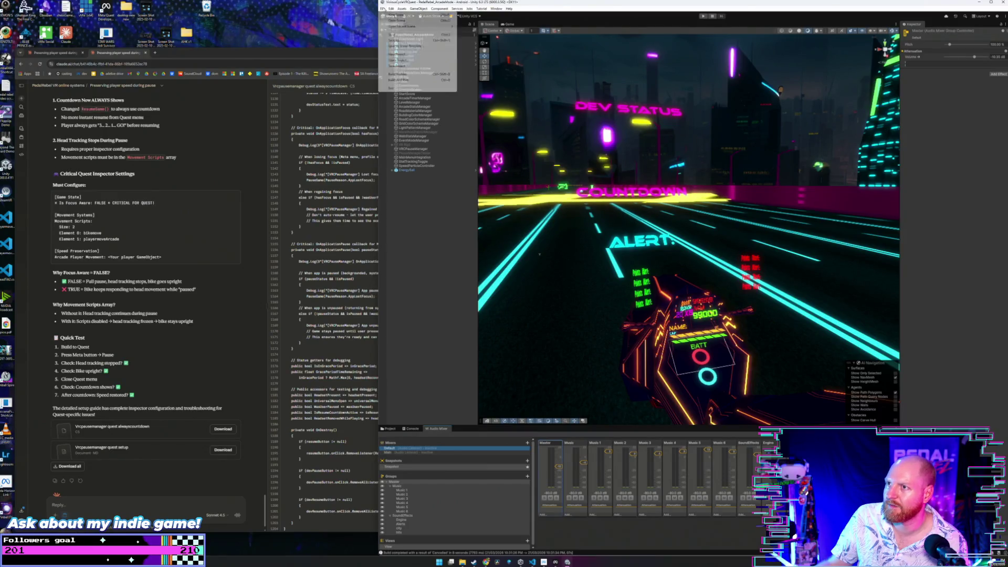
{"action": "left_click", "coordinate": [417, 75]}
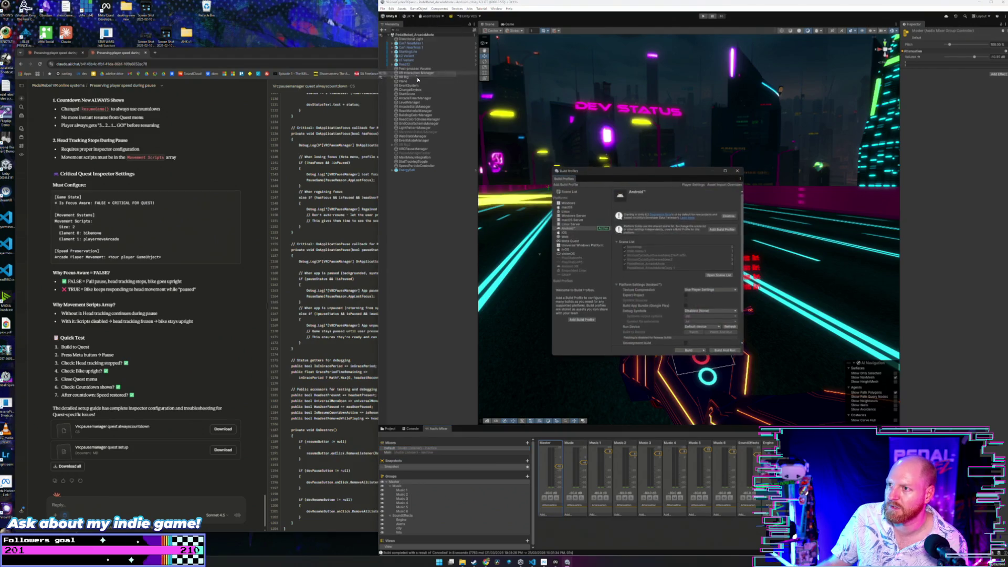
{"action": "left_click", "coordinate": [698, 350]}
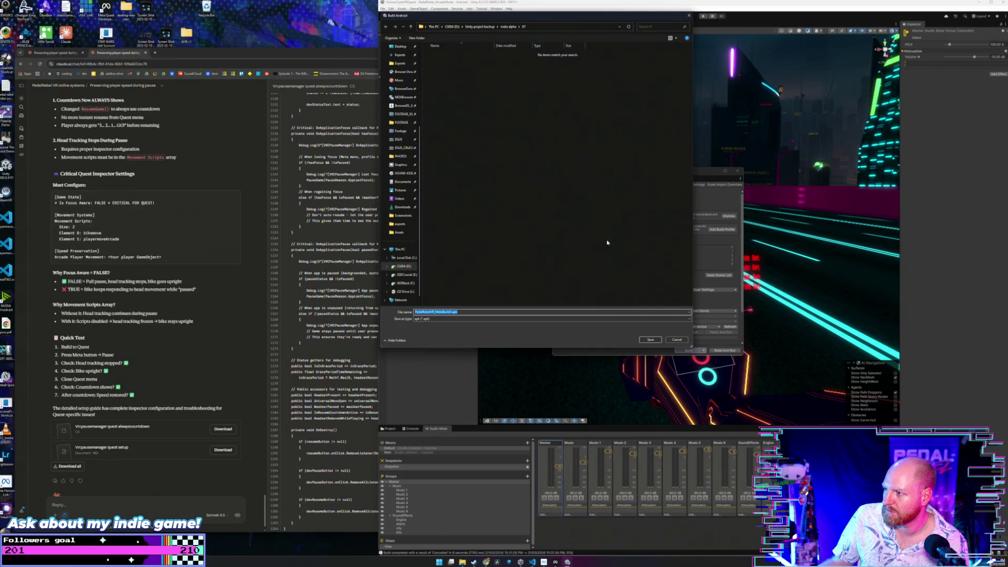
{"action": "left_click", "coordinate": [650, 340]}
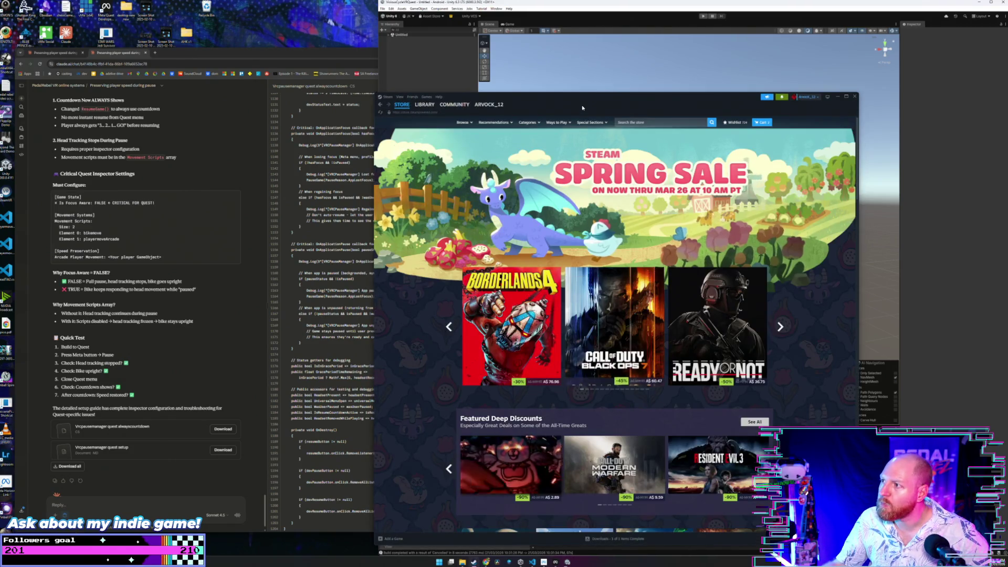
- Search the Steam store for FlippUp and add it to the cart
{"action": "mouse_move", "coordinate": [583, 101]}
{"action": "left_mouse_down"}
{"action": "mouse_move", "coordinate": [392, 93]}
{"action": "mouse_move", "coordinate": [366, 107]}
{"action": "left_mouse_up"}
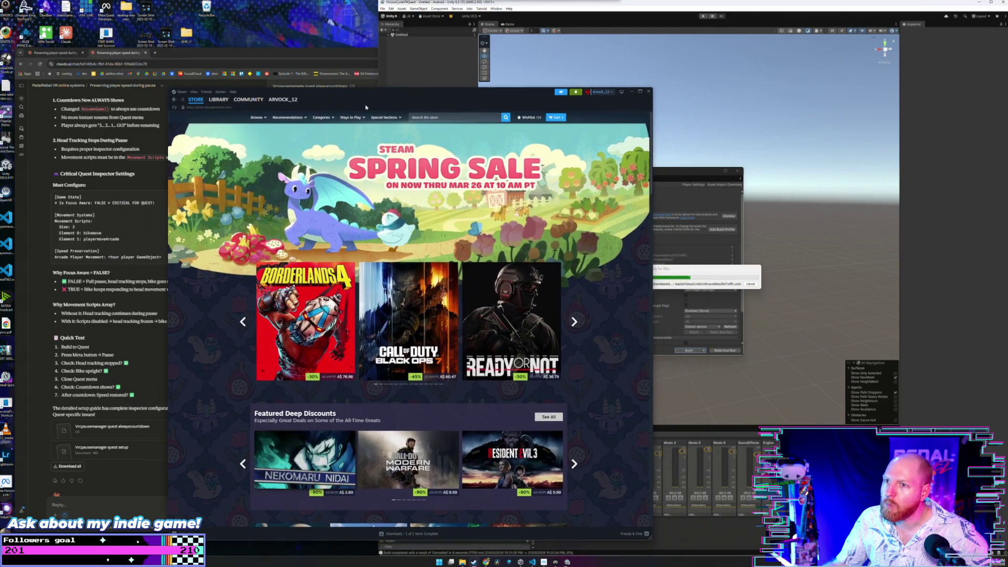
{"action": "left_click", "coordinate": [556, 117]}
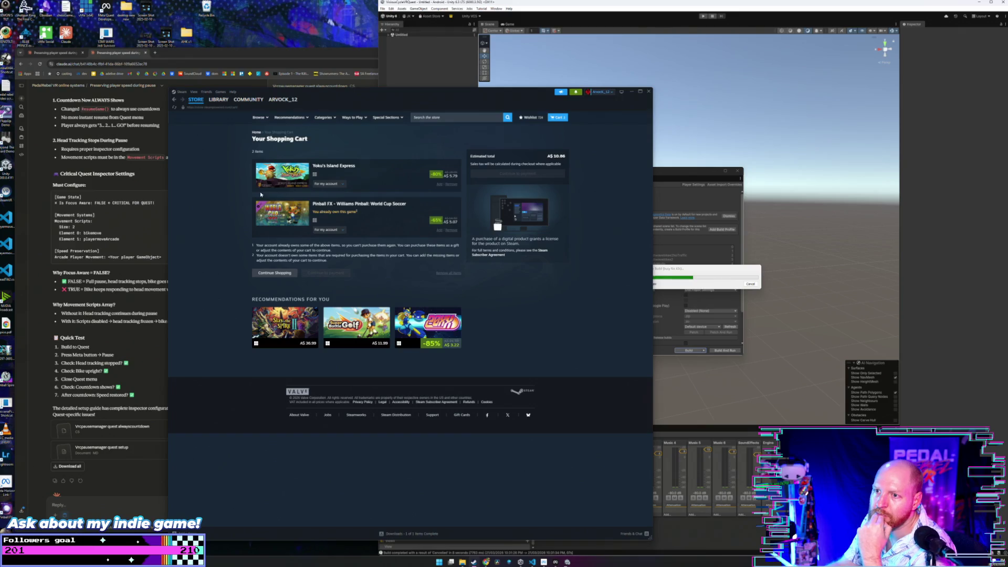
{"action": "left_click", "coordinate": [422, 118]}
{"action": "type", "text": "flipl"}
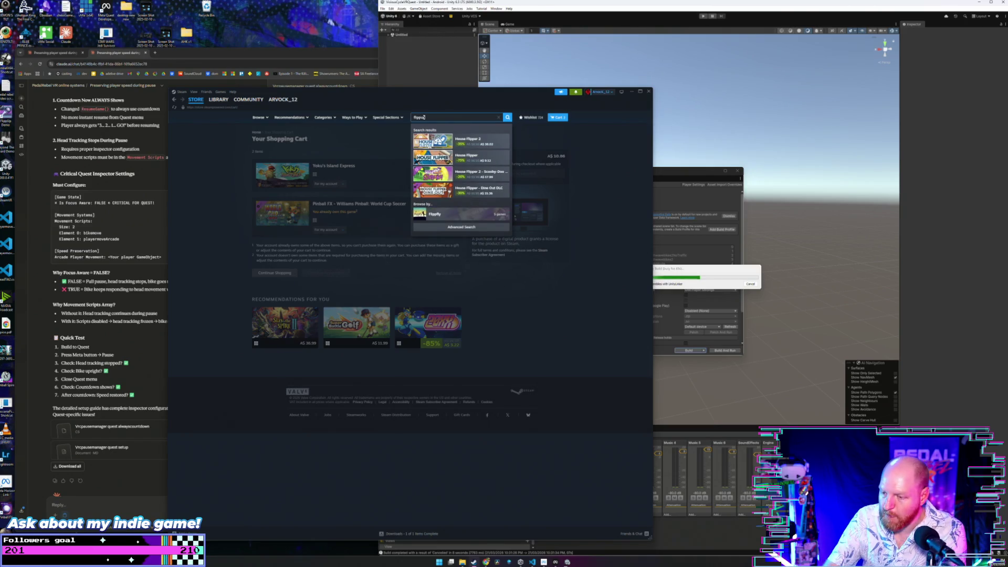
{"action": "type", "text": "p"}
{"action": "key", "text": "Return"}
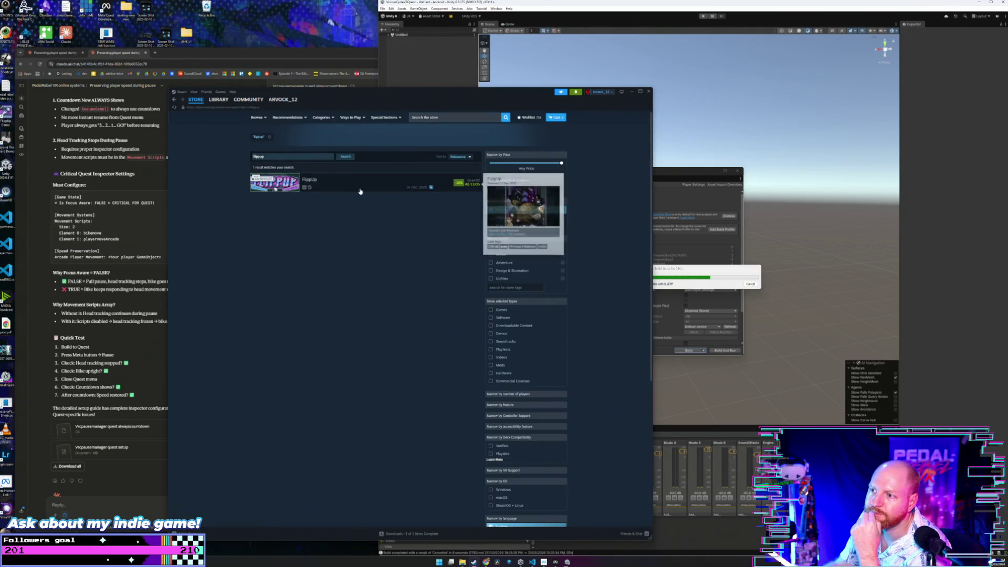
{"action": "left_click", "coordinate": [365, 191]}
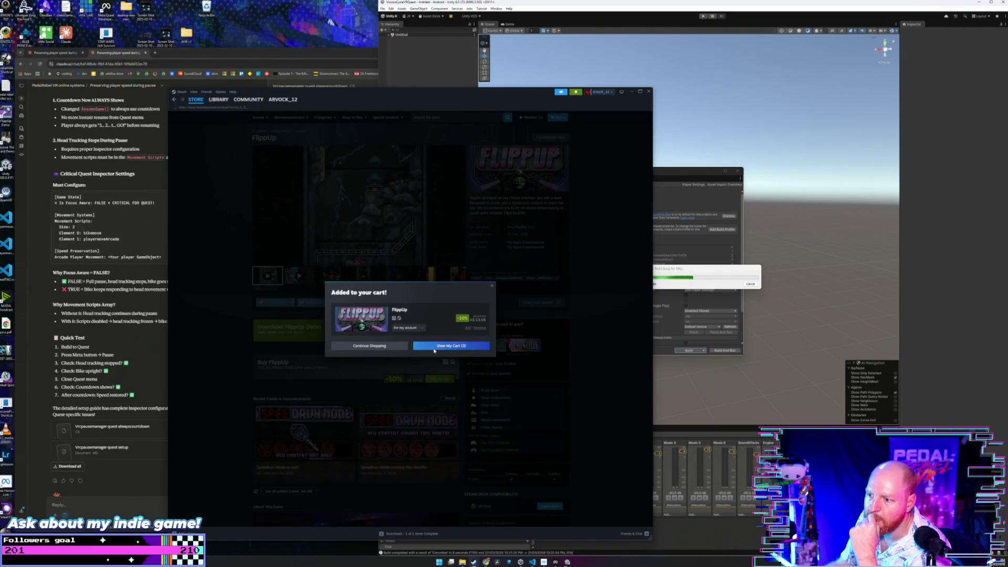
{"action": "left_click", "coordinate": [434, 346]}
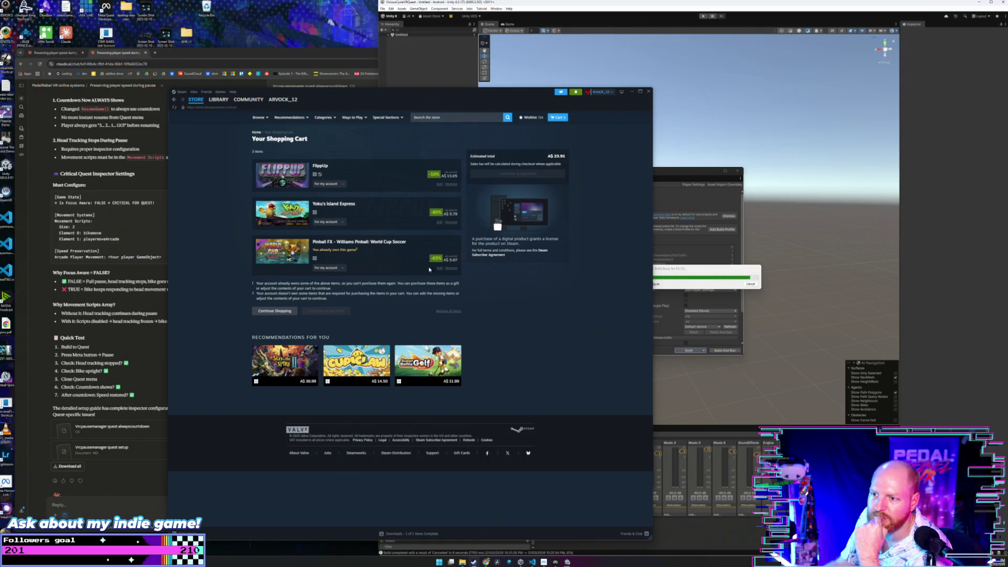
- Remove Pinball FX from the cart, accept the Subscriber Agreement, and purchase both games
{"action": "left_click", "coordinate": [451, 268]}
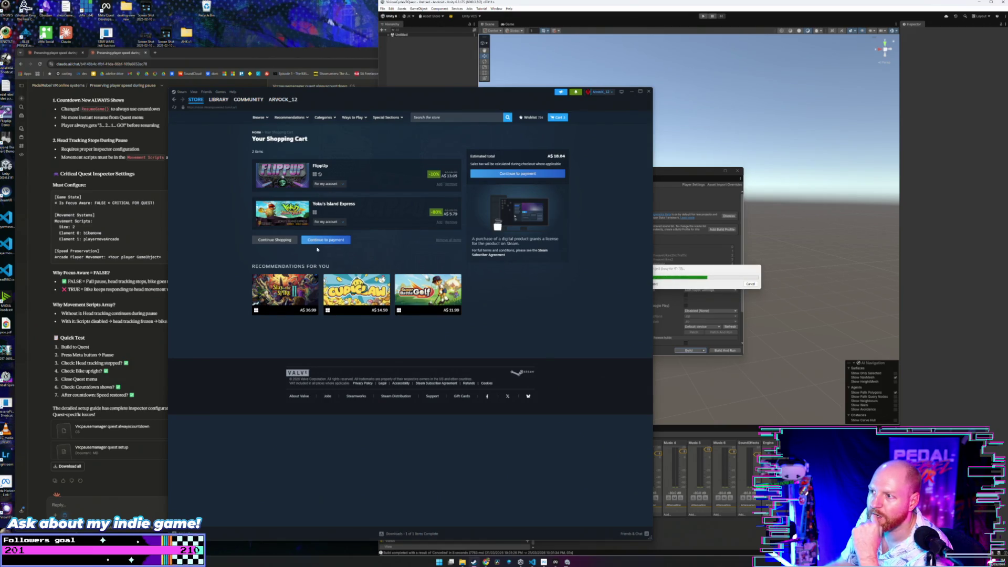
{"action": "left_click", "coordinate": [326, 240]}
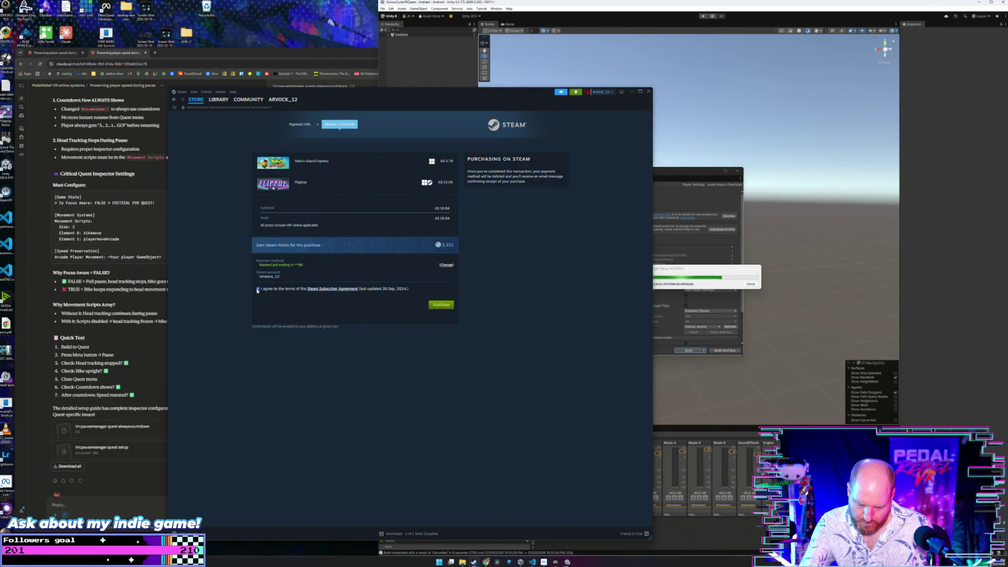
{"action": "left_click", "coordinate": [257, 289]}
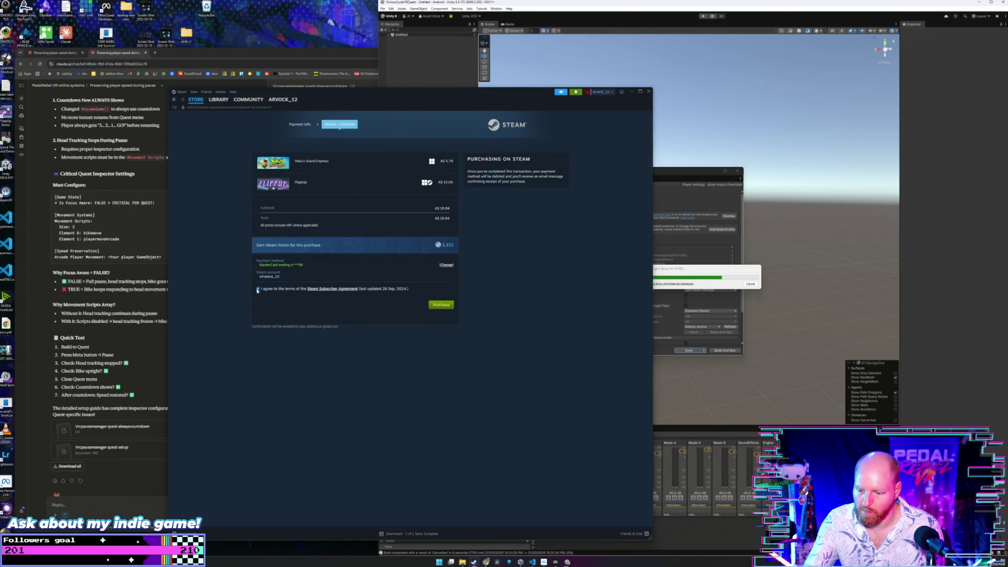
{"action": "left_click", "coordinate": [433, 306]}
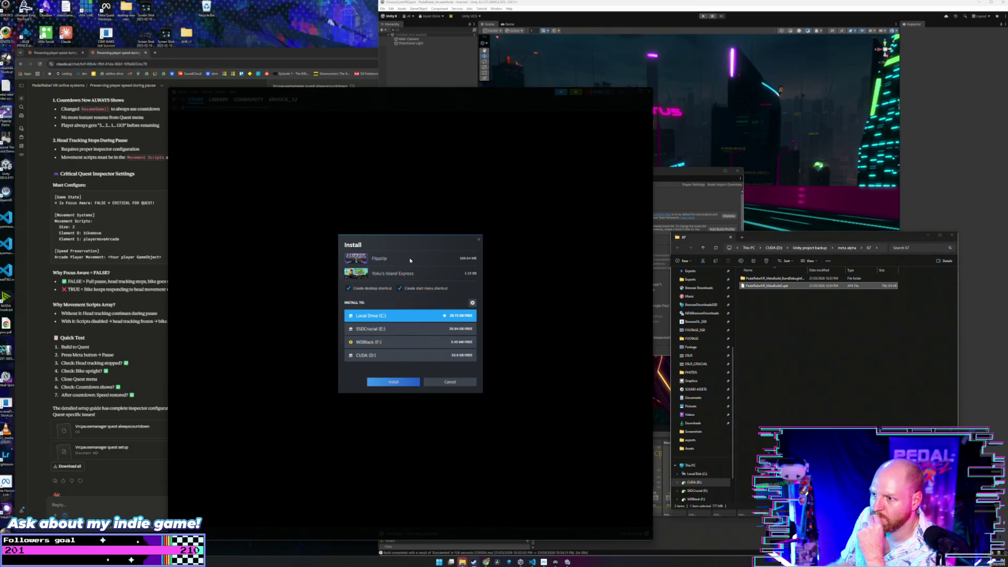
- Install the purchased games to the SSDCrucial (E:) drive and start Peglin's update download
{"action": "left_click", "coordinate": [402, 330]}
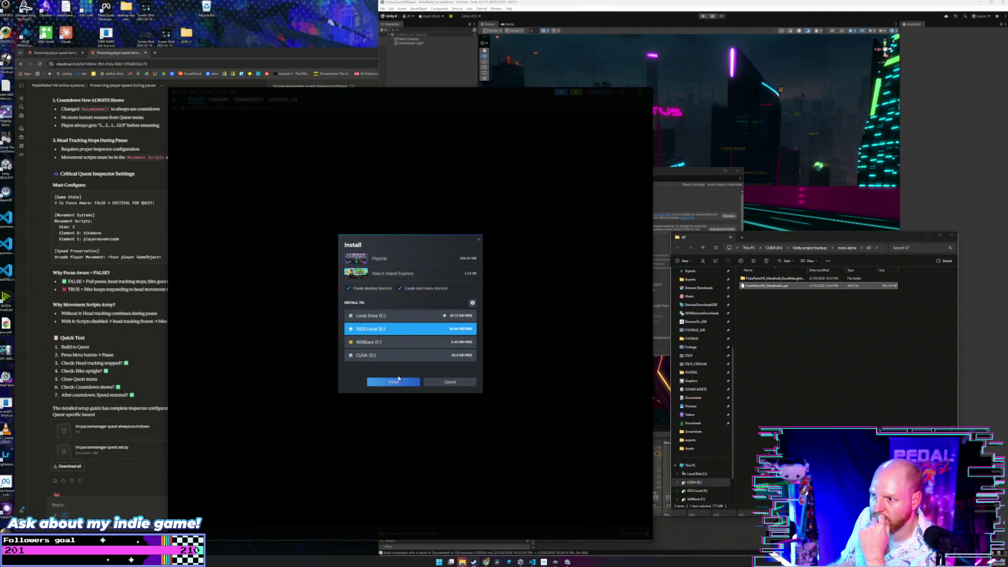
{"action": "left_click", "coordinate": [444, 381]}
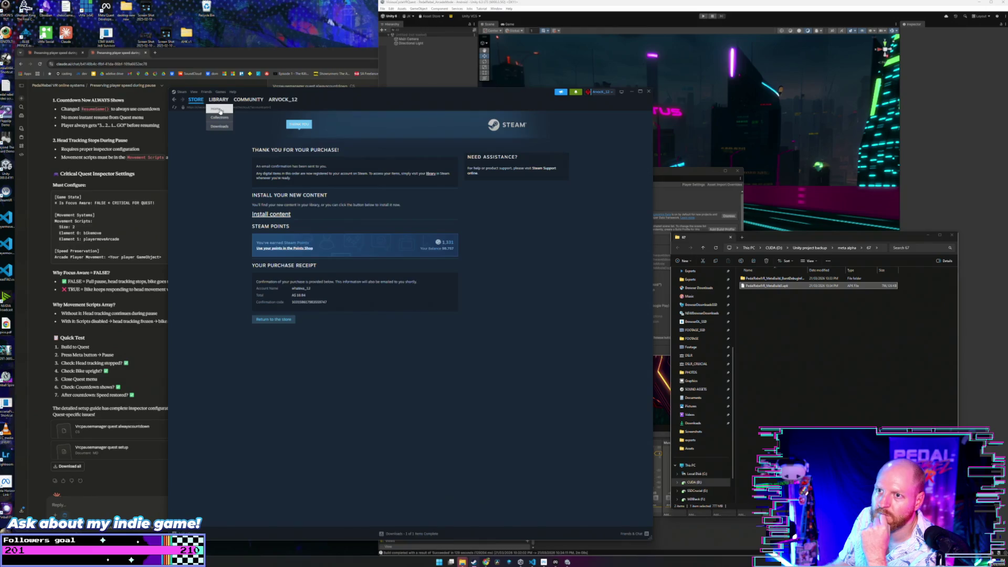
{"action": "left_click", "coordinate": [219, 101]}
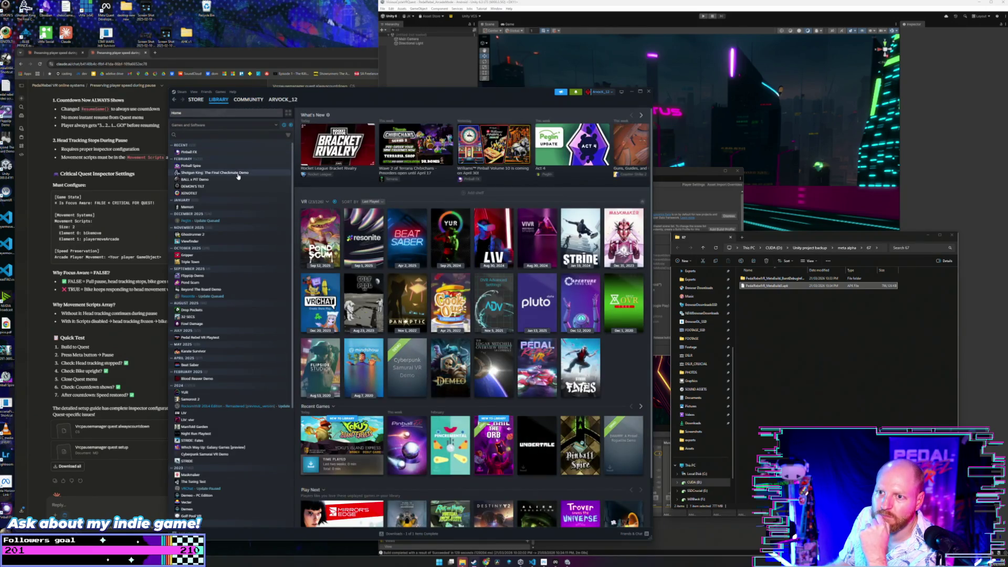
{"action": "left_click", "coordinate": [236, 221]}
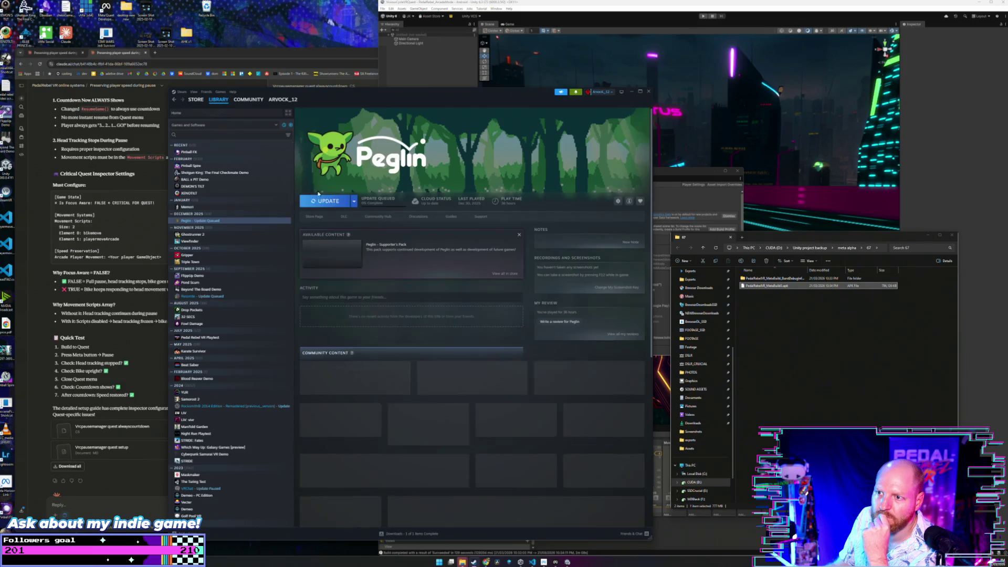
{"action": "left_click", "coordinate": [329, 202]}
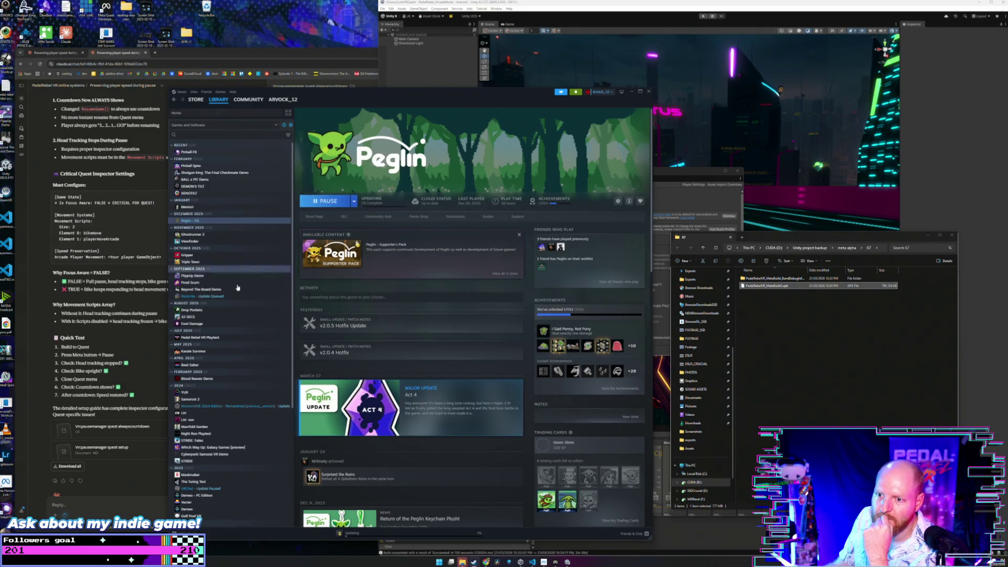
- Install FlippUp onto the SSDCrucial (E:) drive from its library page
{"action": "left_click", "coordinate": [291, 126]}
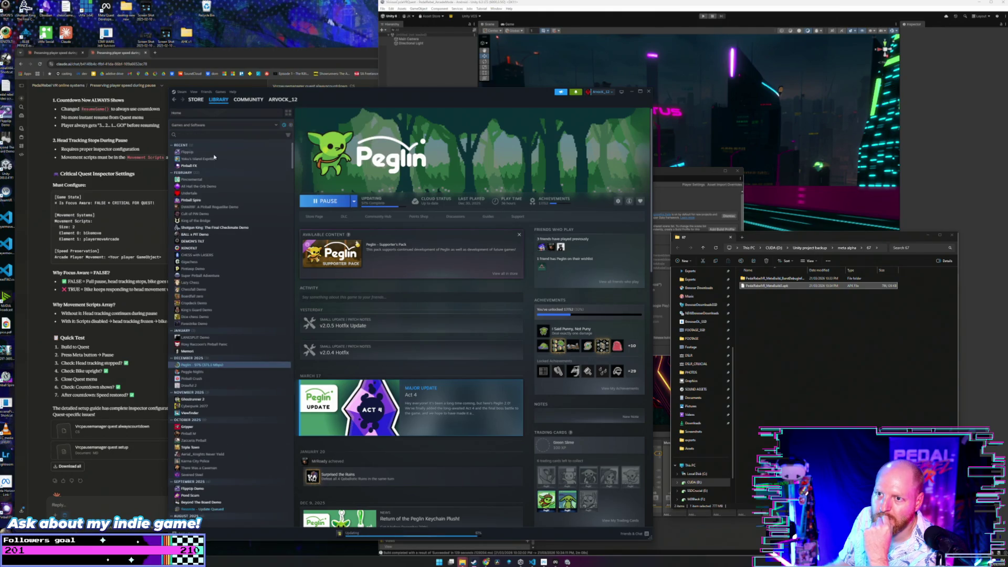
{"action": "left_click", "coordinate": [213, 152]}
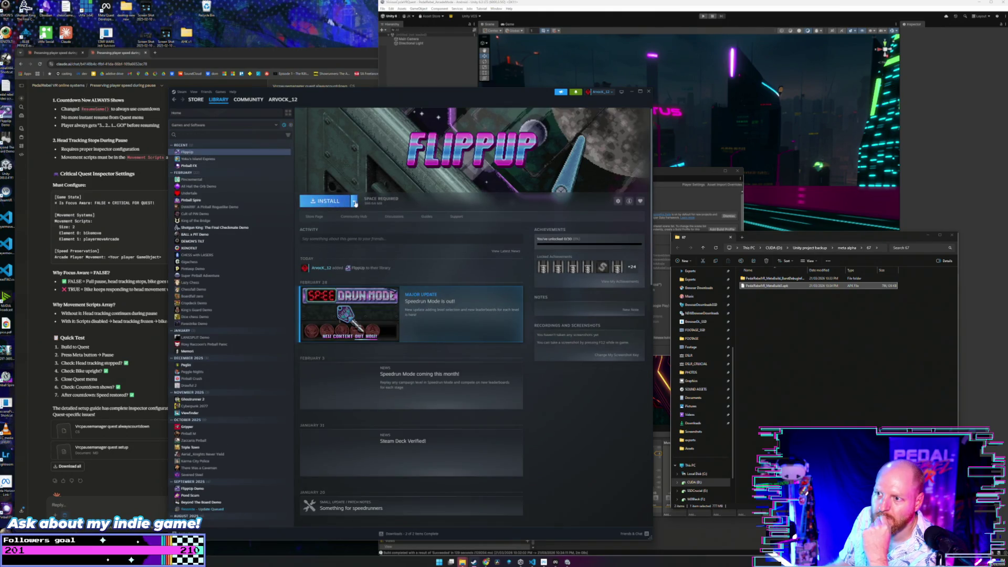
{"action": "left_click", "coordinate": [342, 204]}
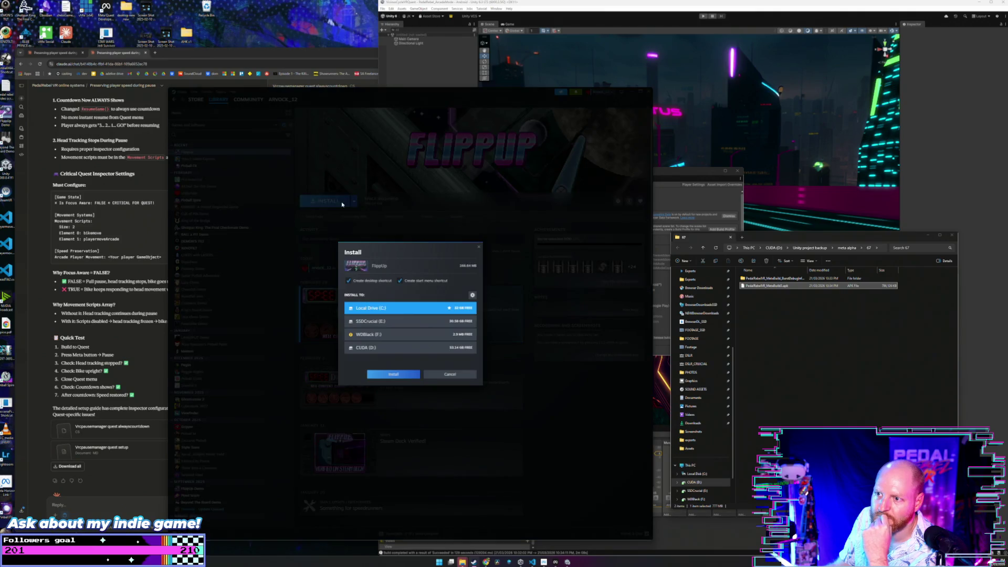
{"action": "left_click", "coordinate": [405, 321]}
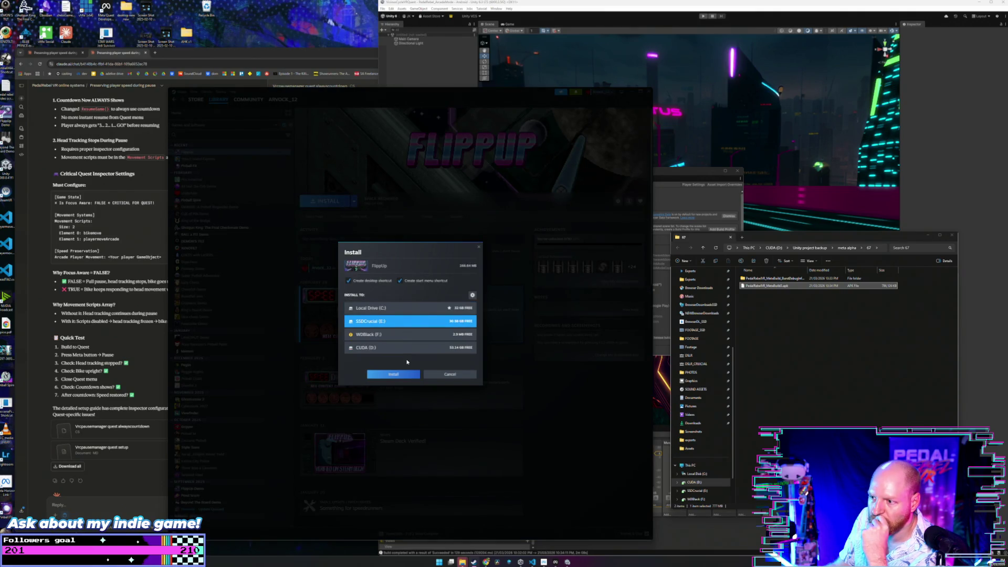
{"action": "left_click", "coordinate": [403, 373]}
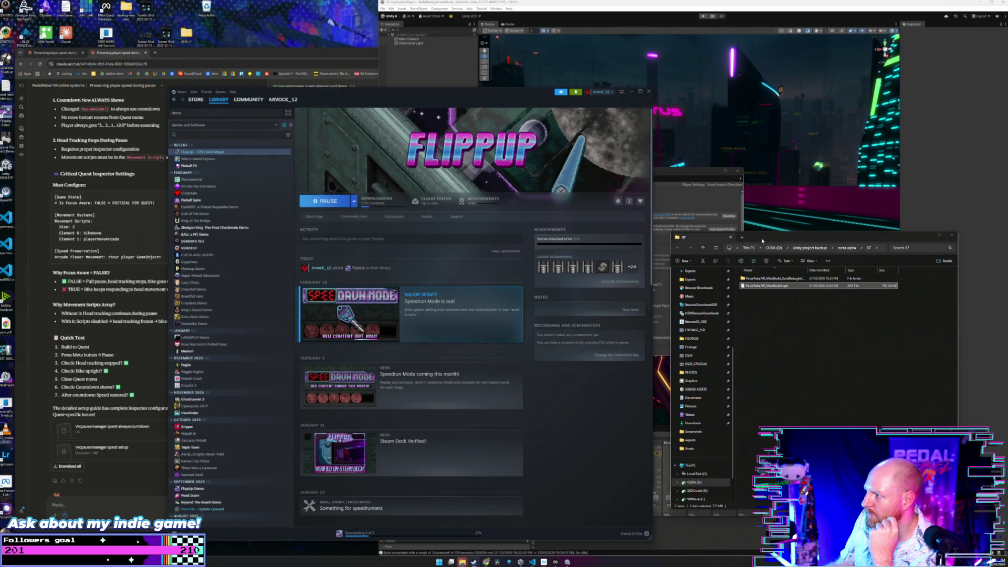
{"action": "left_click", "coordinate": [750, 248]}
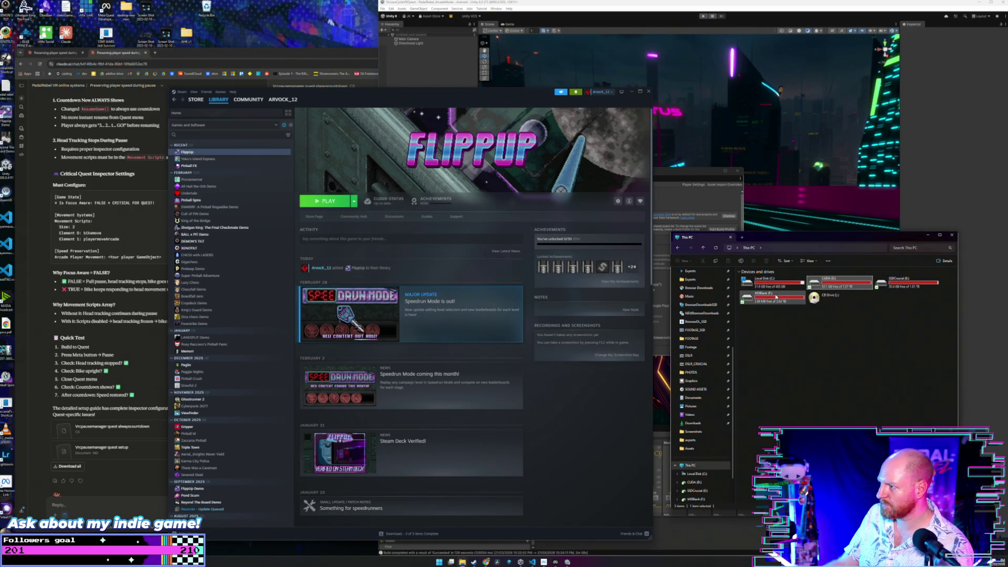
- Browse the EXPORTS and Downloads folders on the WDBlack (F:) drive
{"action": "double_click", "coordinate": [775, 300]}
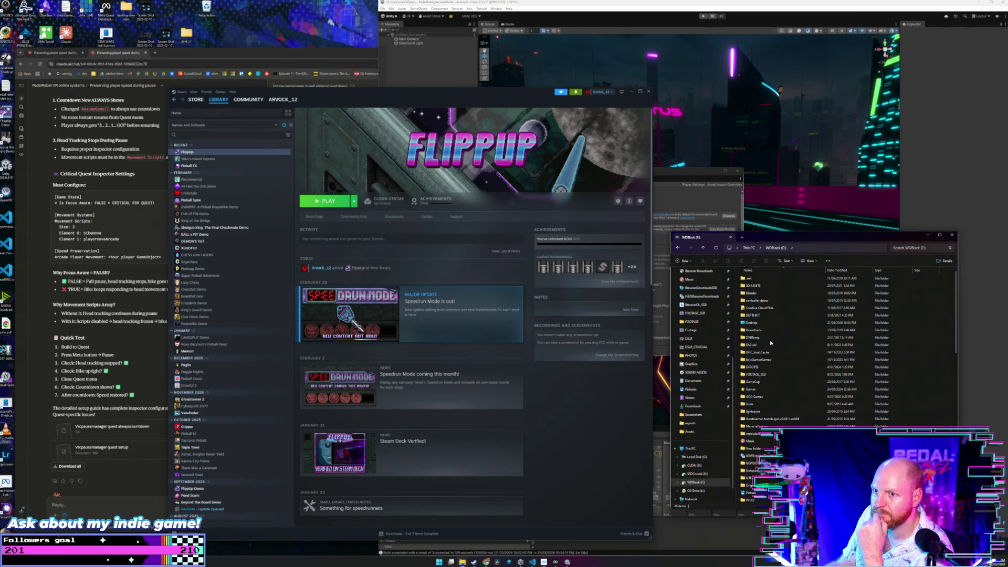
{"action": "scroll", "coordinate": [751, 363], "scroll_direction": "down", "scroll_amount": 1}
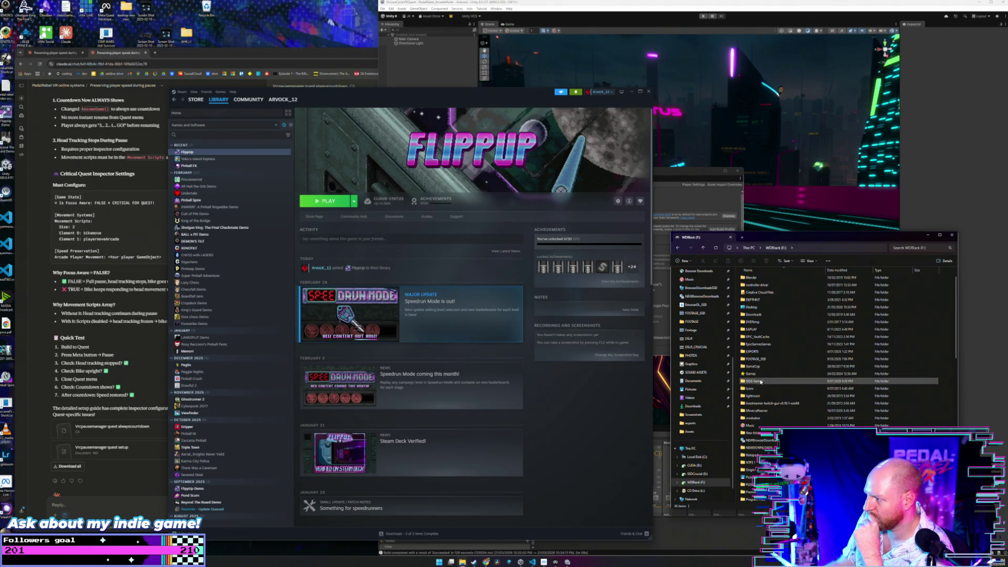
{"action": "double_click", "coordinate": [764, 352]}
{"action": "left_click", "coordinate": [704, 248]}
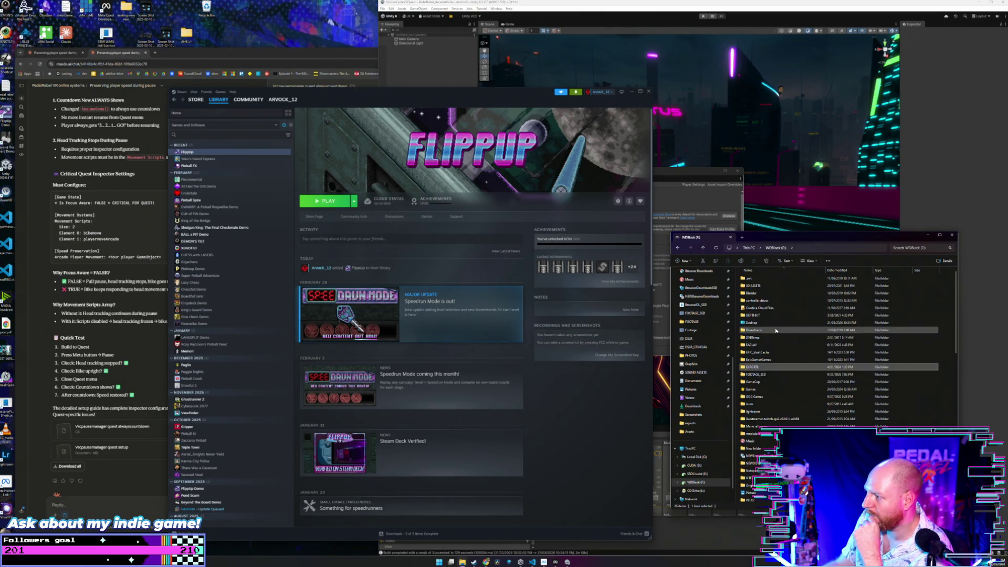
{"action": "left_click", "coordinate": [766, 330]}
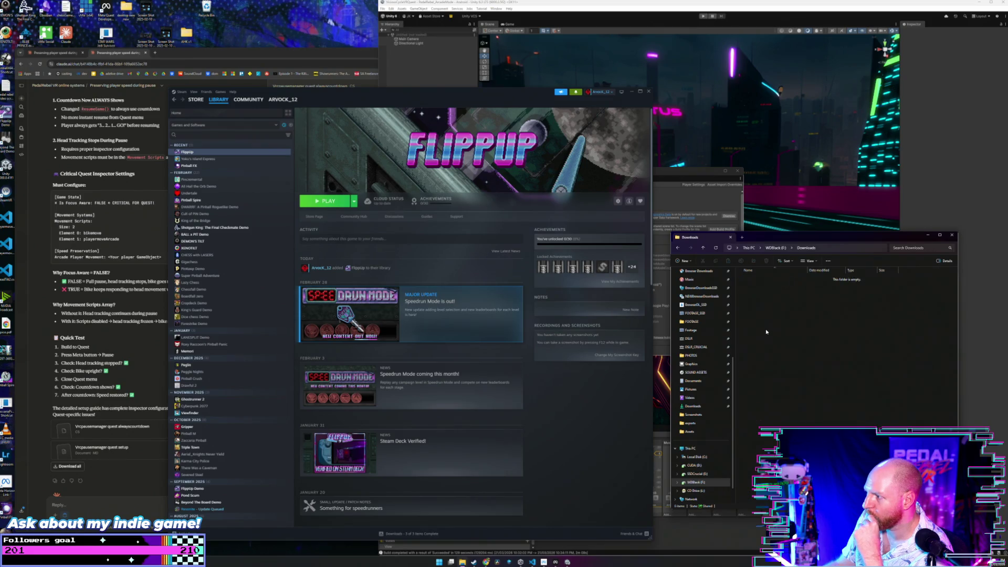
{"action": "scroll", "coordinate": [796, 355], "scroll_direction": "down", "scroll_amount": 3}
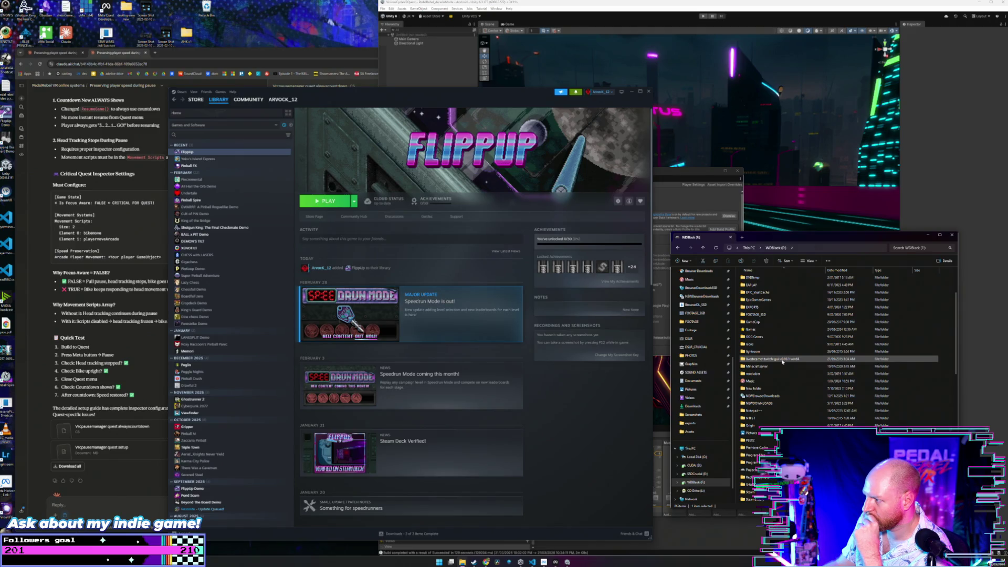
{"action": "scroll", "coordinate": [766, 402], "scroll_direction": "down", "scroll_amount": 3}
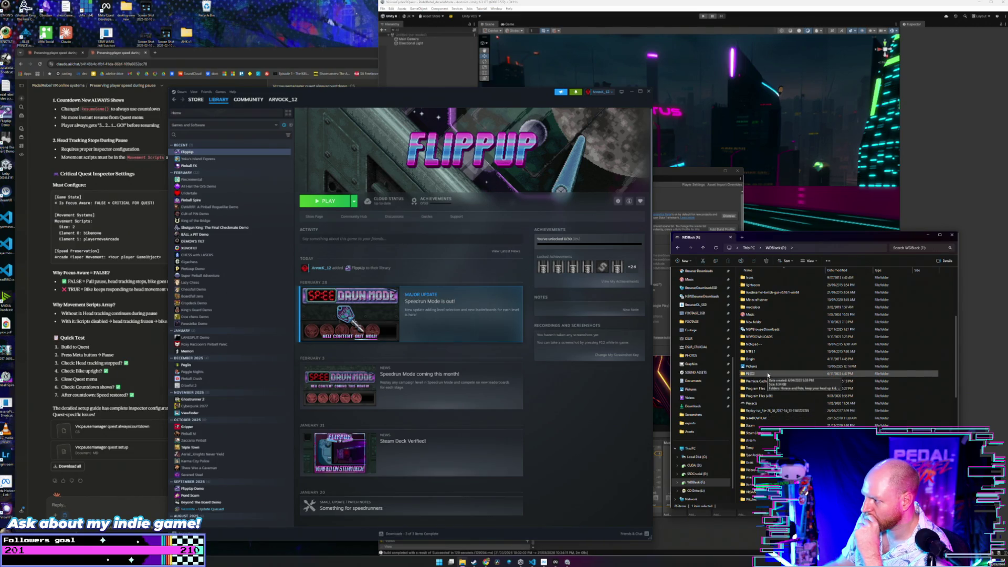
{"action": "scroll", "coordinate": [768, 375], "scroll_direction": "down", "scroll_amount": 5}
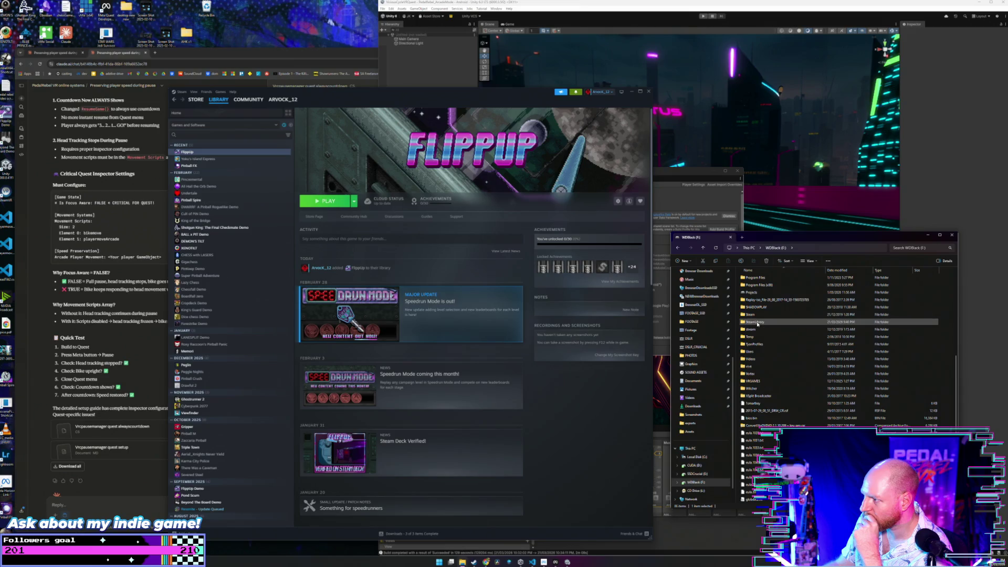
- Check SteamLibrary > steamapps > common on F:, cancelling an attempted deletion of the Demos folder
{"action": "double_click", "coordinate": [758, 322]}
{"action": "double_click", "coordinate": [757, 278]}
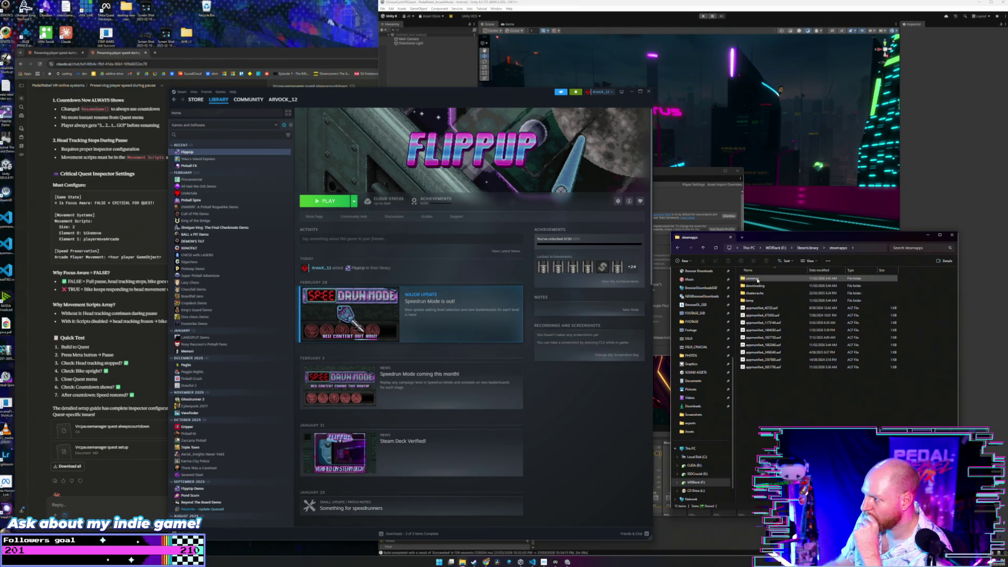
{"action": "double_click", "coordinate": [758, 280]}
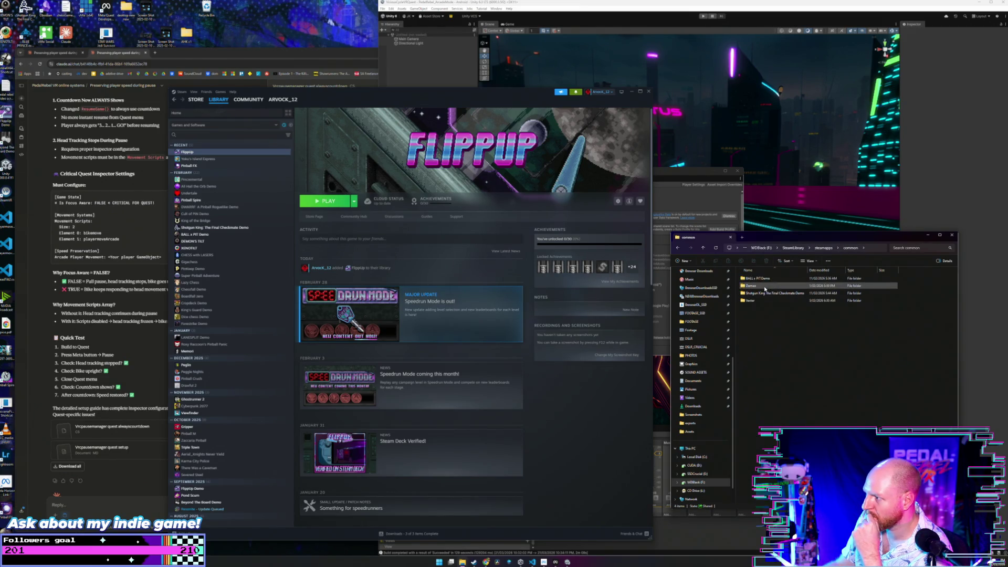
{"action": "mouse_move", "coordinate": [764, 287]}
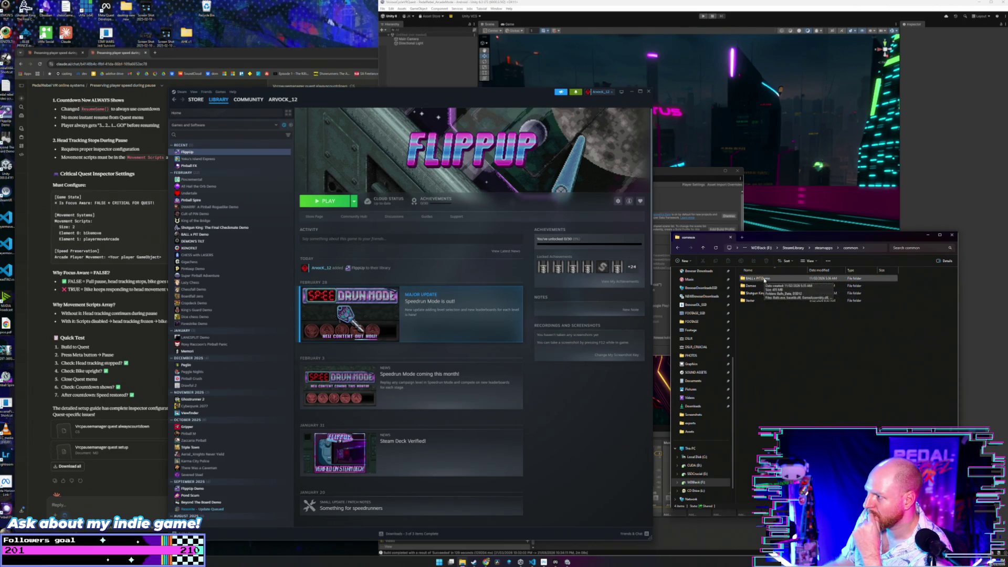
{"action": "left_click", "coordinate": [766, 287]}
{"action": "key", "text": "Delete"}
{"action": "key", "text": "Escape"}
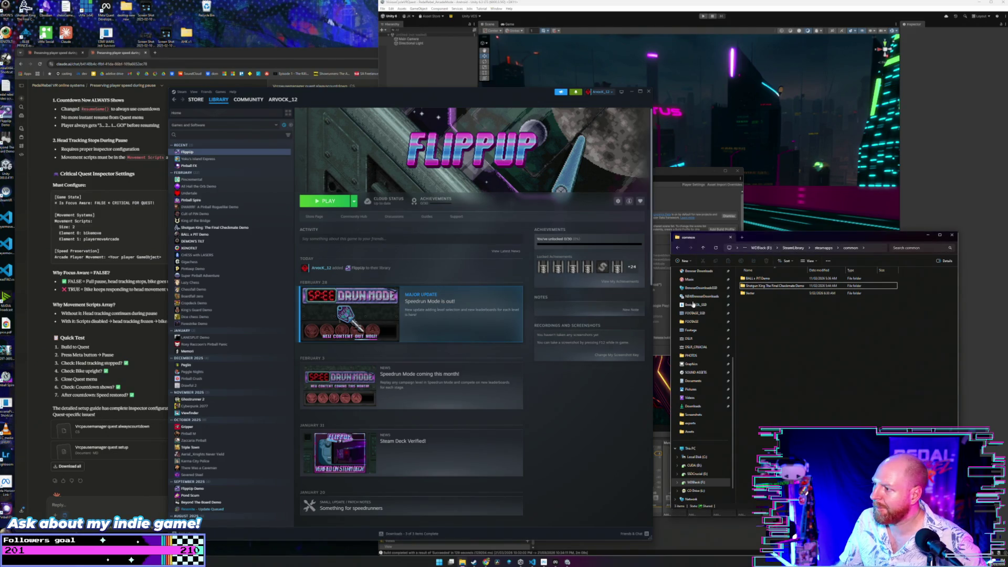
- Return to the drives overview, close File Explorer and bring Unity's build profiles window forward
{"action": "left_click", "coordinate": [760, 248]}
{"action": "left_click", "coordinate": [740, 251]}
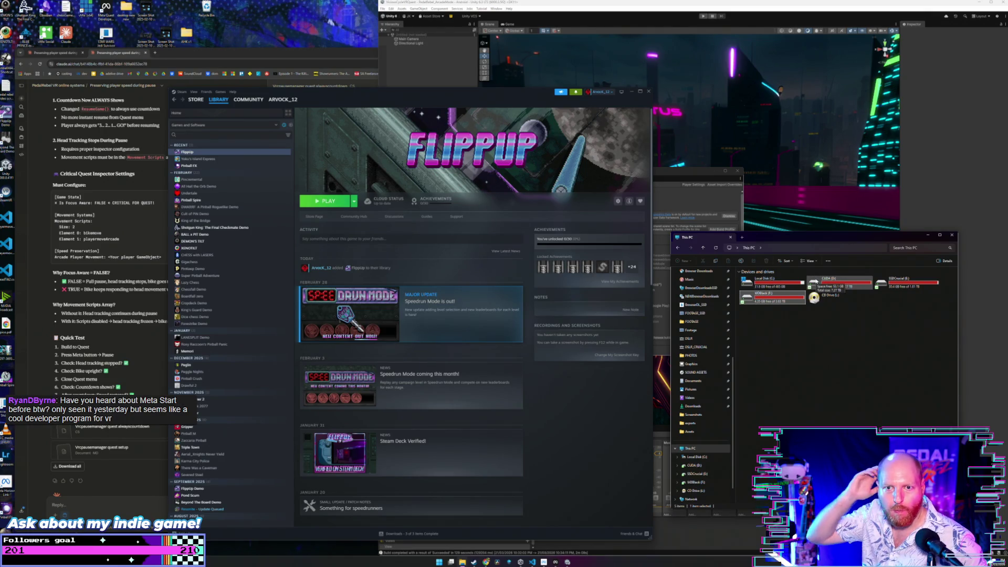
{"action": "left_click", "coordinate": [952, 235]}
{"action": "left_click", "coordinate": [674, 184]}
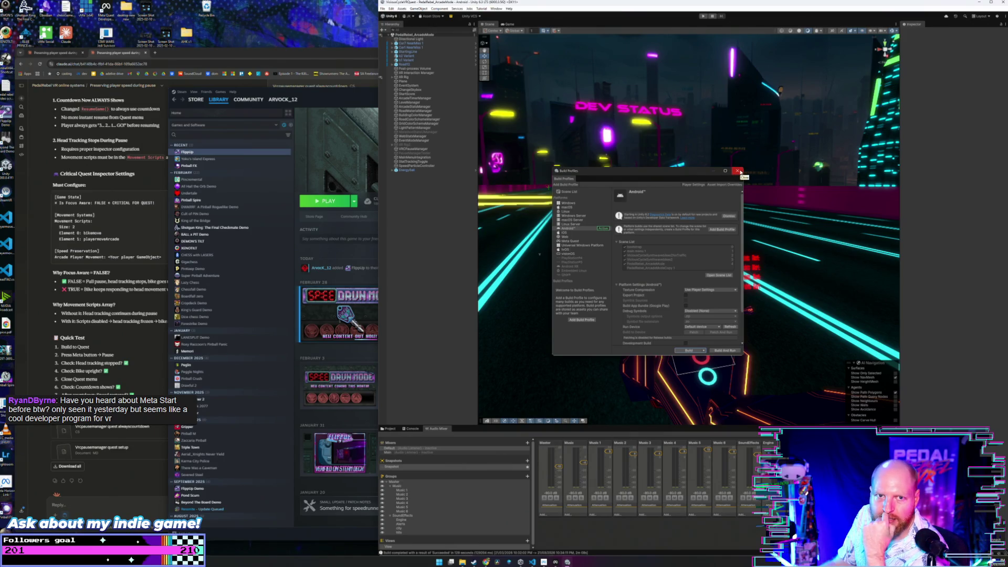
- Close Unity's Build Profiles window and bring Steam's FlippUp library page back in front
{"action": "left_click", "coordinate": [739, 171]}
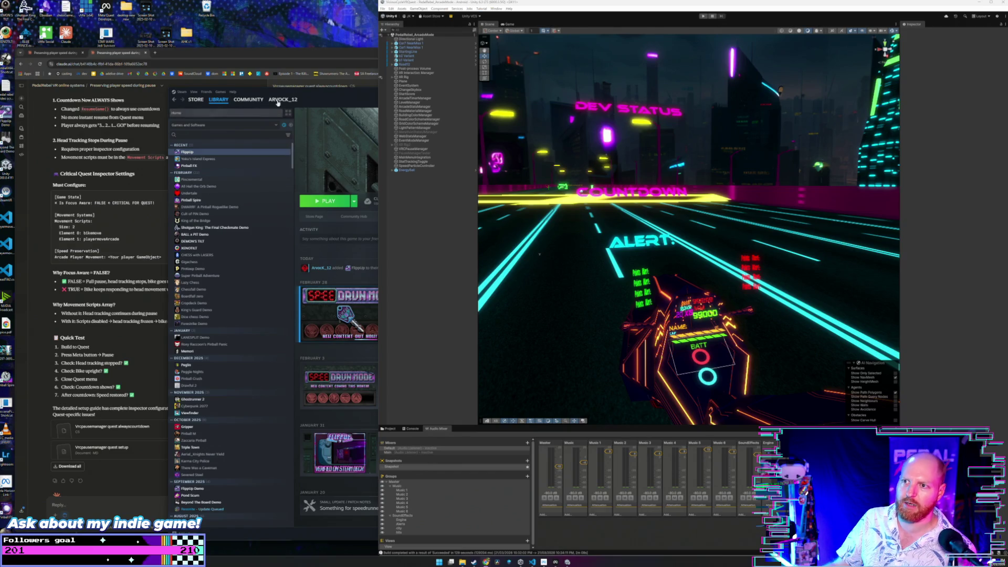
{"action": "left_click", "coordinate": [315, 94]}
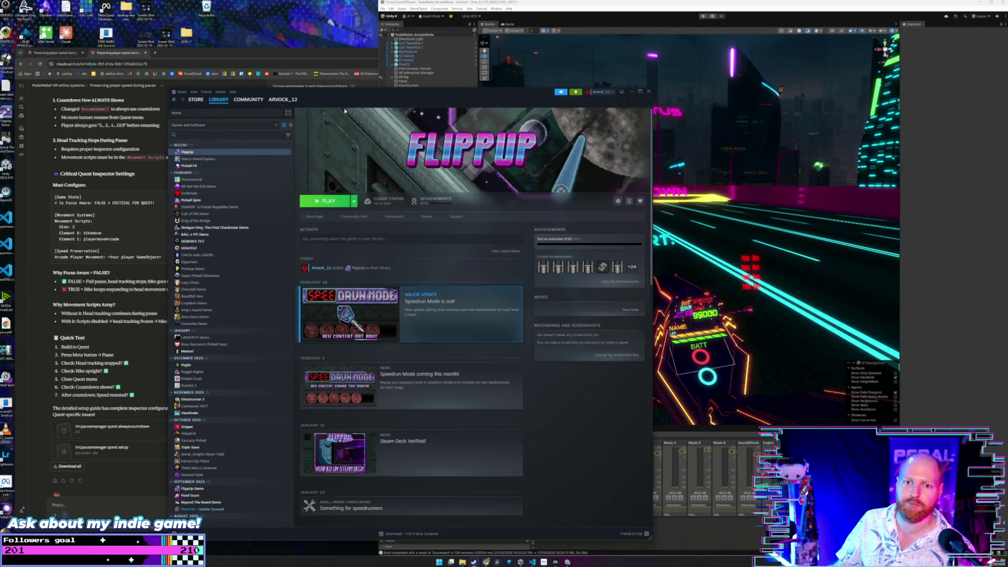
- Minimize Steam and search 'one loop done' in a new browser tab
{"action": "left_click", "coordinate": [632, 93]}
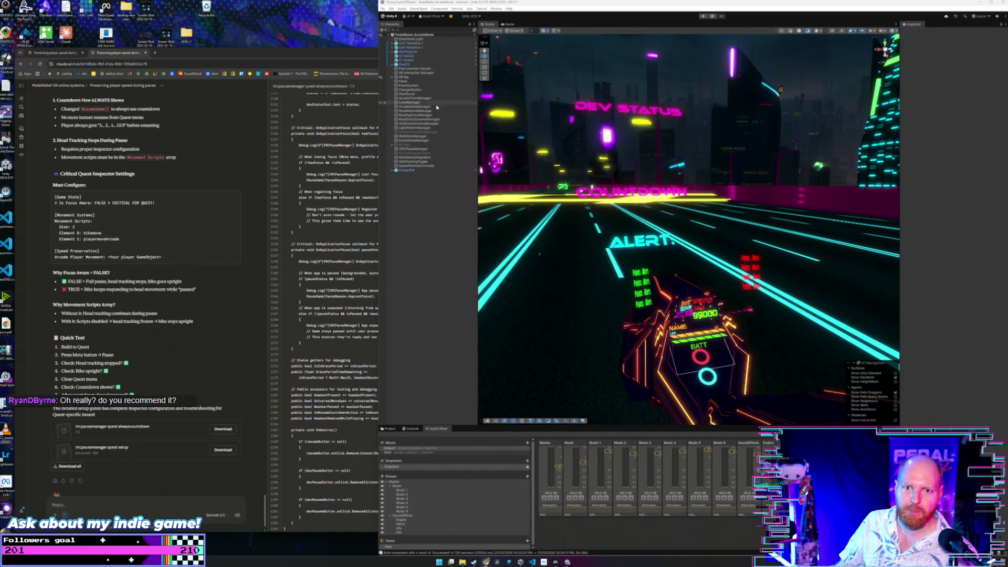
{"action": "left_click", "coordinate": [243, 51]}
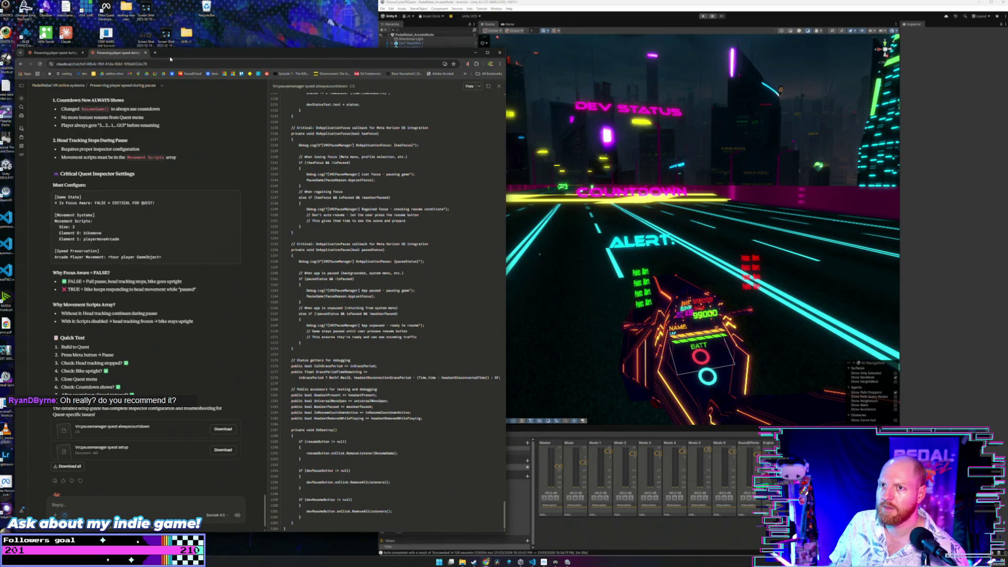
{"action": "left_click", "coordinate": [155, 52]}
{"action": "type", "text": "one loop done"}
{"action": "key", "text": "Return"}
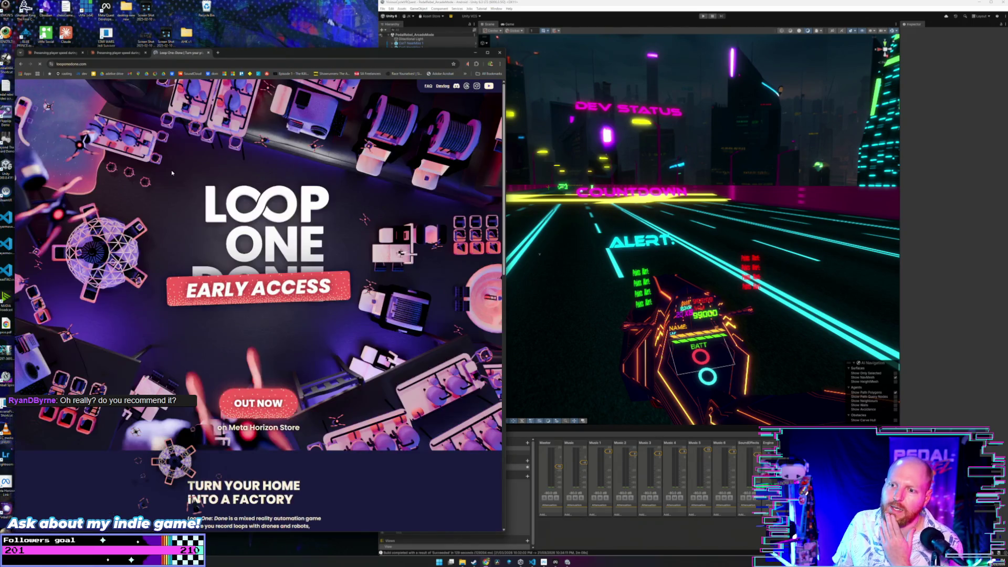
- Select the Loop One site address, then close the Loop One: Done tab
{"action": "left_click", "coordinate": [127, 65]}
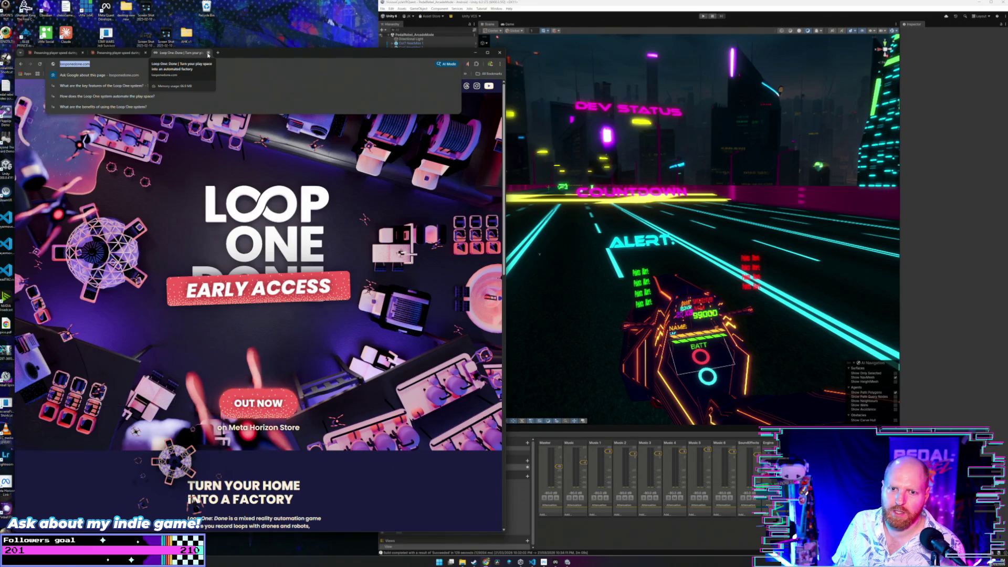
{"action": "left_click", "coordinate": [208, 53]}
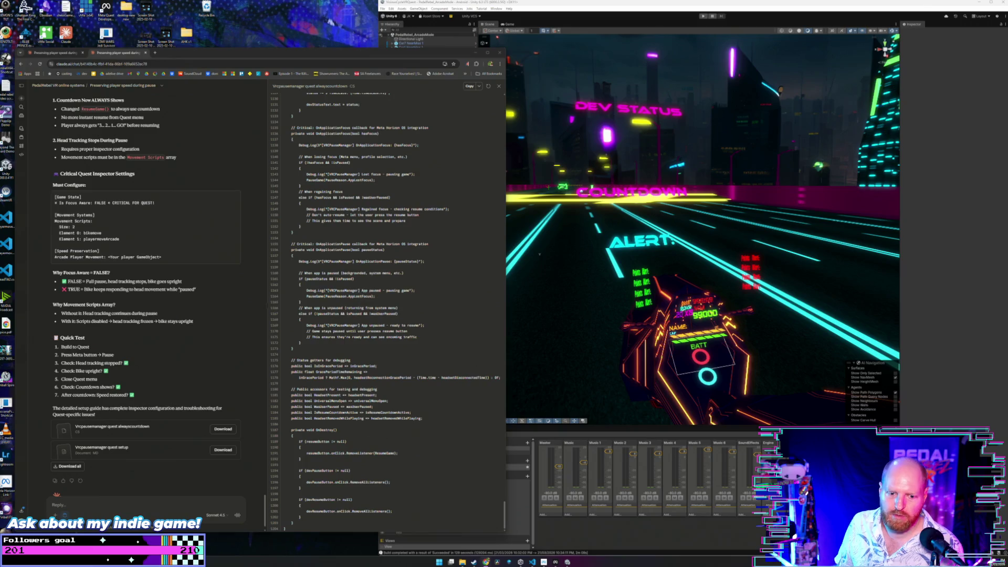
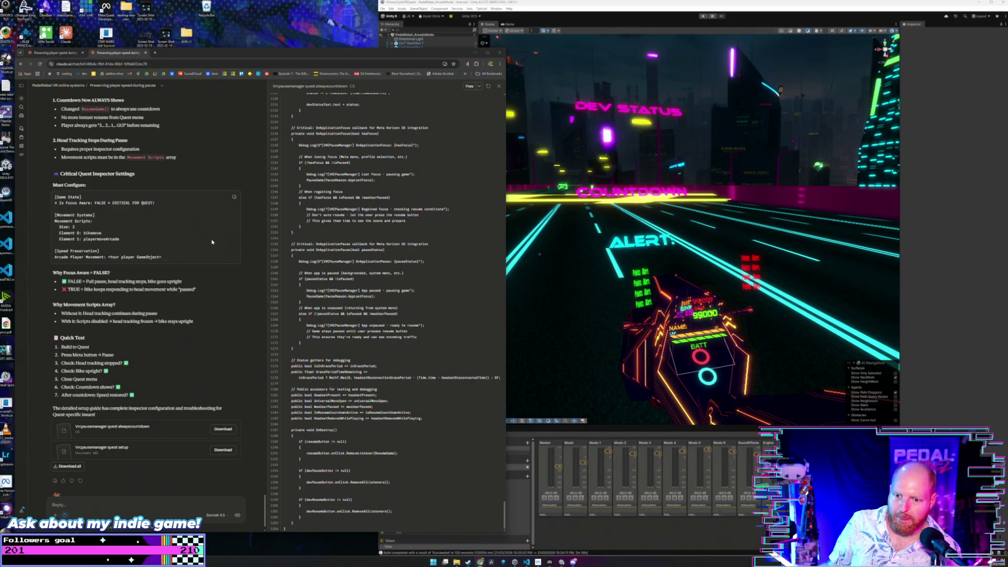
- Locate build folder 67 in File Explorer and start a new Pedal Rebel BETA build upload
{"action": "left_click", "coordinate": [550, 562]}
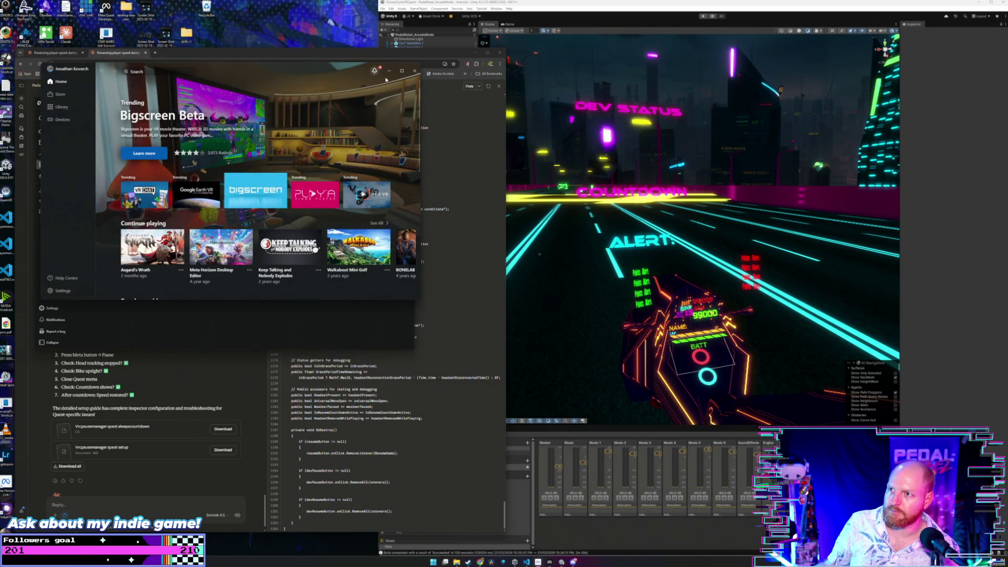
{"action": "mouse_move", "coordinate": [456, 562]}
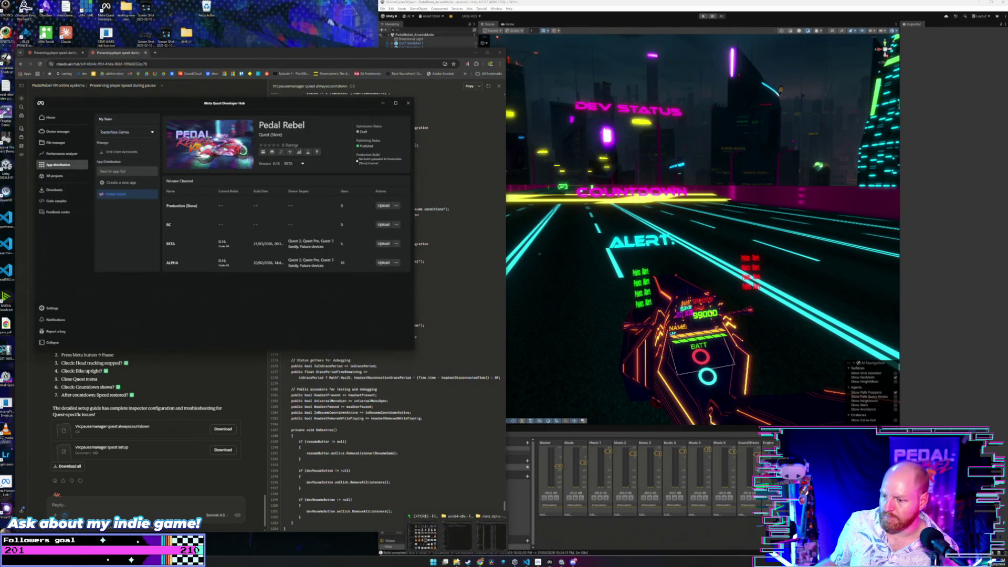
{"action": "left_click", "coordinate": [458, 530]}
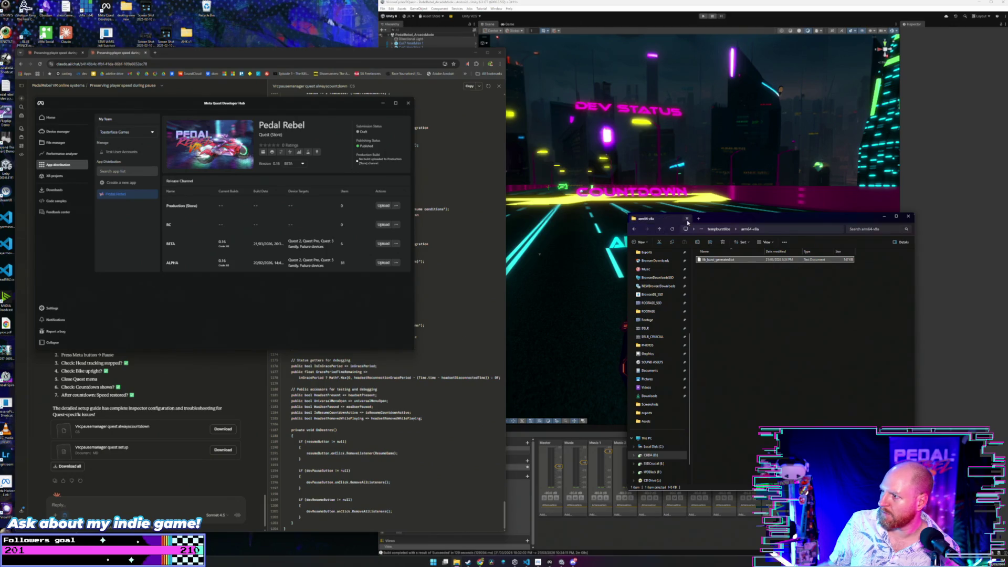
{"action": "left_click", "coordinate": [659, 230]}
{"action": "left_click", "coordinate": [658, 230]}
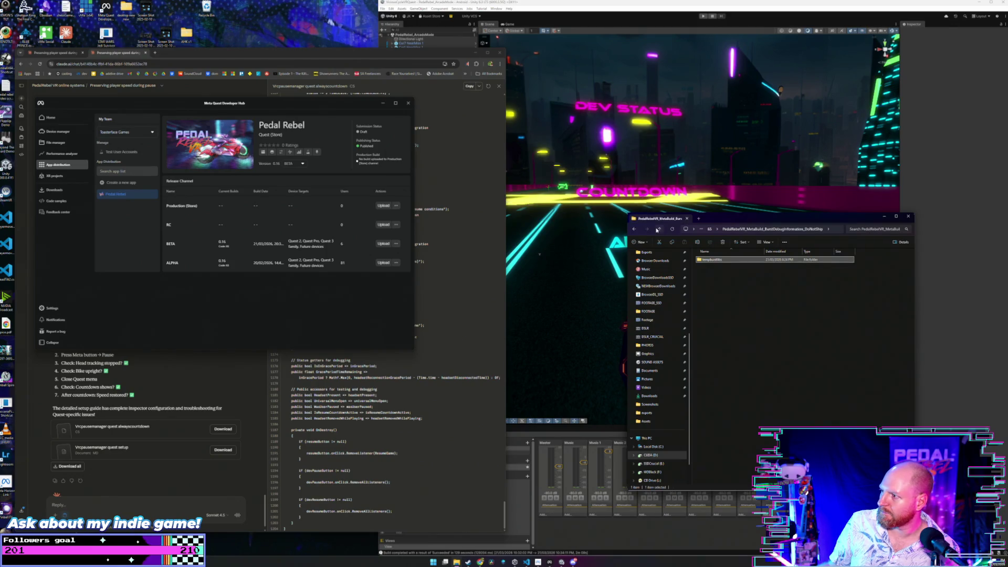
{"action": "left_click", "coordinate": [659, 230]}
{"action": "left_click", "coordinate": [658, 229]}
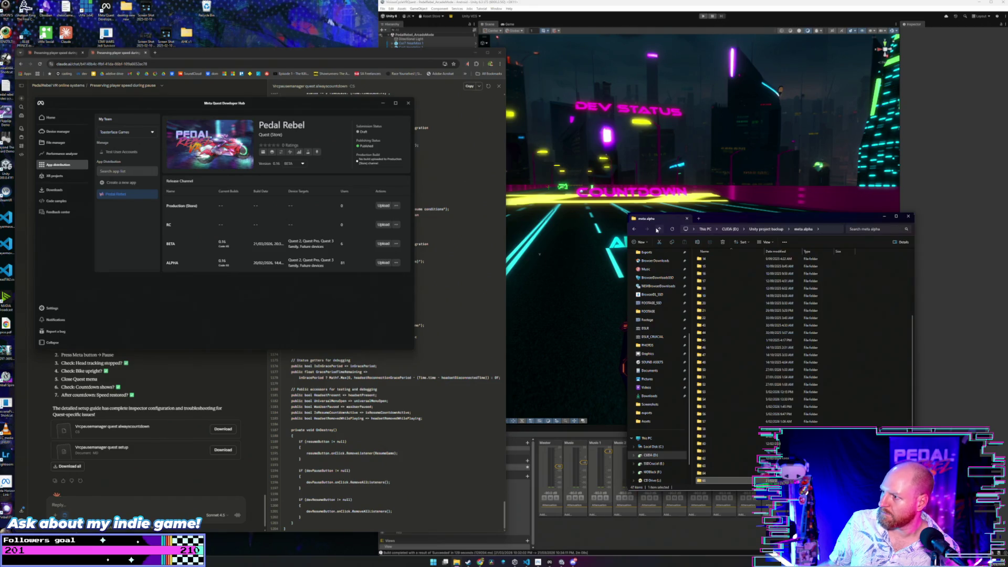
{"action": "double_click", "coordinate": [706, 473]}
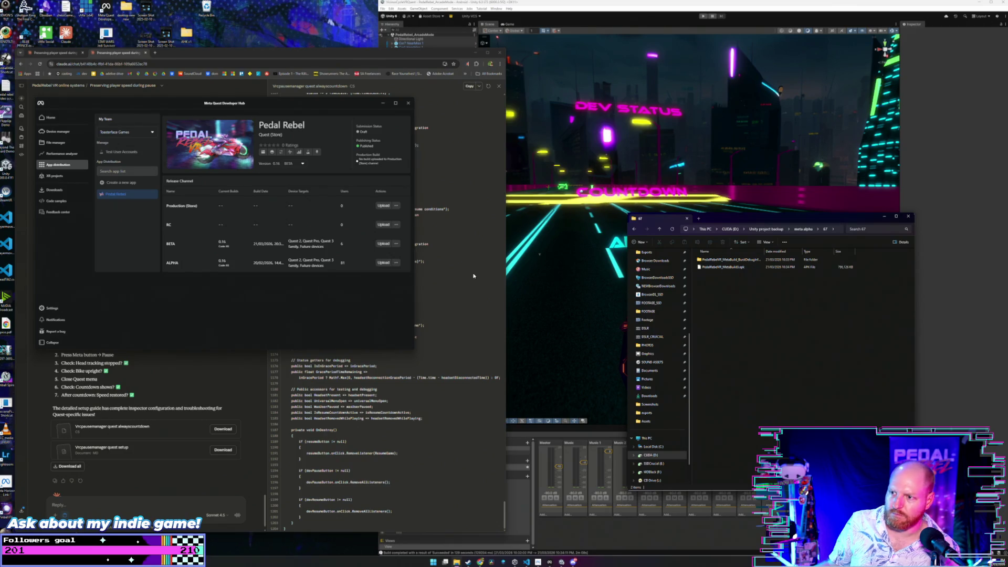
{"action": "left_click", "coordinate": [384, 244]}
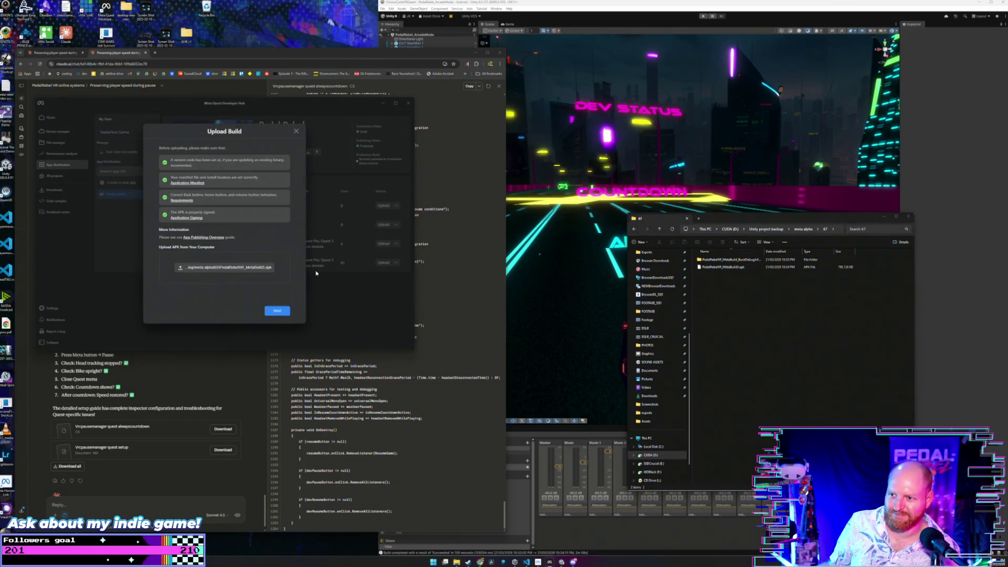
- Attach PedalRebelVR_MetaBuild3.apk from folder 67 and submit it to the BETA channel
{"action": "left_click", "coordinate": [268, 272]}
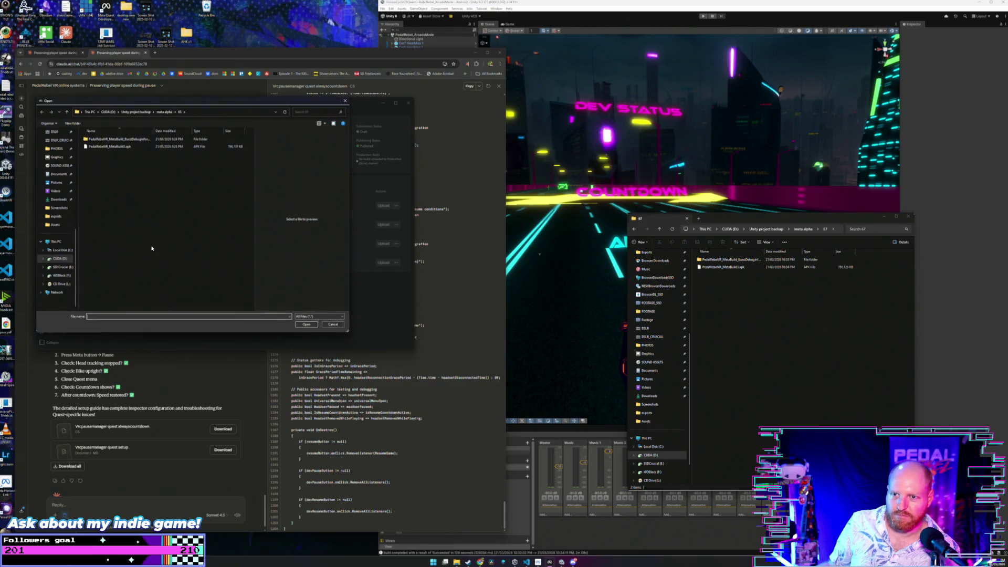
{"action": "left_click", "coordinate": [67, 112]}
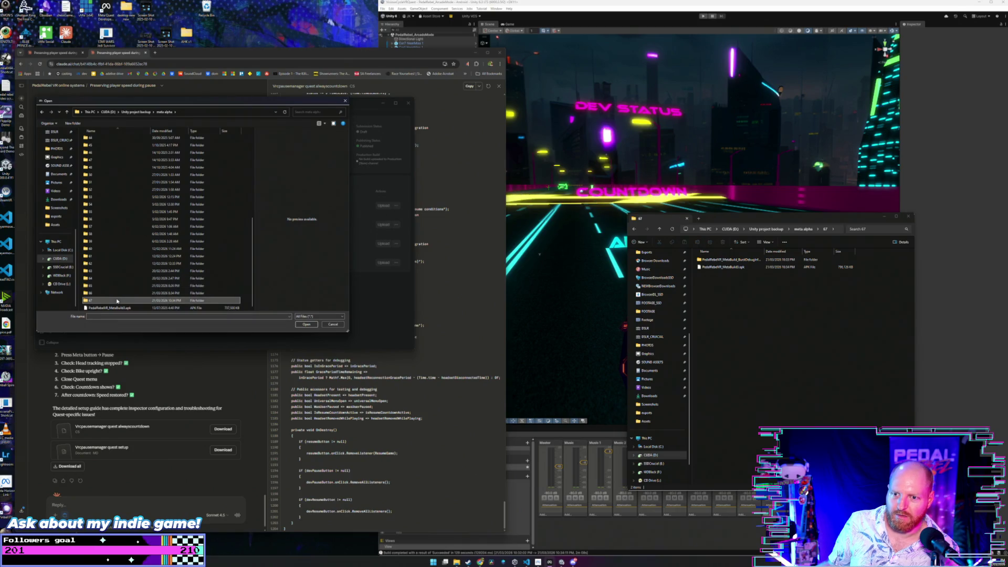
{"action": "double_click", "coordinate": [97, 301]}
{"action": "left_click", "coordinate": [108, 147]}
{"action": "left_click", "coordinate": [305, 324]}
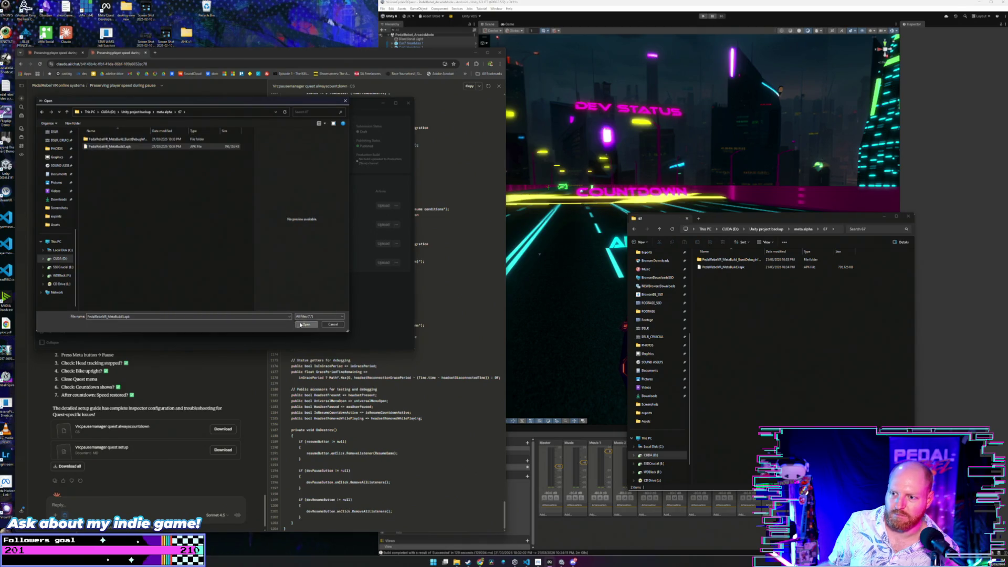
{"action": "left_click", "coordinate": [277, 311]}
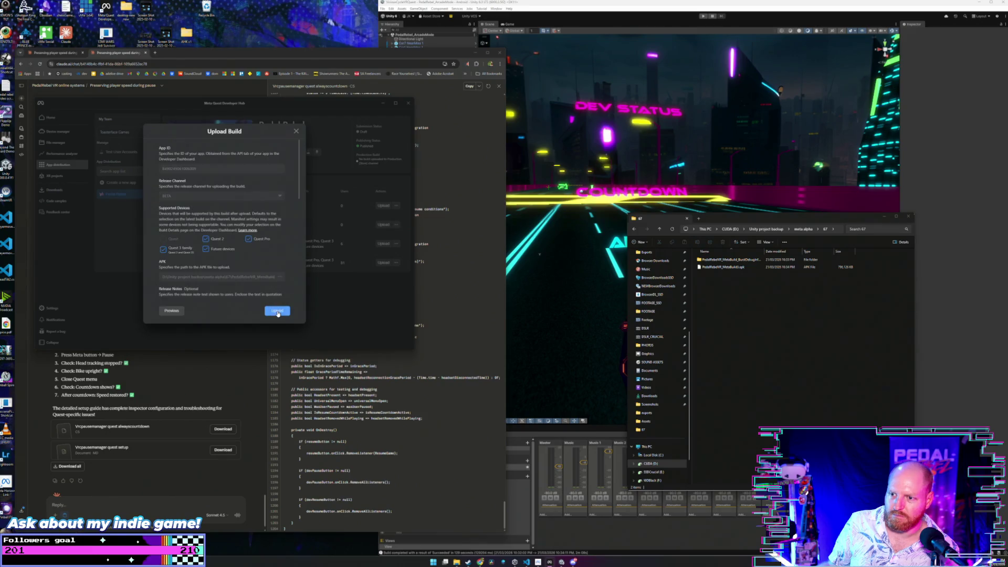
{"action": "scroll", "coordinate": [267, 270], "scroll_direction": "down", "scroll_amount": 5}
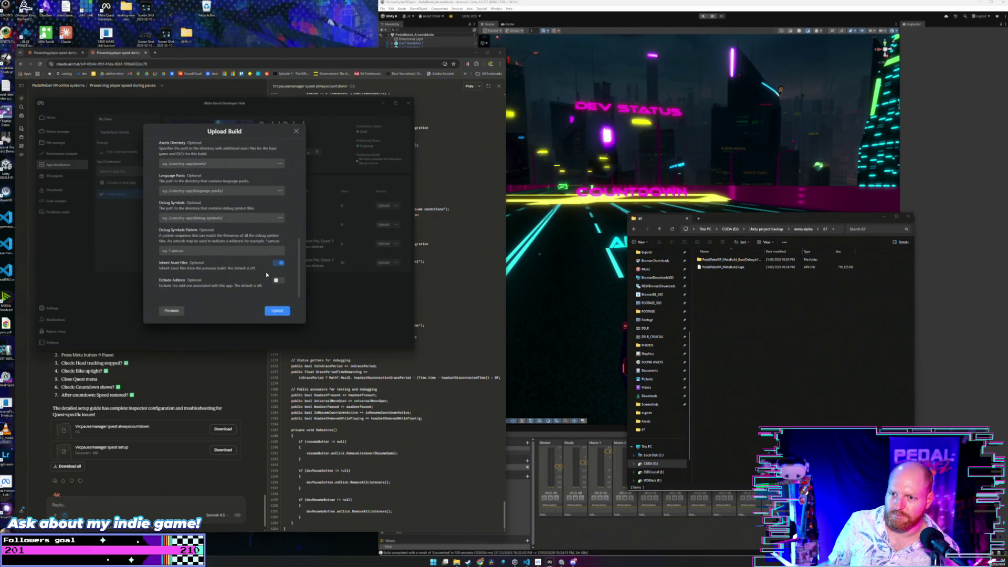
{"action": "left_click", "coordinate": [283, 310]}
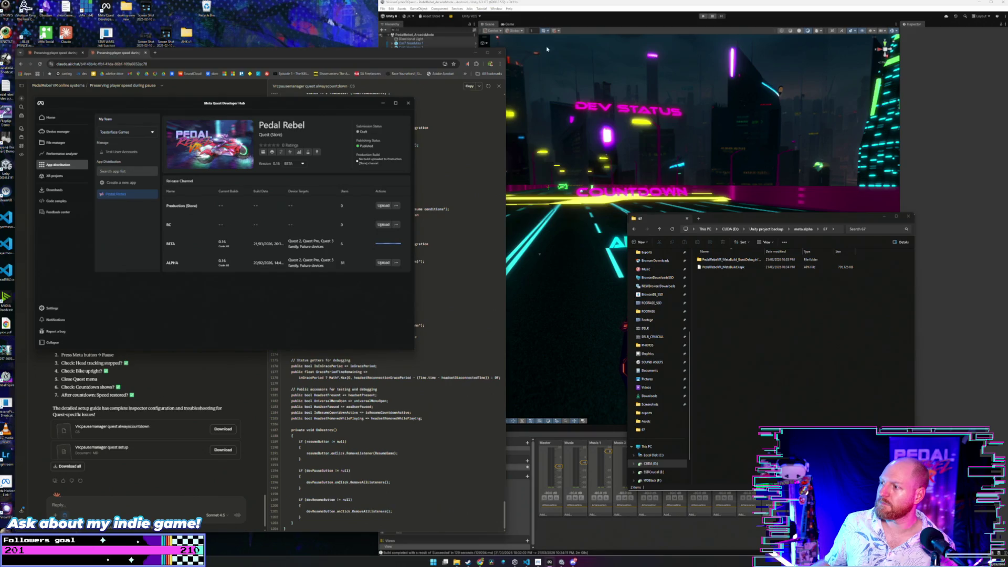
- Dismiss the Upload Failed report about the already-used version code
{"action": "left_click", "coordinate": [555, 3]}
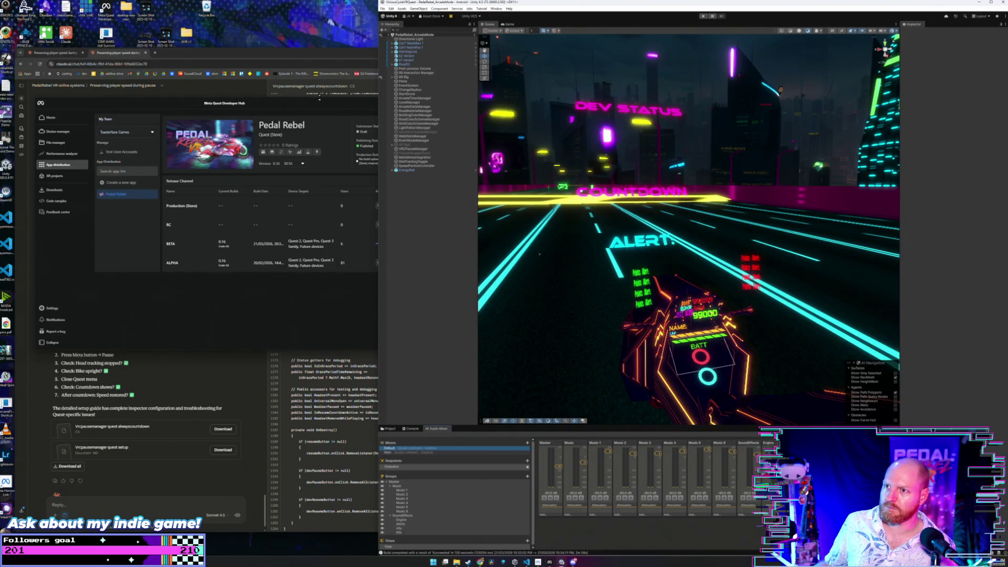
{"action": "left_click_drag", "start_coordinate": [321, 104], "coordinate": [314, 103]}
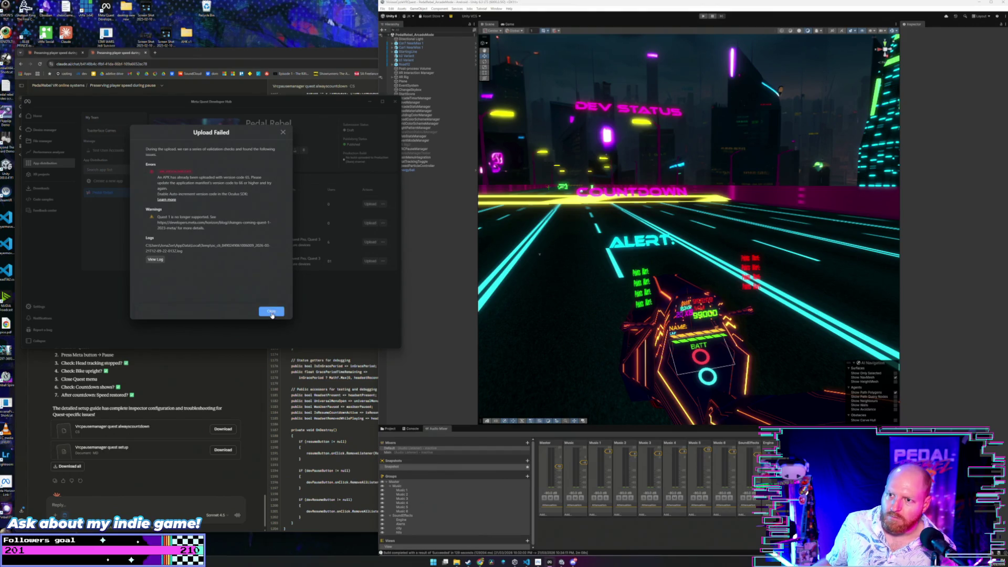
{"action": "left_click", "coordinate": [271, 313]}
{"action": "left_click", "coordinate": [426, 201]}
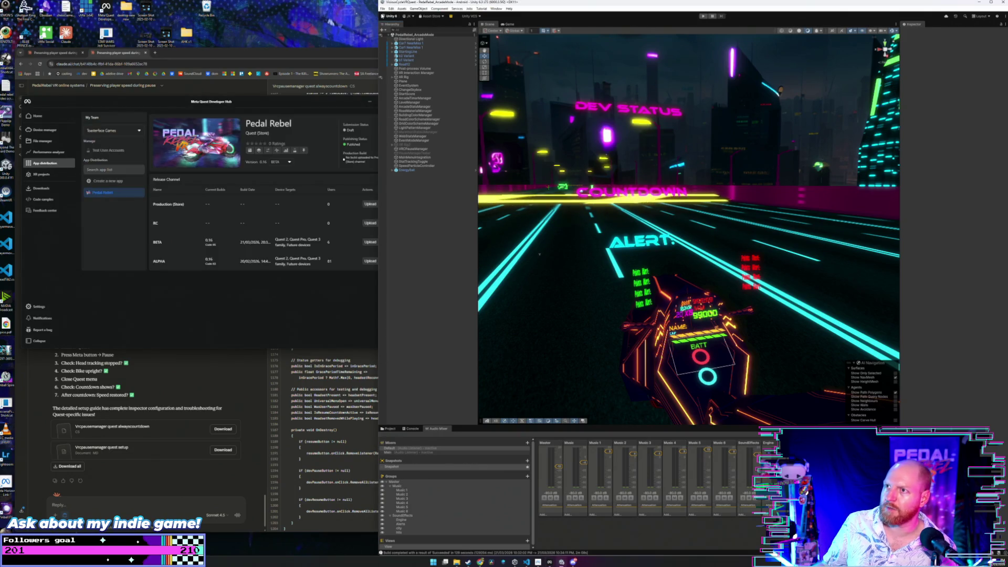
{"action": "left_click", "coordinate": [383, 8]}
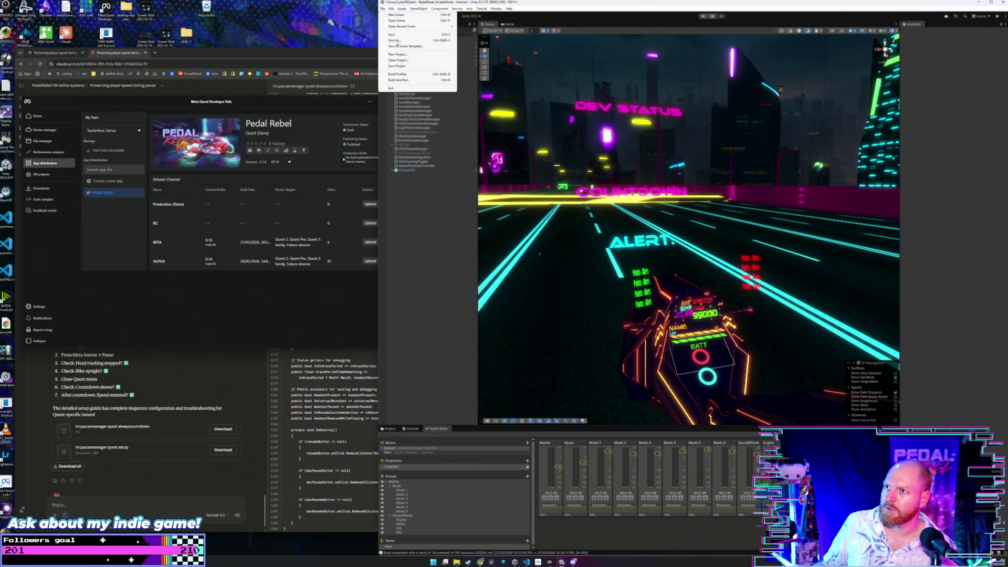
{"action": "left_click", "coordinate": [408, 75]}
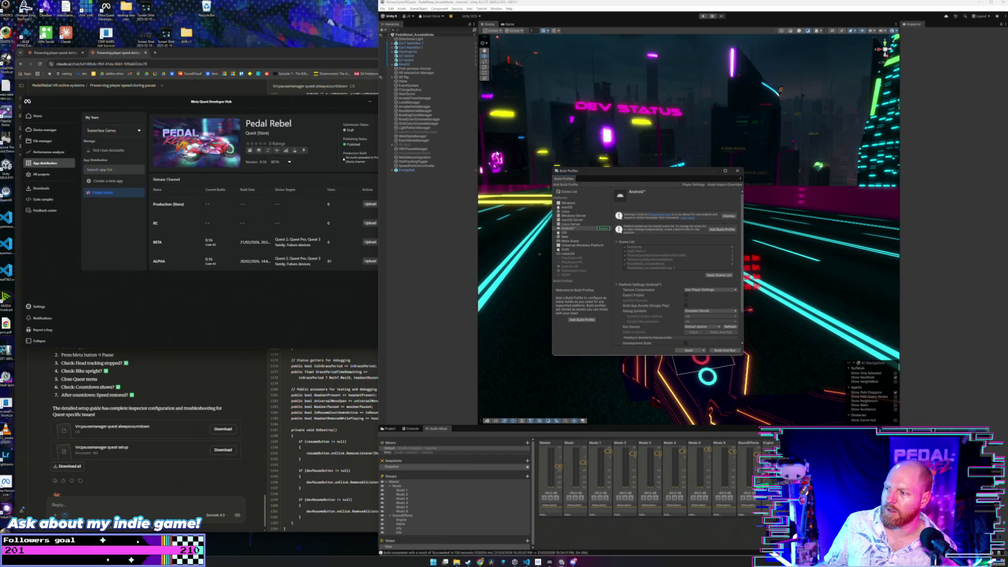
{"action": "left_click", "coordinate": [738, 171]}
{"action": "left_click", "coordinate": [383, 8]}
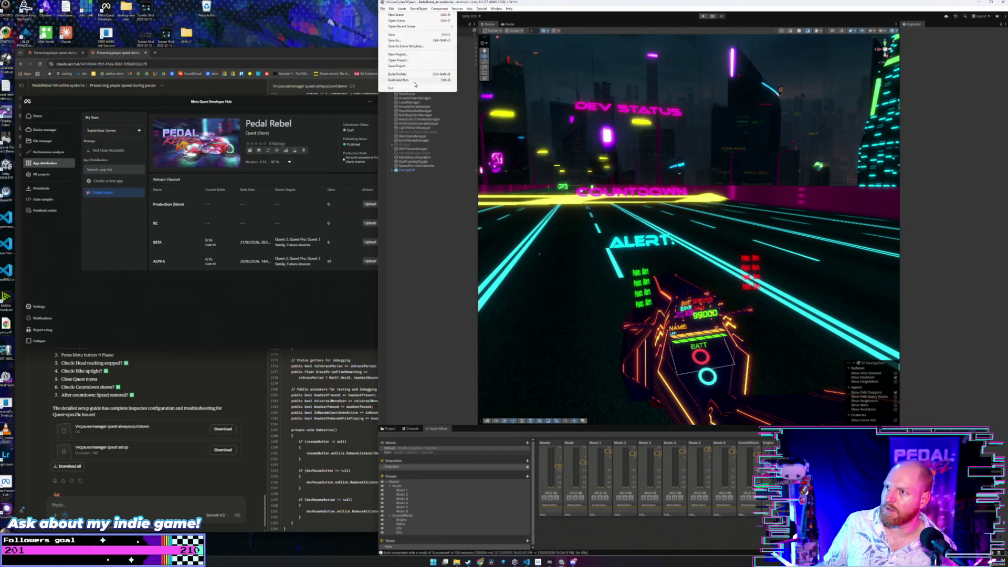
{"action": "key", "text": "Escape"}
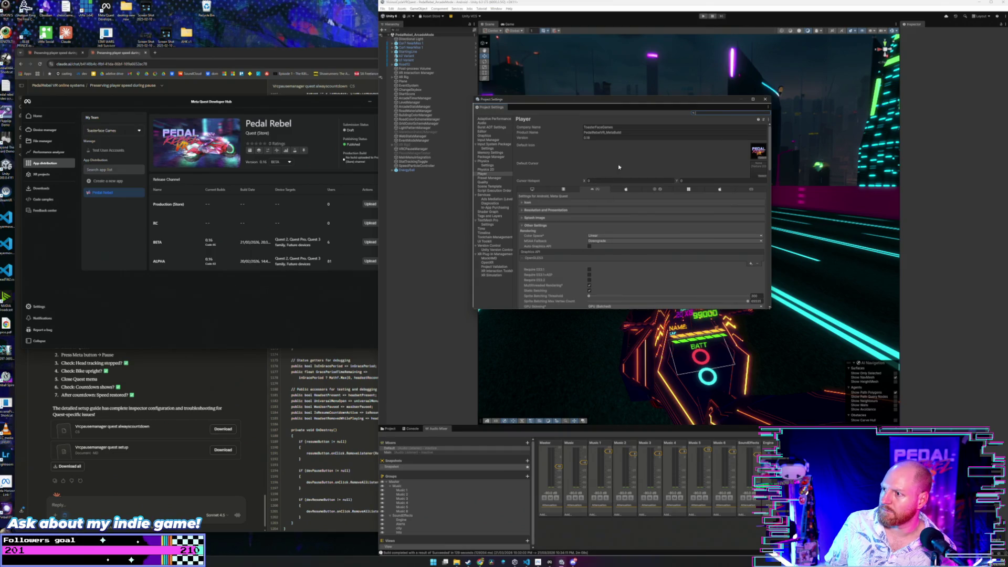
{"action": "scroll", "coordinate": [554, 227], "scroll_direction": "down", "scroll_amount": 10}
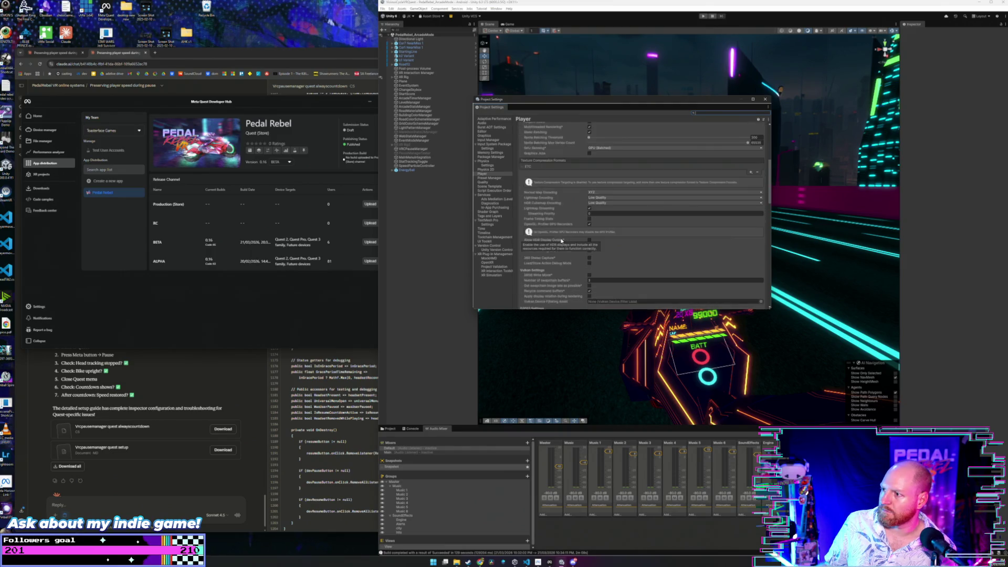
{"action": "scroll", "coordinate": [561, 241], "scroll_direction": "down", "scroll_amount": 2}
{"action": "left_click", "coordinate": [592, 231]}
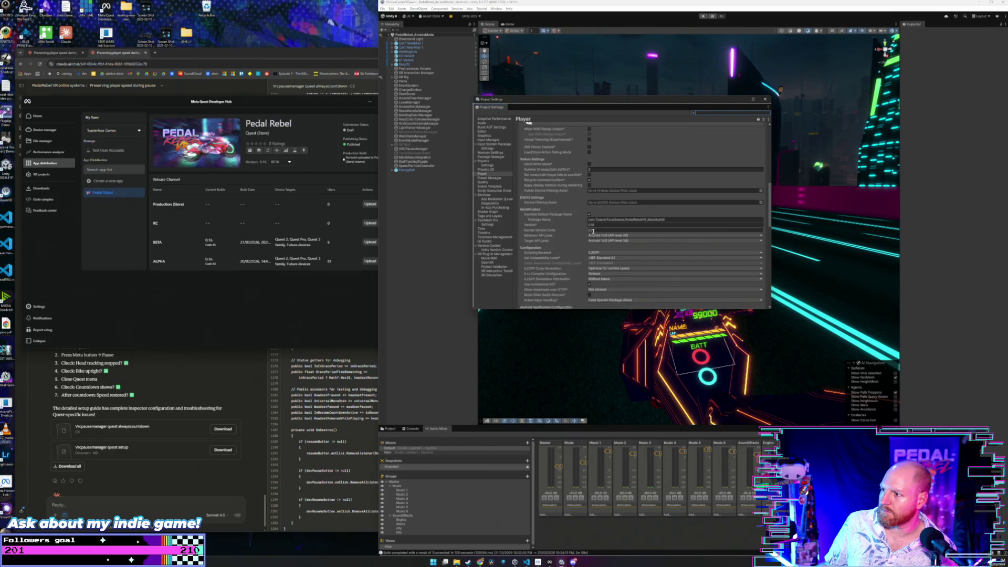
{"action": "left_click", "coordinate": [597, 230]}
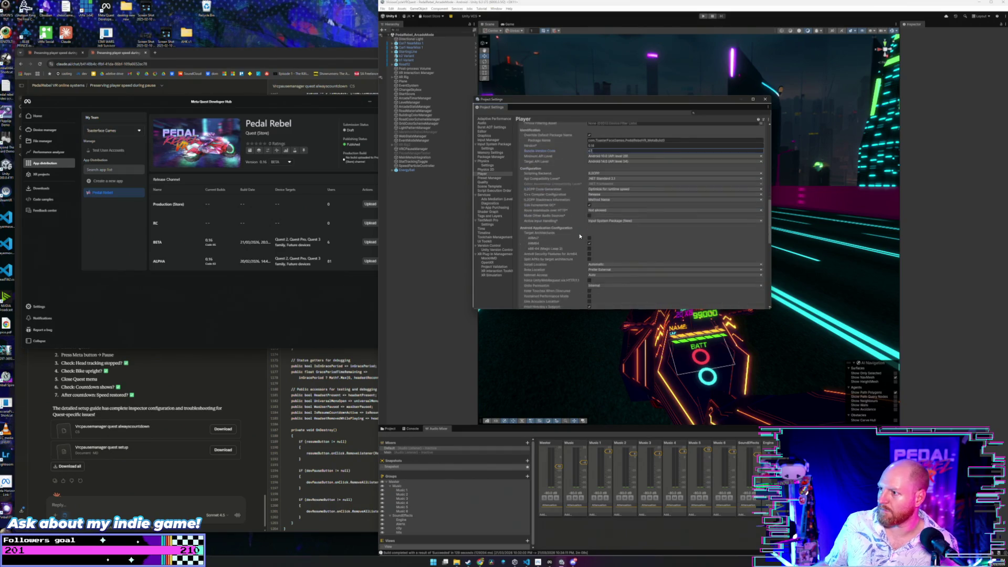
{"action": "left_click", "coordinate": [765, 99]}
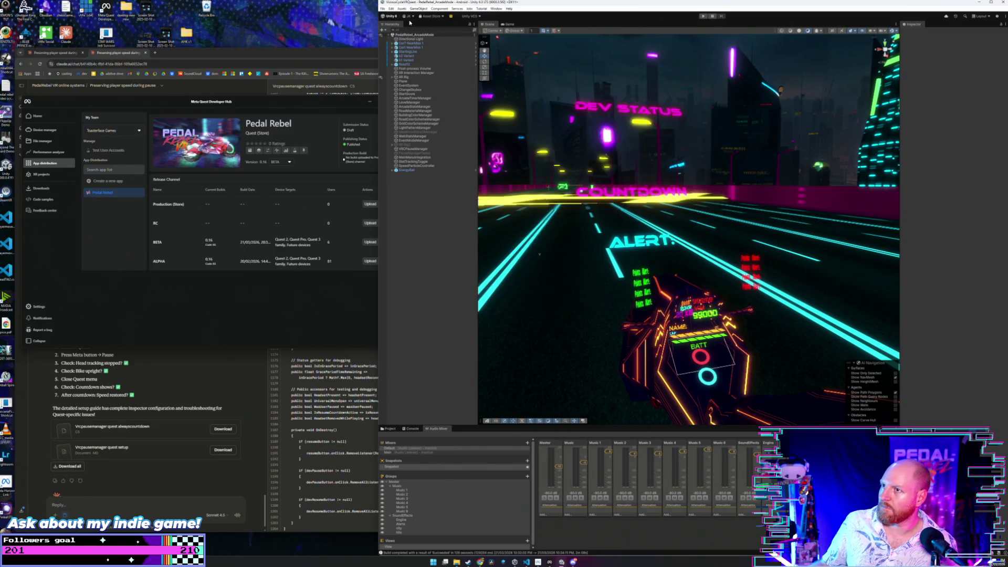
{"action": "left_click", "coordinate": [383, 8]}
{"action": "left_click", "coordinate": [423, 75]}
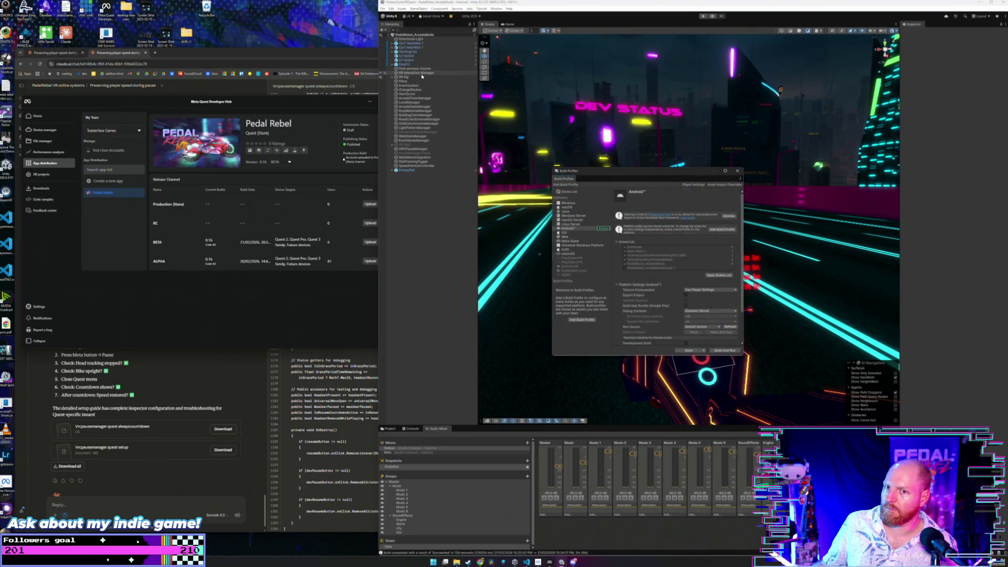
- Build the Android Meta Quest APK under its existing name, replacing the previous file
{"action": "left_click", "coordinate": [688, 350]}
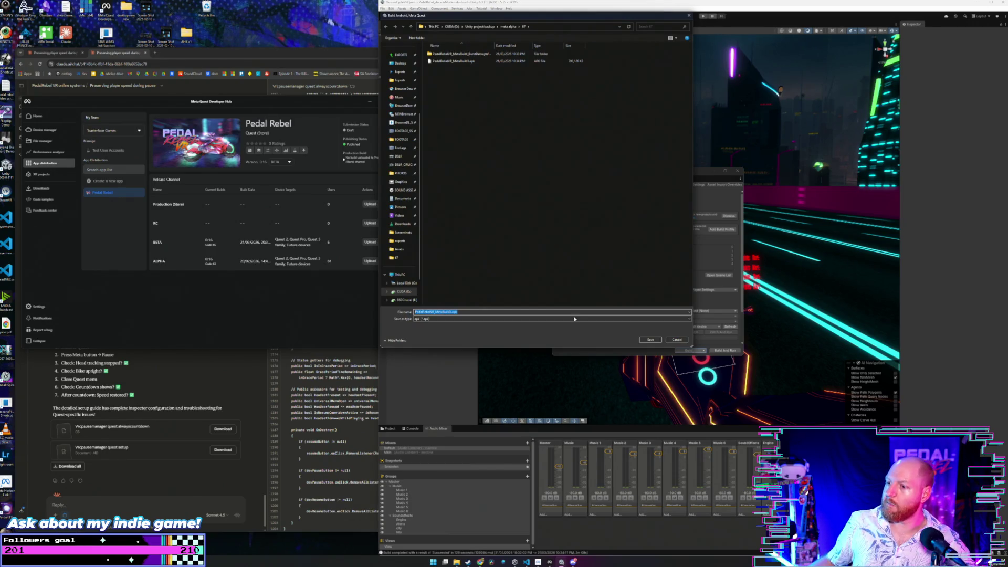
{"action": "left_click", "coordinate": [649, 340]}
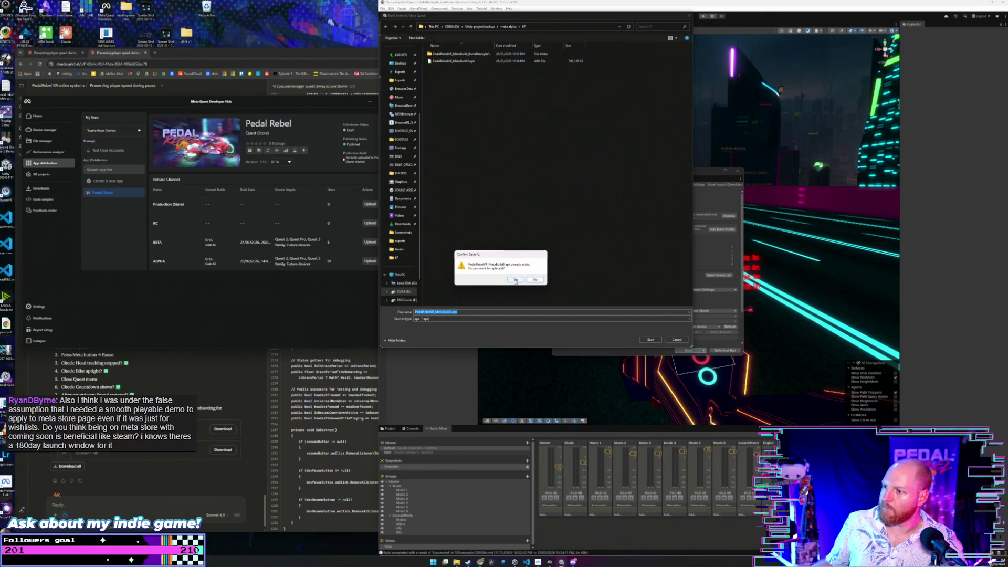
{"action": "left_click", "coordinate": [515, 279]}
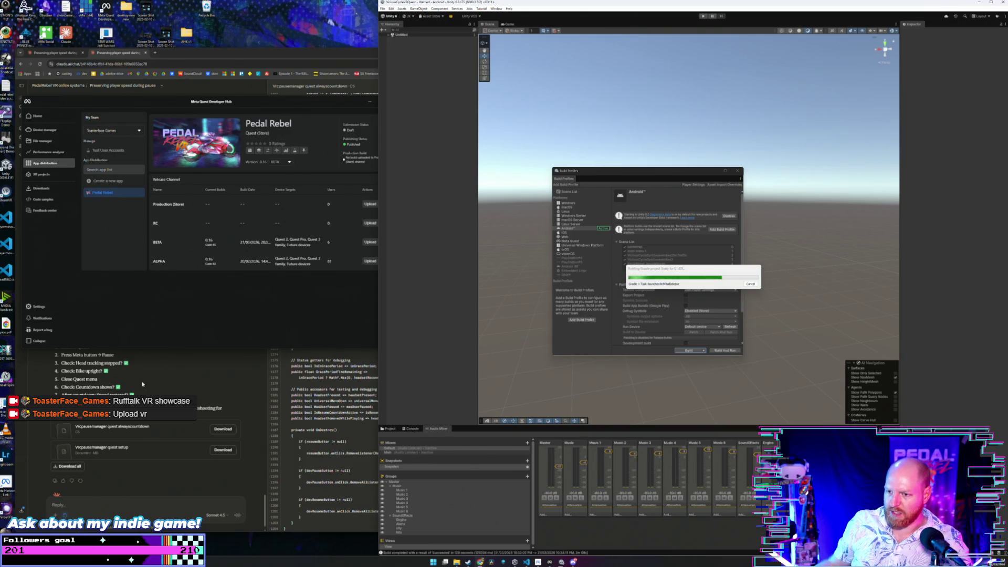
{"action": "mouse_move", "coordinate": [457, 562]}
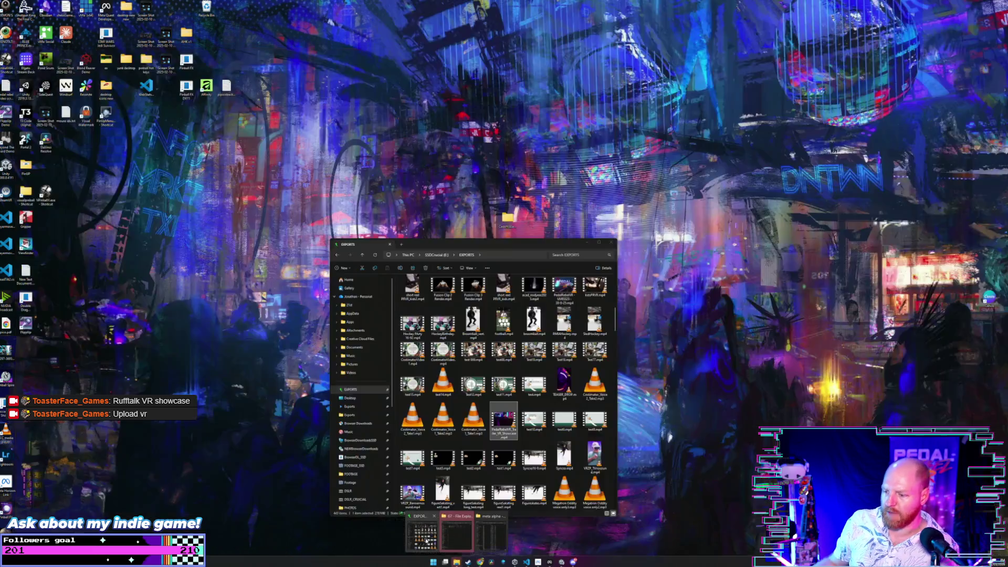
{"action": "left_click", "coordinate": [425, 533]}
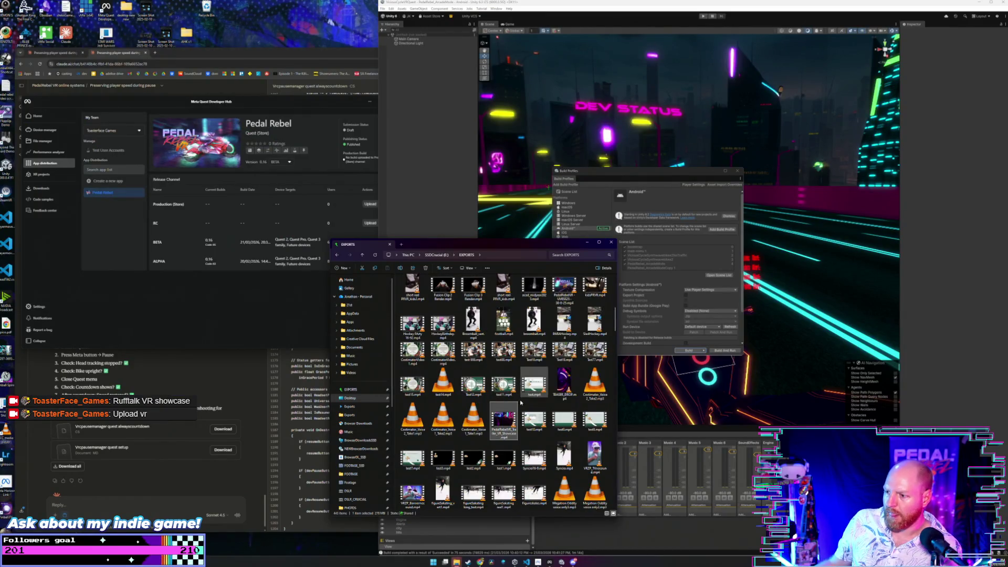
{"action": "double_click", "coordinate": [498, 420]}
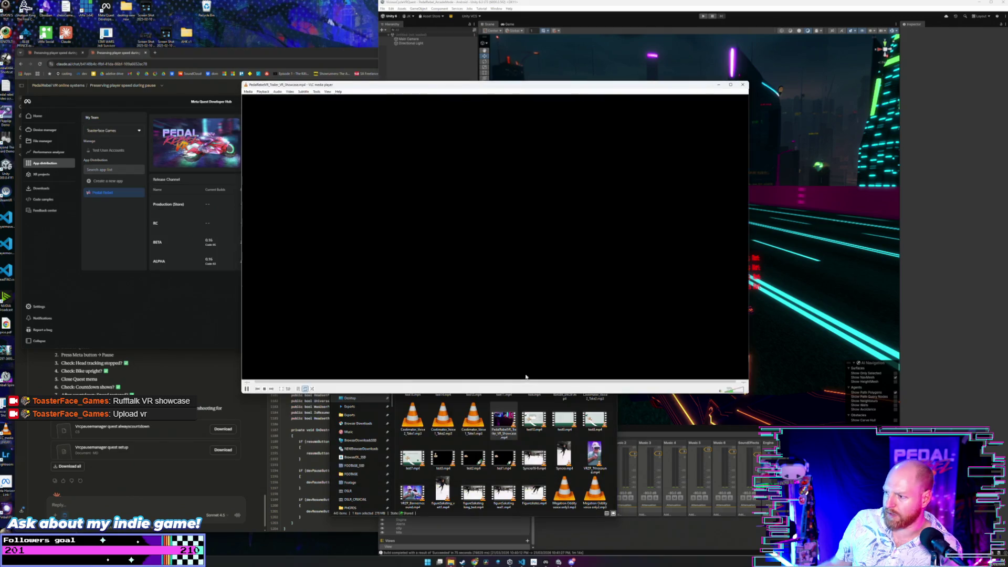
{"action": "scroll", "coordinate": [556, 313], "scroll_direction": "down", "scroll_amount": 3}
{"action": "double_click", "coordinate": [556, 313]}
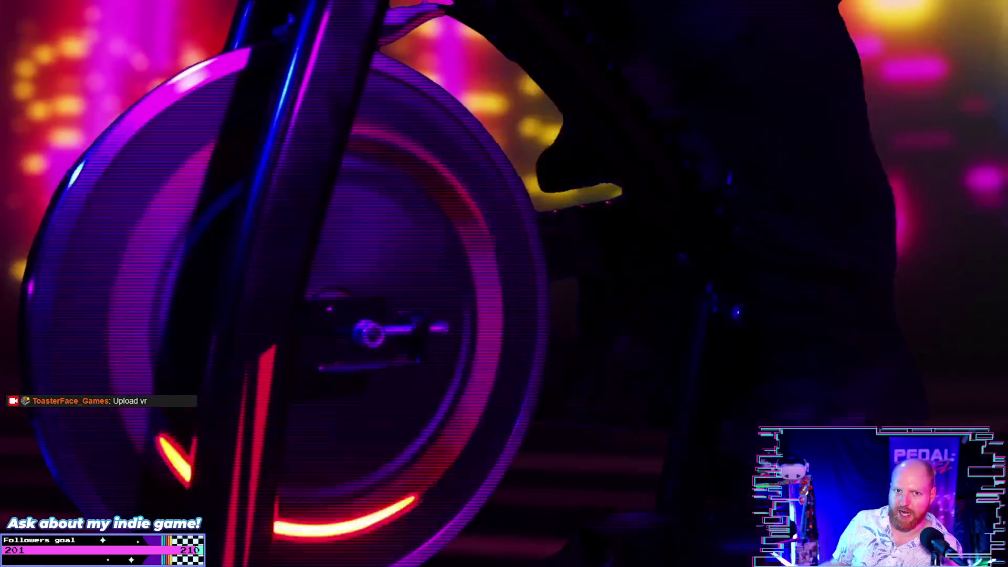
{"action": "mouse_move", "coordinate": [1000, 300]}
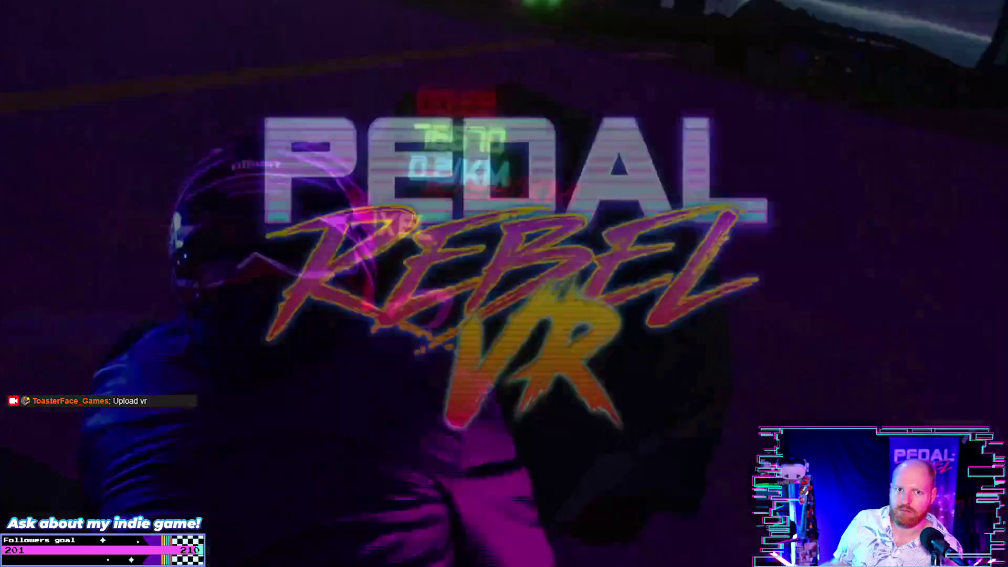
{"action": "mouse_move", "coordinate": [949, 226]}
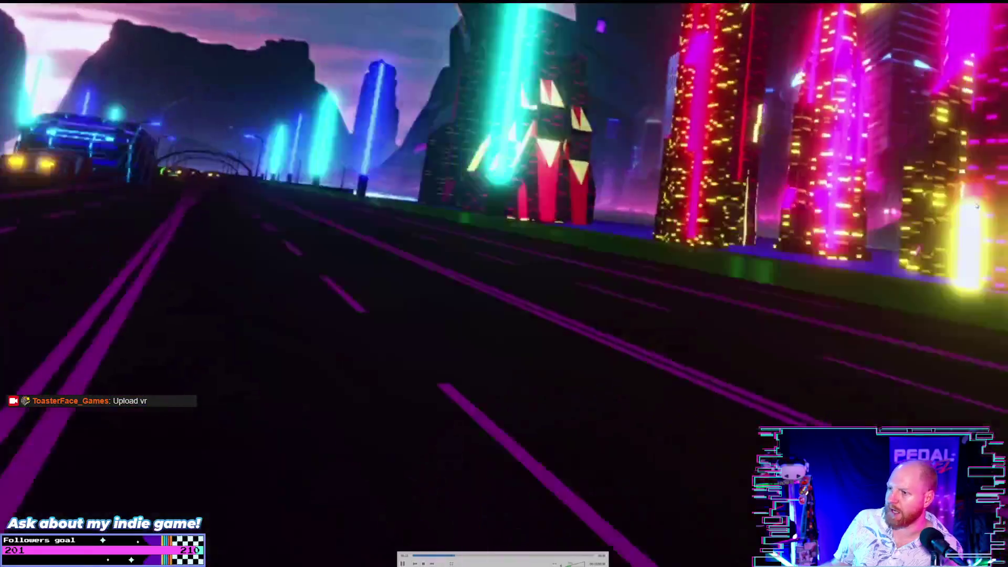
{"action": "double_click", "coordinate": [661, 123]}
{"action": "key", "text": "alt+F4"}
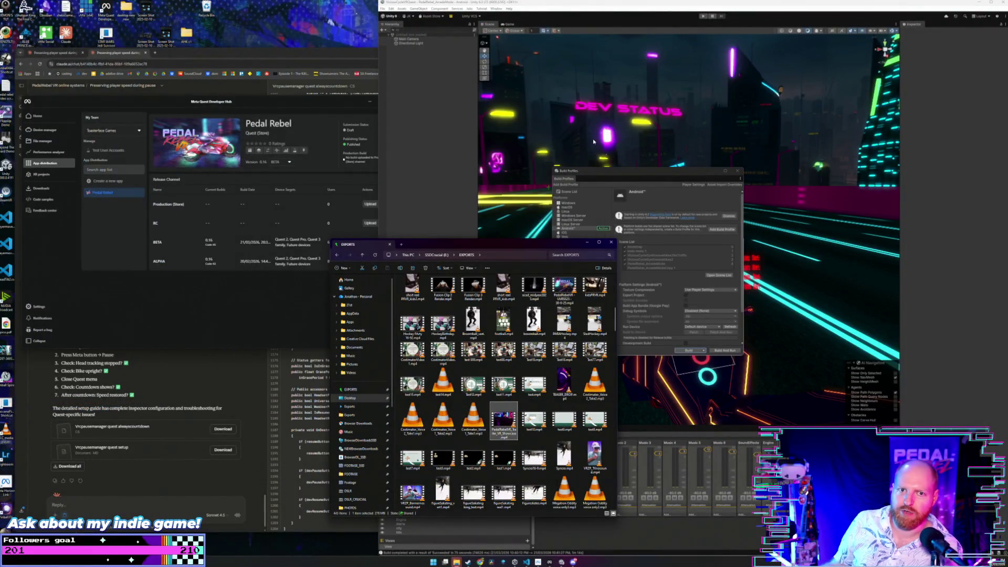
{"action": "mouse_move", "coordinate": [551, 243]}
{"action": "left_mouse_down"}
{"action": "mouse_move", "coordinate": [495, 237]}
{"action": "mouse_move", "coordinate": [482, 213]}
{"action": "left_mouse_up"}
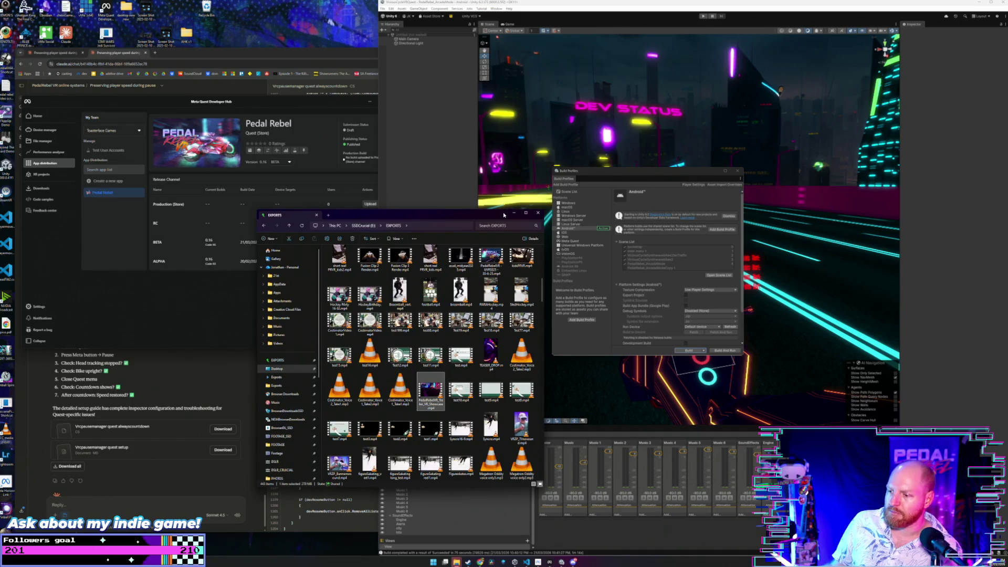
{"action": "mouse_move", "coordinate": [498, 218]}
{"action": "left_mouse_down"}
{"action": "mouse_move", "coordinate": [510, 269]}
{"action": "mouse_move", "coordinate": [492, 231]}
{"action": "left_mouse_up"}
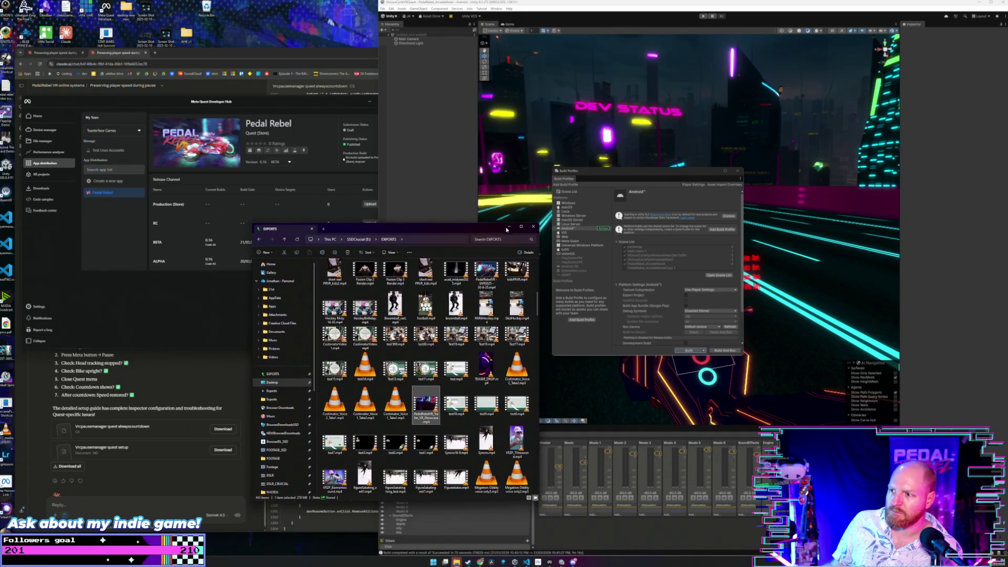
{"action": "left_click", "coordinate": [533, 227]}
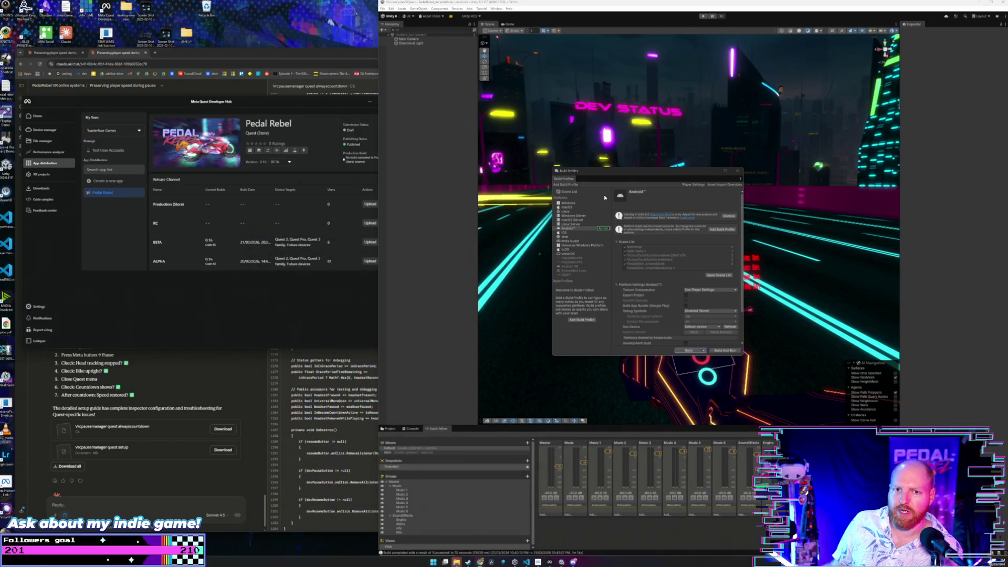
{"action": "mouse_move", "coordinate": [627, 172]}
{"action": "left_mouse_down"}
{"action": "mouse_move", "coordinate": [541, 171]}
{"action": "mouse_move", "coordinate": [528, 145]}
{"action": "left_mouse_up"}
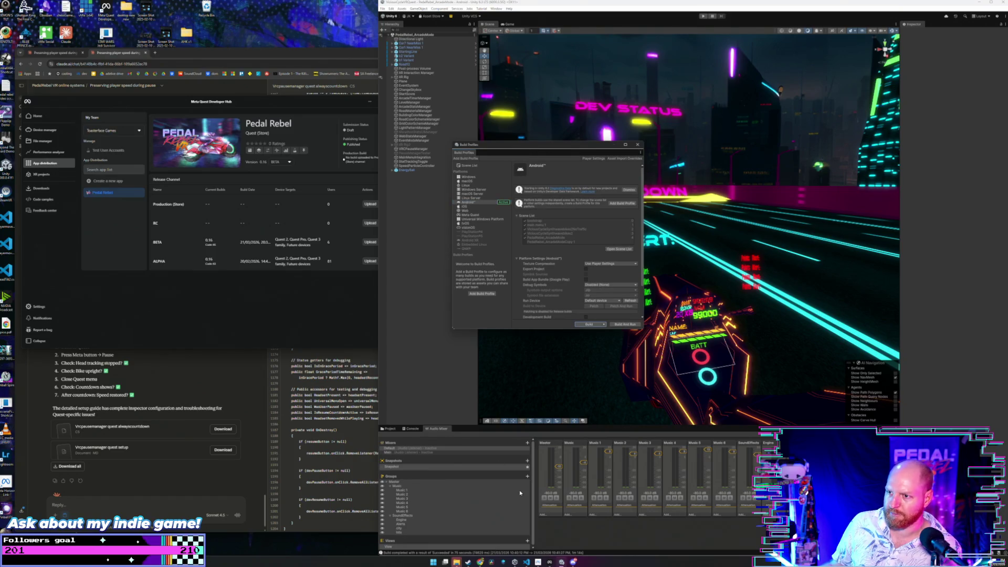
{"action": "mouse_move", "coordinate": [456, 562]}
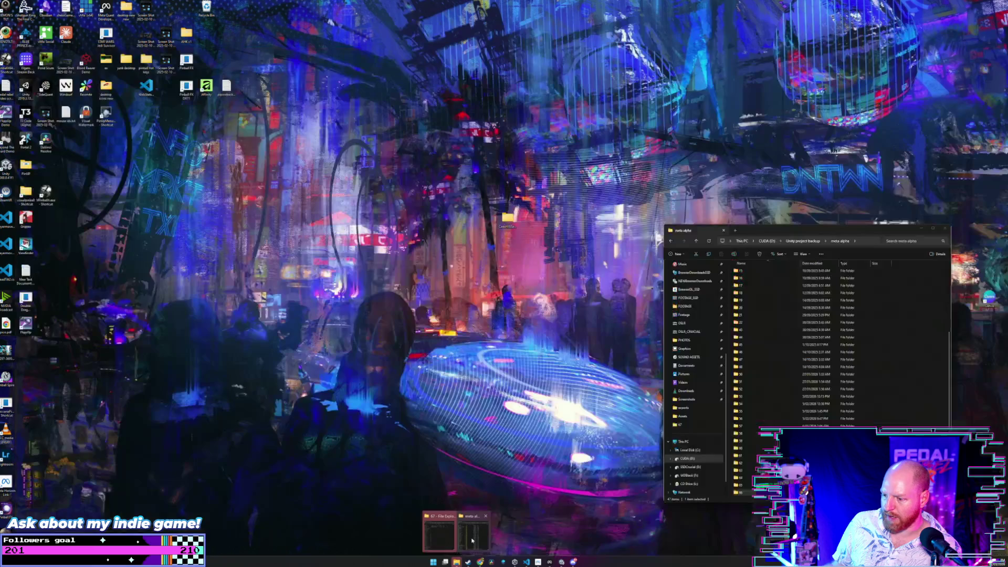
- Place folder 67 beside Developer Hub and select PedalRebelVR_MetaBuild3.apk
{"action": "left_click", "coordinate": [440, 539]}
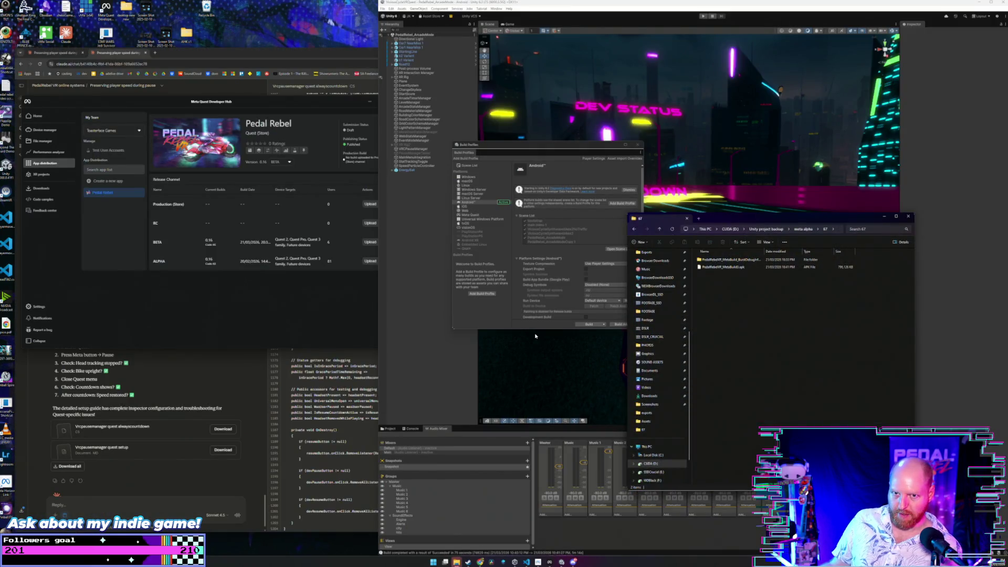
{"action": "left_click", "coordinate": [396, 276]}
{"action": "left_click_drag", "start_coordinate": [400, 274], "coordinate": [372, 271]}
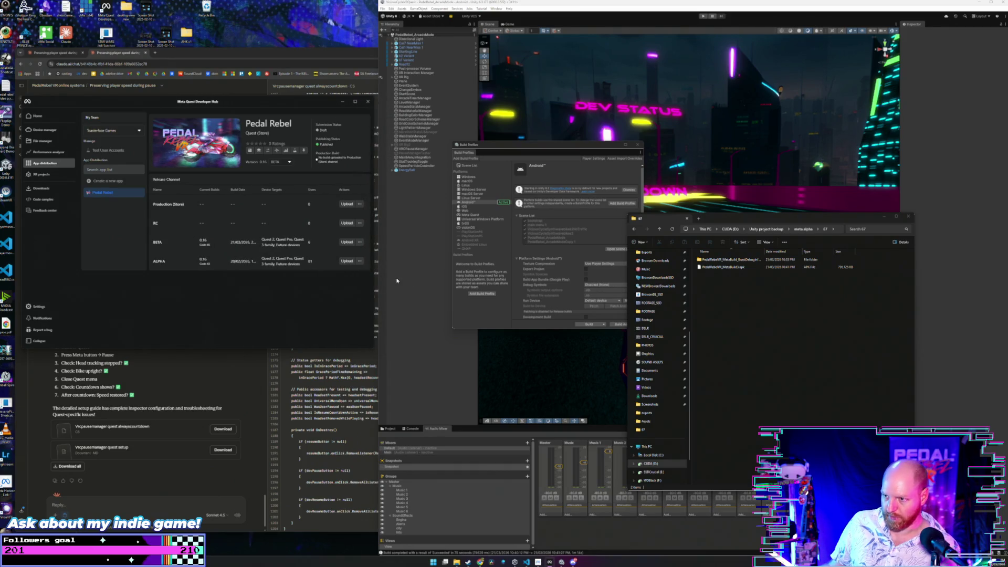
{"action": "left_click", "coordinate": [732, 270]}
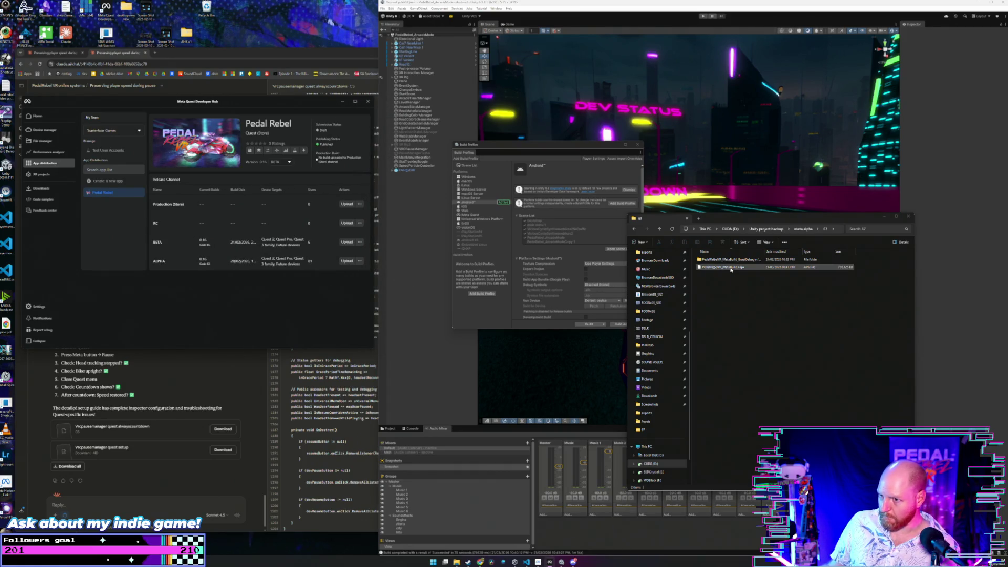
- Attach PedalRebelVR_MetaBuild3.apk in Upload Build and send it to BETA
{"action": "left_click", "coordinate": [347, 242]}
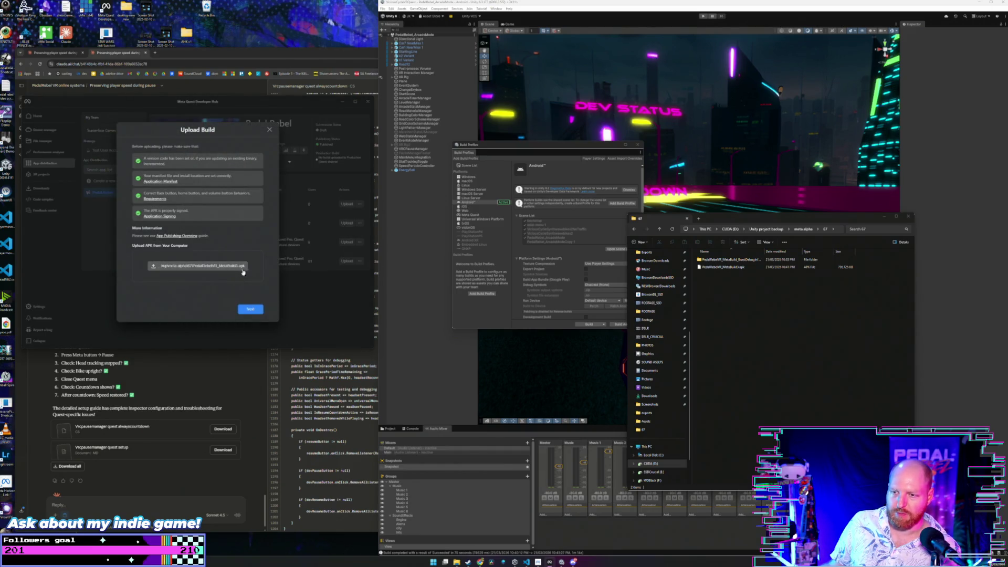
{"action": "left_click", "coordinate": [213, 266]}
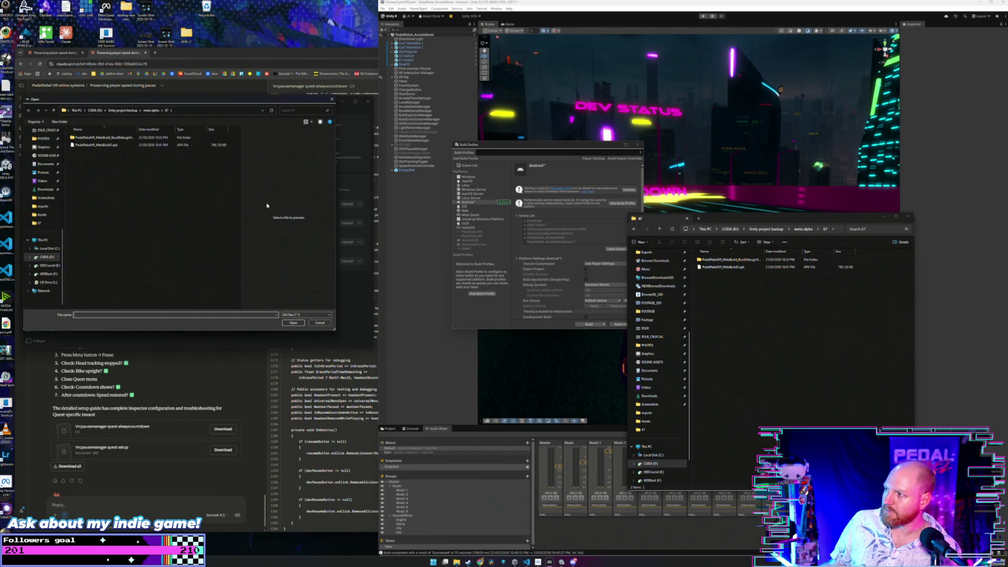
{"action": "left_click", "coordinate": [97, 145]}
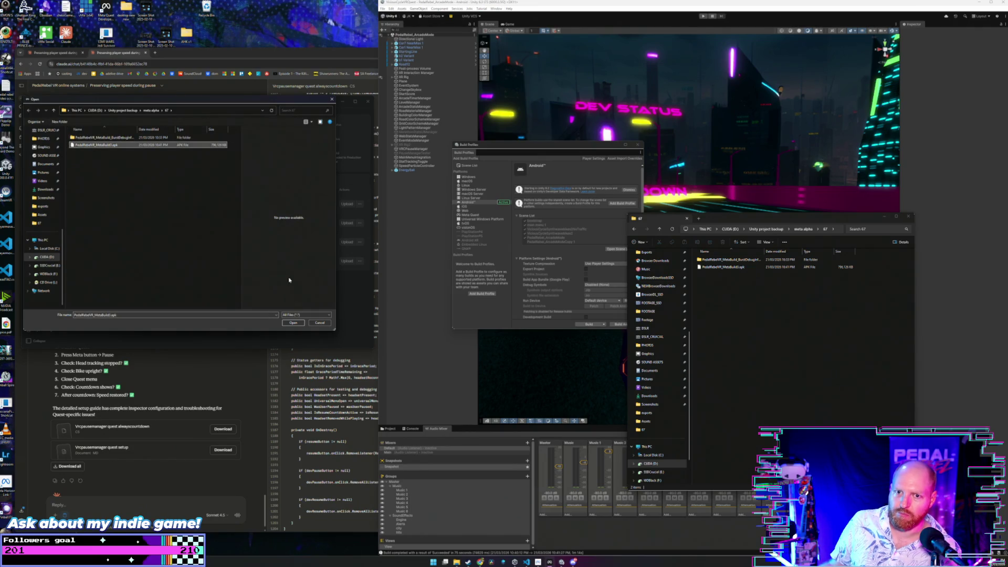
{"action": "left_click", "coordinate": [301, 322]}
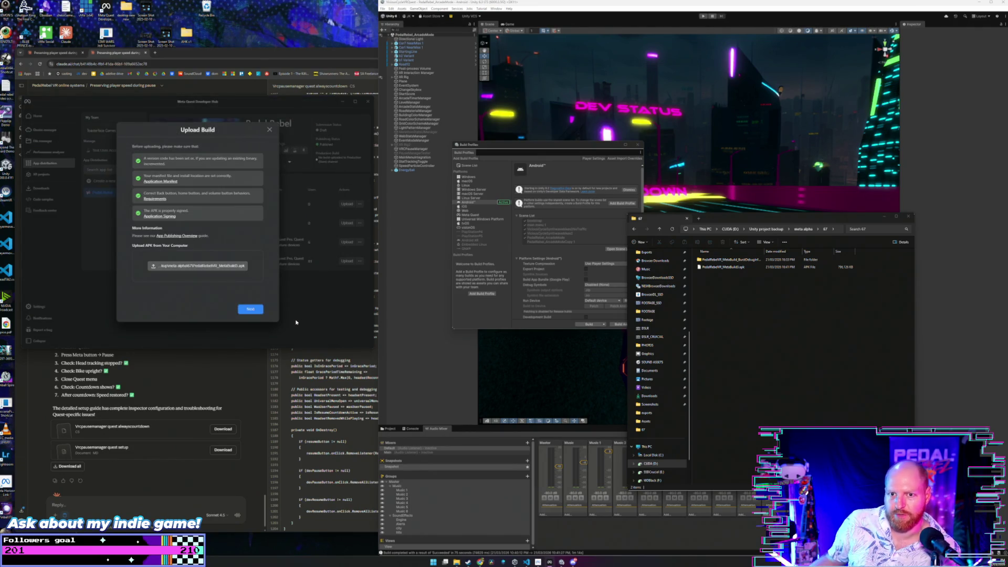
{"action": "left_click", "coordinate": [250, 310]}
{"action": "scroll", "coordinate": [241, 257], "scroll_direction": "down", "scroll_amount": 5}
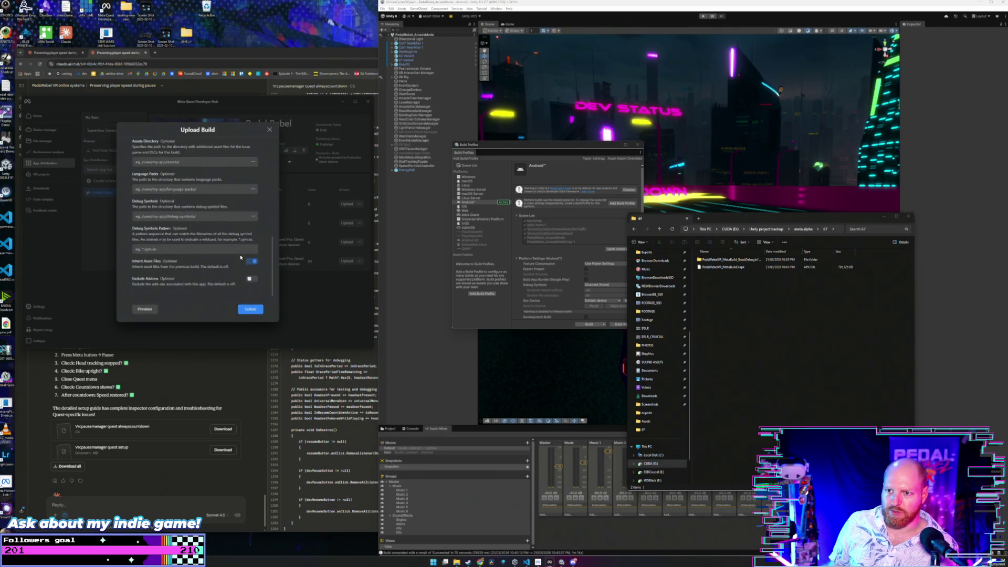
{"action": "left_click", "coordinate": [249, 310]}
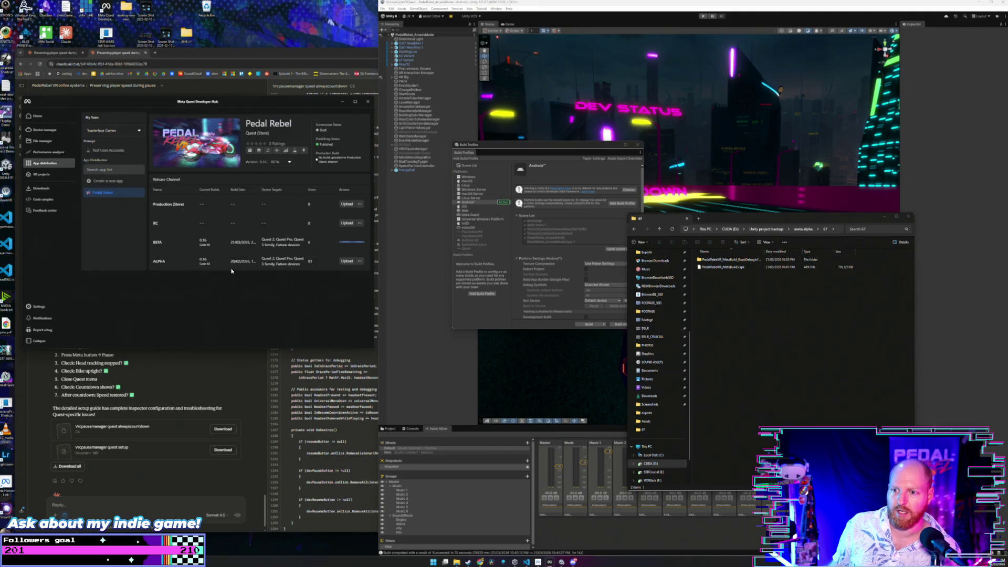
{"action": "left_click", "coordinate": [765, 325]}
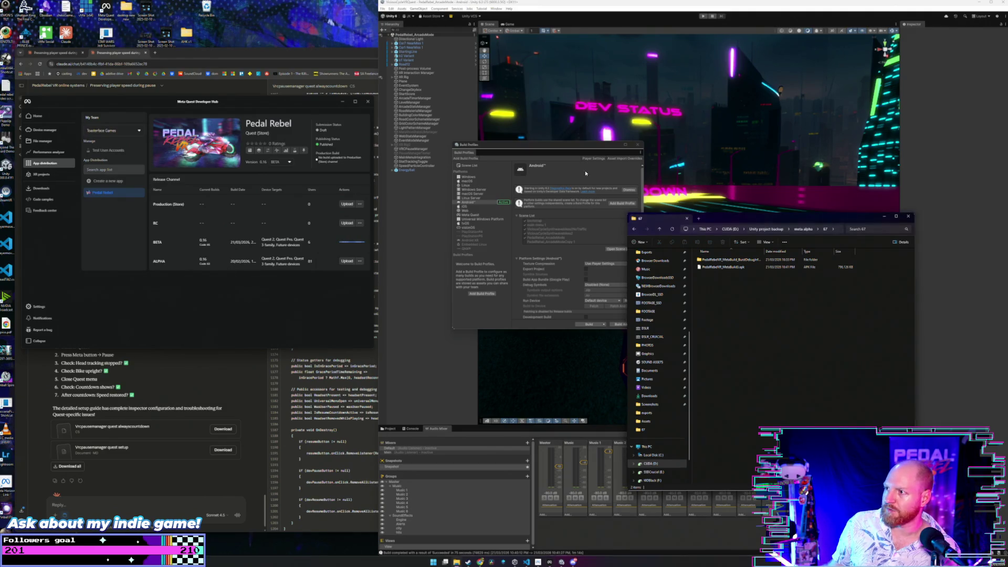
- Close the Build Profiles window and bring the meta alpha builds folder forward
{"action": "left_click", "coordinate": [580, 149]}
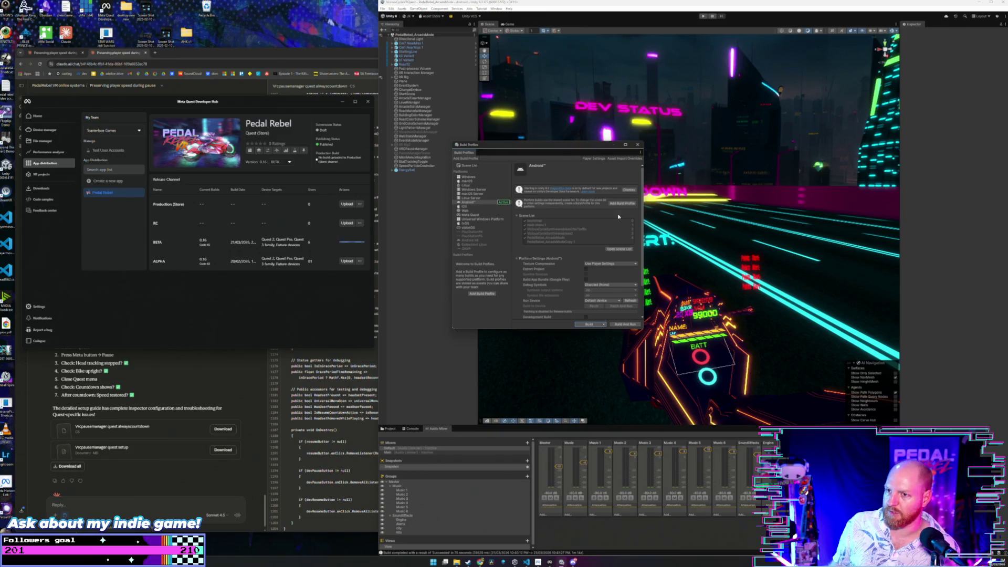
{"action": "left_click", "coordinate": [639, 146]}
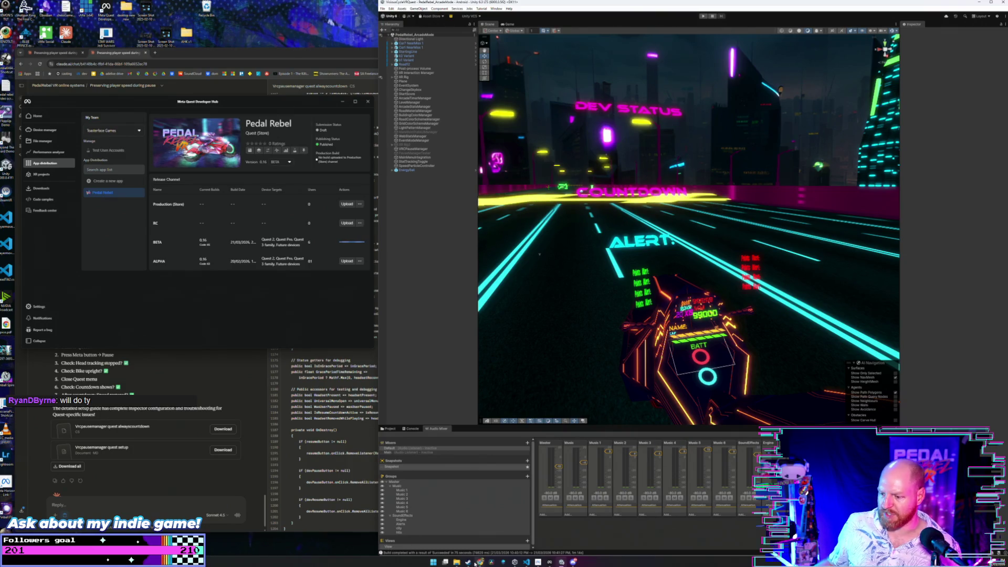
{"action": "left_click", "coordinate": [445, 562]}
{"action": "left_click", "coordinate": [466, 472]}
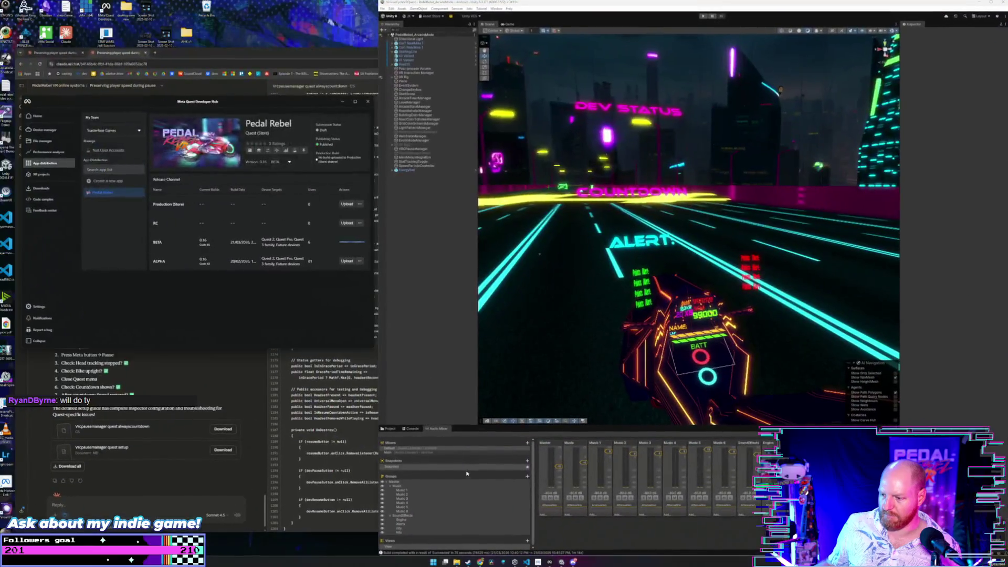
- Navigate File Explorer from the meta alpha folder to Pictures > Screenshots
{"action": "mouse_move", "coordinate": [457, 561]}
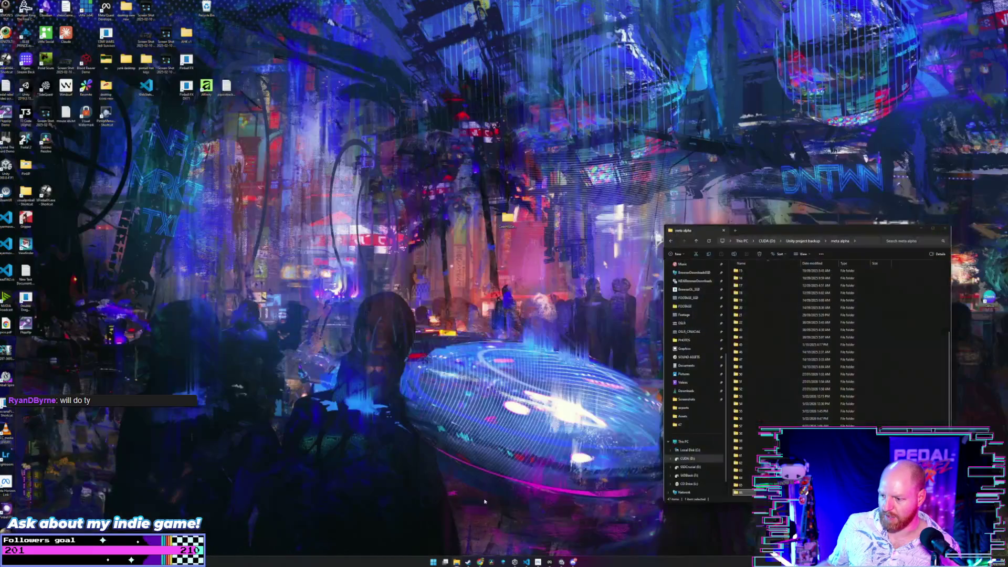
{"action": "left_click", "coordinate": [457, 527]}
{"action": "scroll", "coordinate": [698, 367], "scroll_direction": "up", "scroll_amount": 6}
{"action": "left_click", "coordinate": [691, 376]}
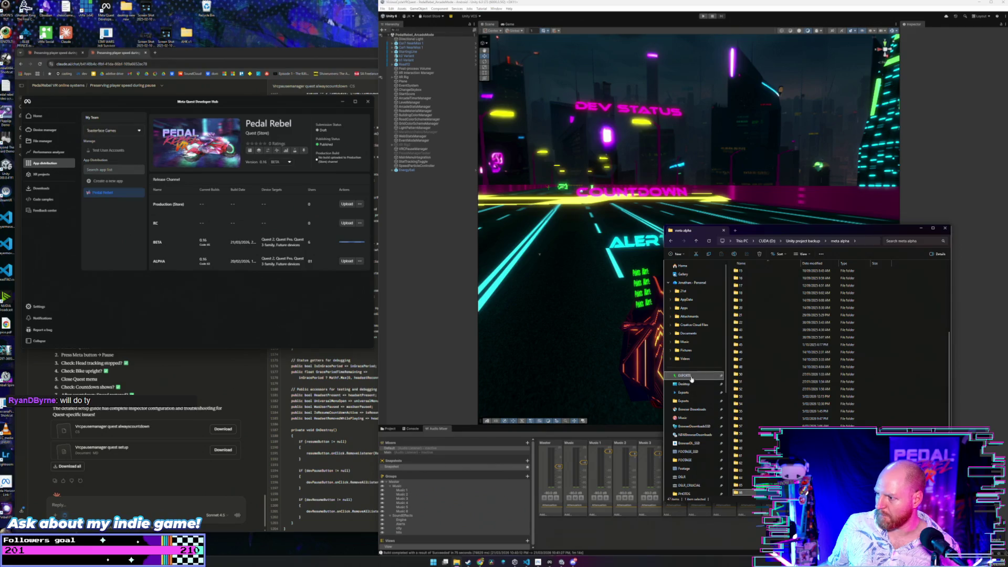
{"action": "scroll", "coordinate": [693, 410], "scroll_direction": "down", "scroll_amount": 3}
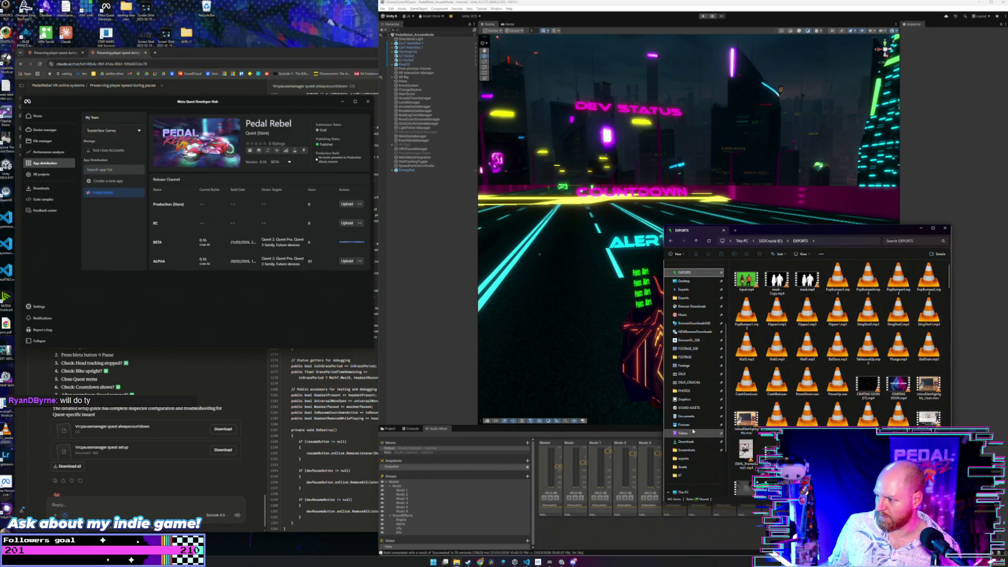
{"action": "left_click", "coordinate": [700, 423]}
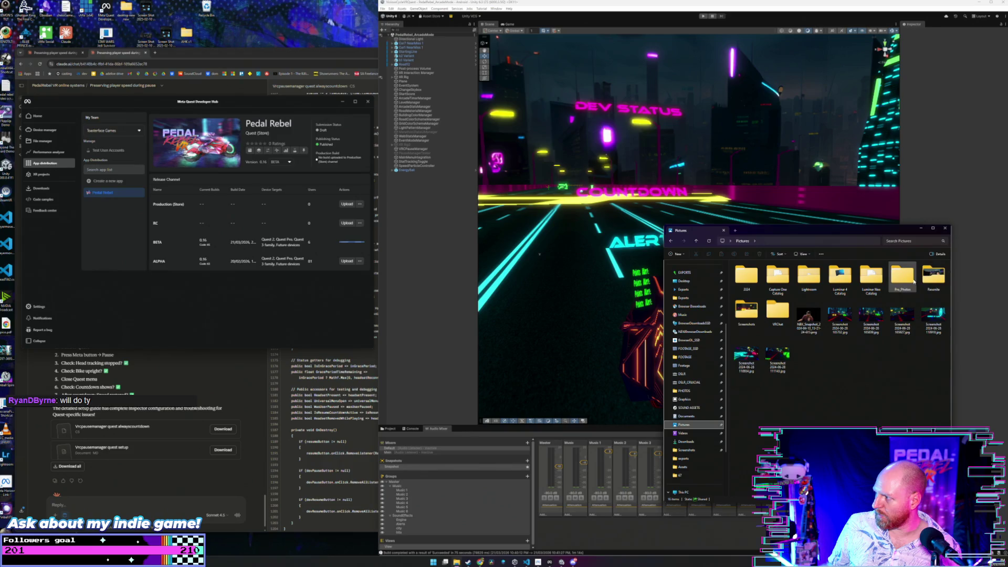
{"action": "double_click", "coordinate": [746, 311]}
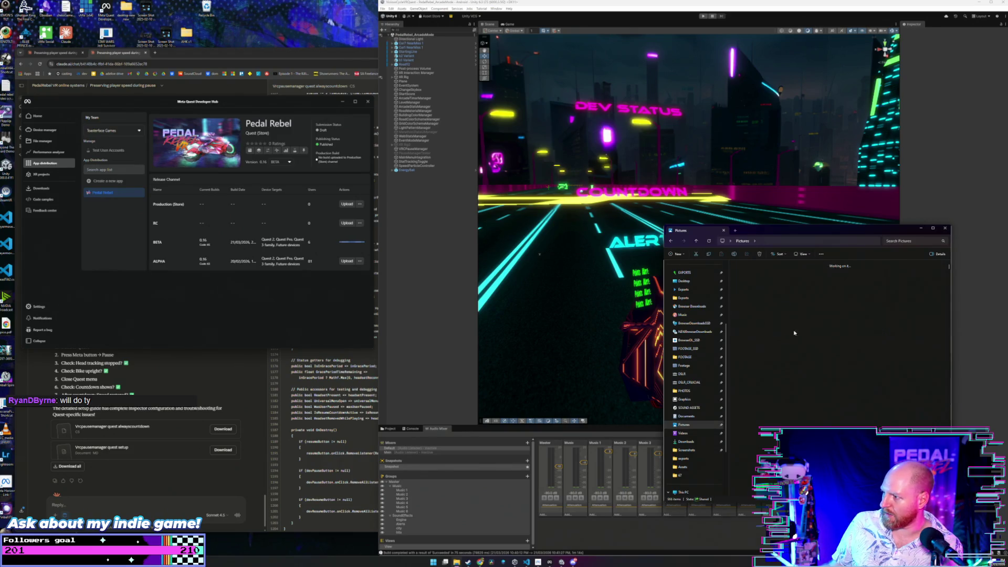
- Open the Visits Over Time chart screenshot, zoom in to inspect it, then close it
{"action": "left_click_drag", "start_coordinate": [950, 274], "coordinate": [949, 488]}
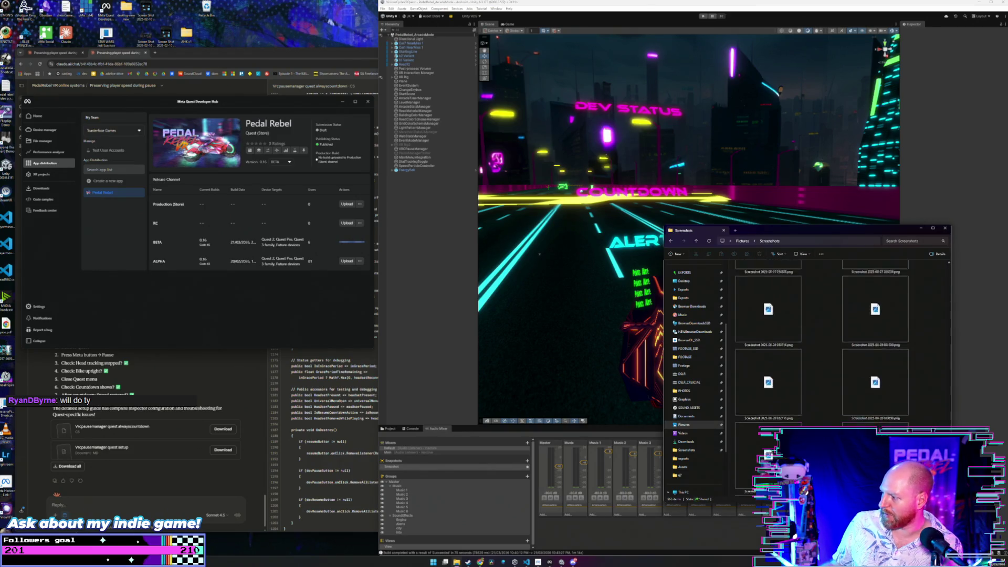
{"action": "scroll", "coordinate": [821, 342], "scroll_direction": "up", "scroll_amount": 5}
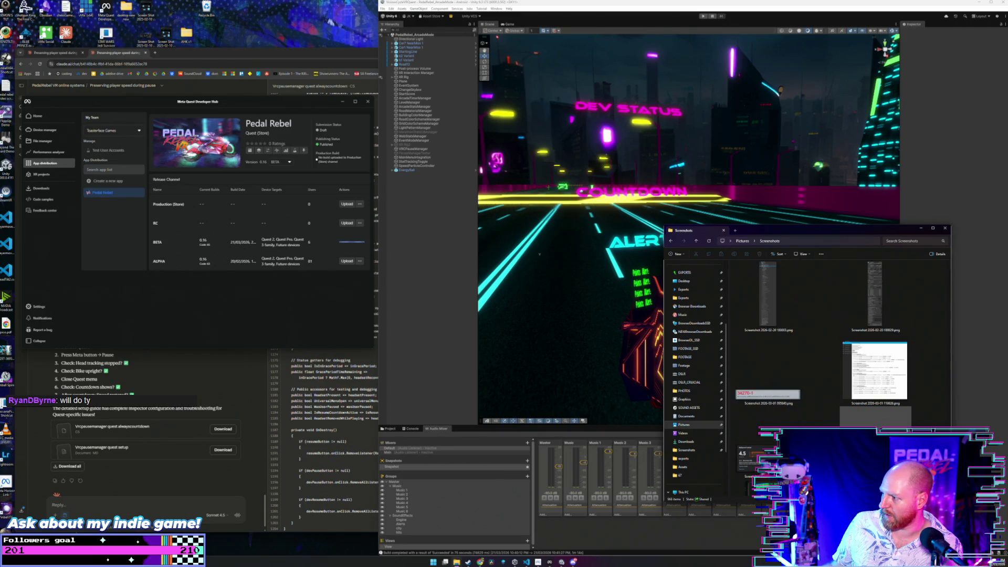
{"action": "double_click", "coordinate": [736, 332]}
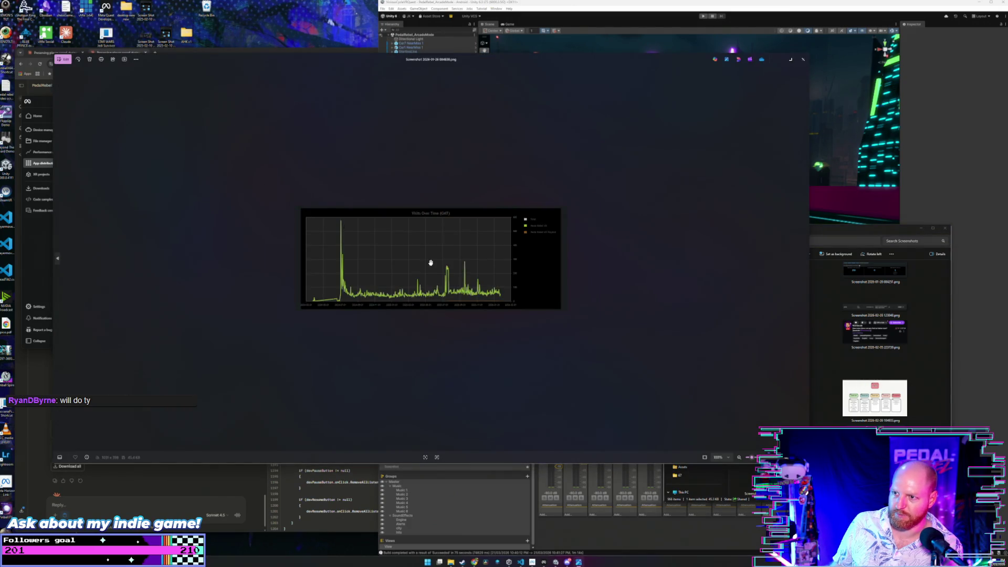
{"action": "scroll", "coordinate": [402, 256], "scroll_direction": "up", "scroll_amount": 5}
{"action": "scroll", "coordinate": [407, 256], "scroll_direction": "down", "scroll_amount": 2}
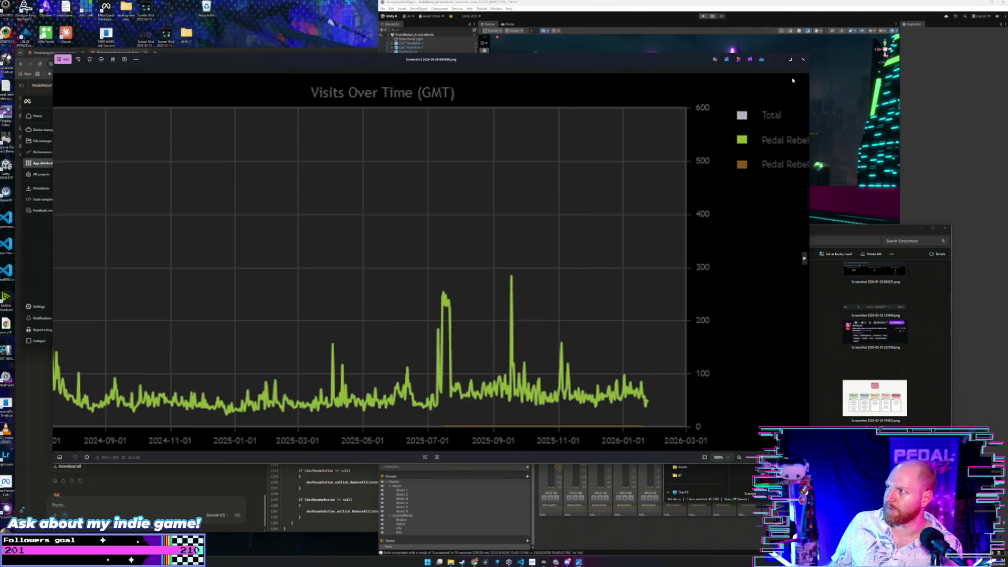
{"action": "left_click", "coordinate": [802, 61]}
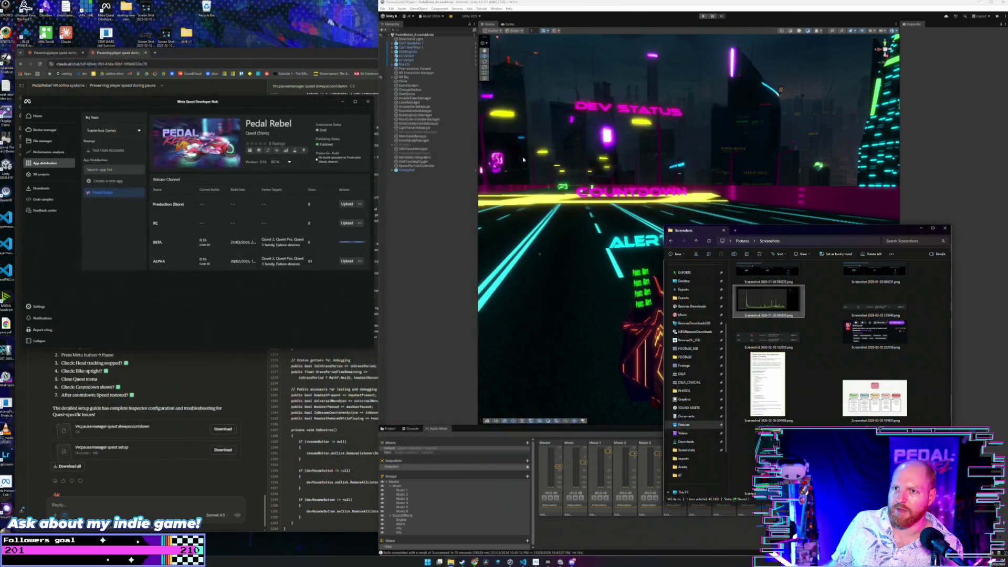
- Clear the screenshot selection, close the Screenshots window, and return to Developer Hub
{"action": "left_click_drag", "start_coordinate": [304, 105], "coordinate": [339, 106]}
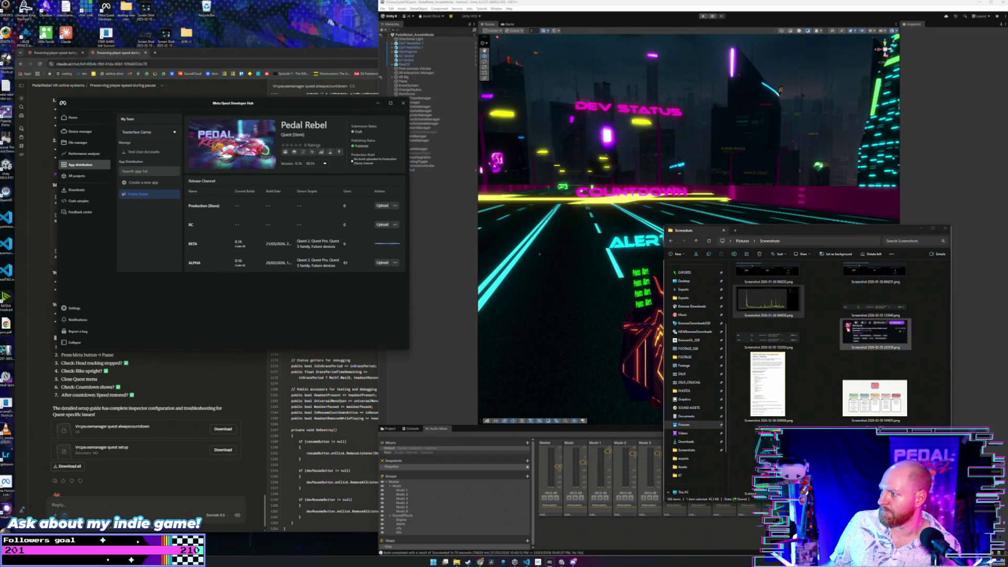
{"action": "left_click", "coordinate": [930, 314]}
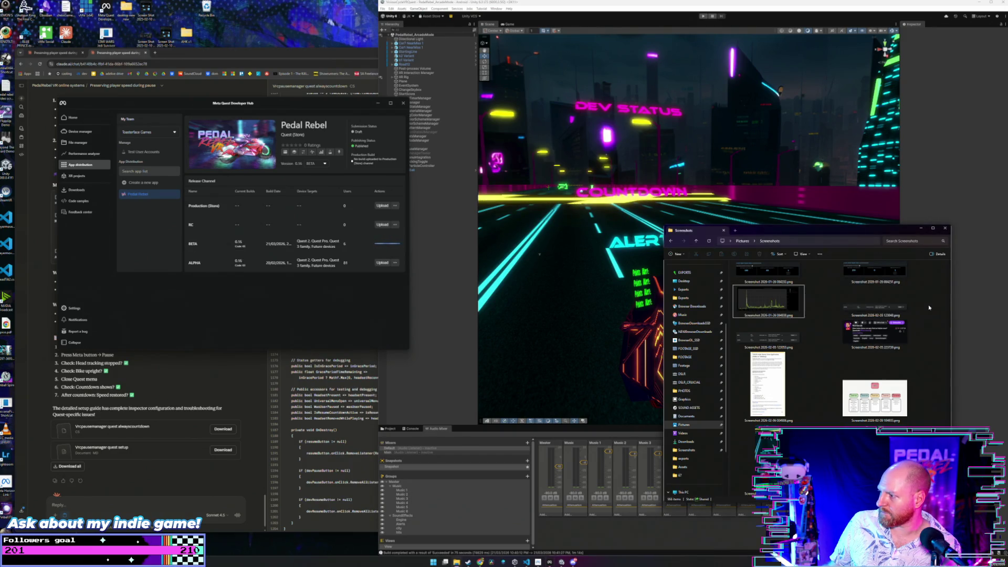
{"action": "scroll", "coordinate": [924, 302], "scroll_direction": "down", "scroll_amount": 3}
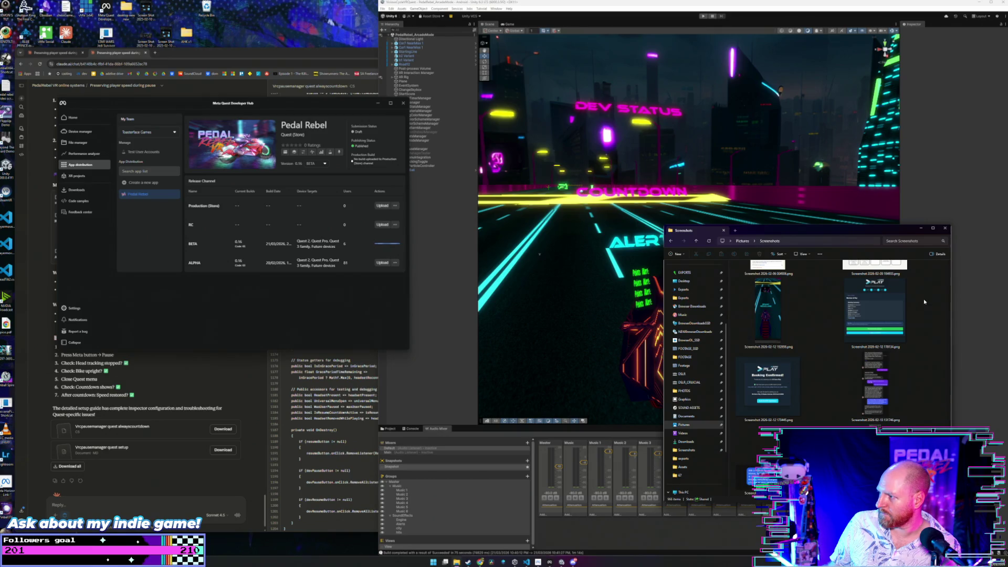
{"action": "scroll", "coordinate": [924, 302], "scroll_direction": "up", "scroll_amount": 5}
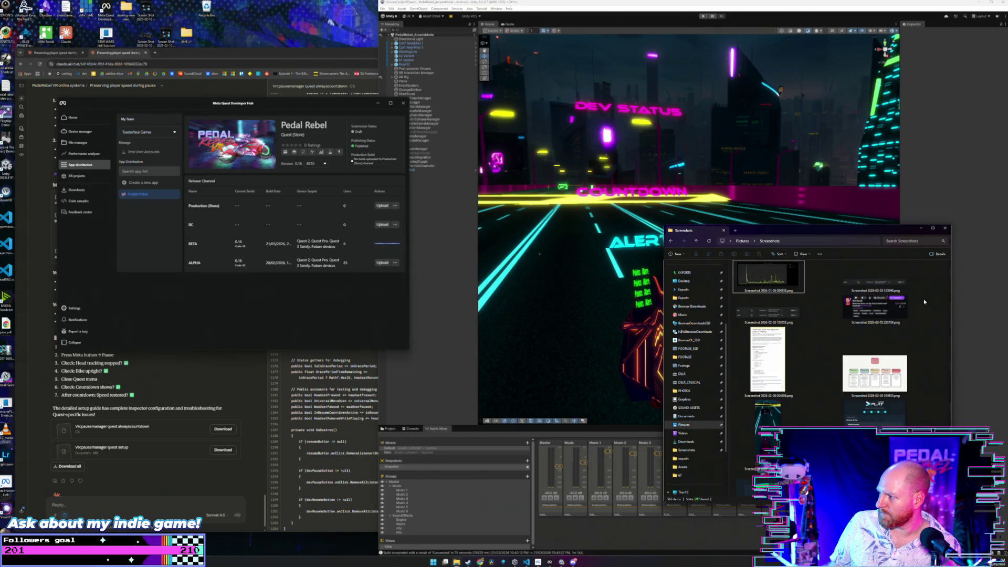
{"action": "left_click", "coordinate": [946, 228]}
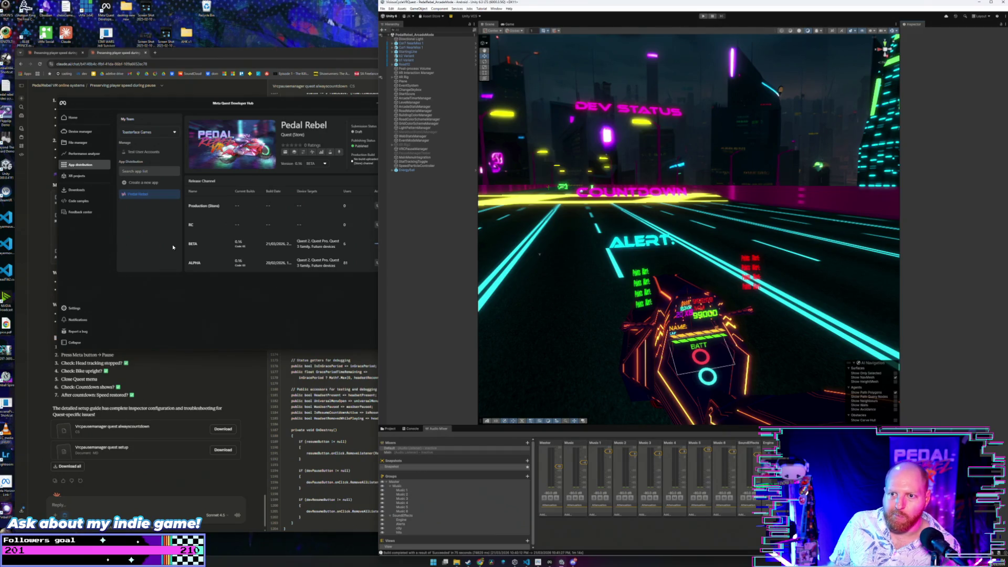
{"action": "left_click", "coordinate": [242, 260]}
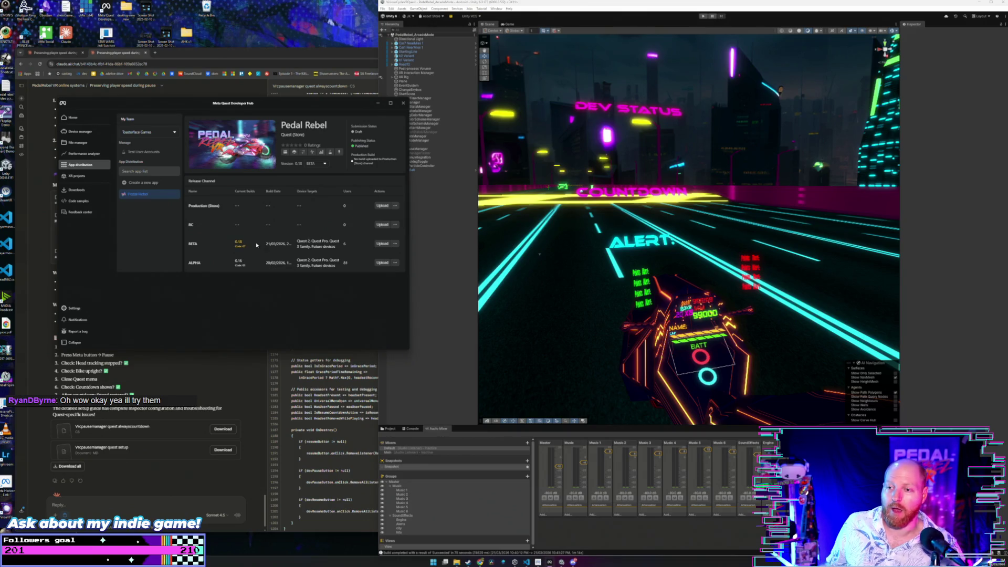
- Open a new Chrome tab and load youtube.com
{"action": "left_click", "coordinate": [210, 53]}
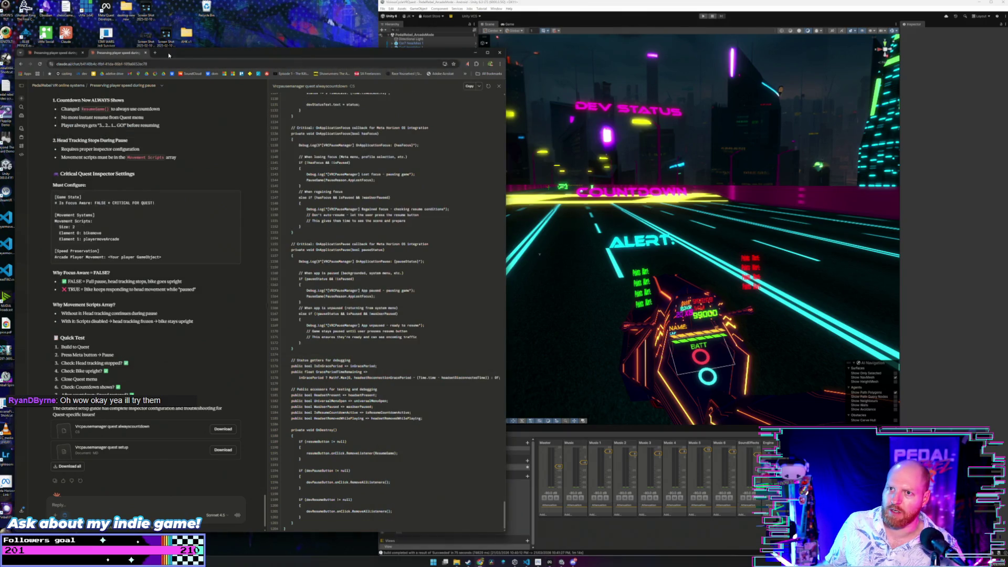
{"action": "left_click", "coordinate": [157, 53]}
{"action": "key", "text": "Return"}
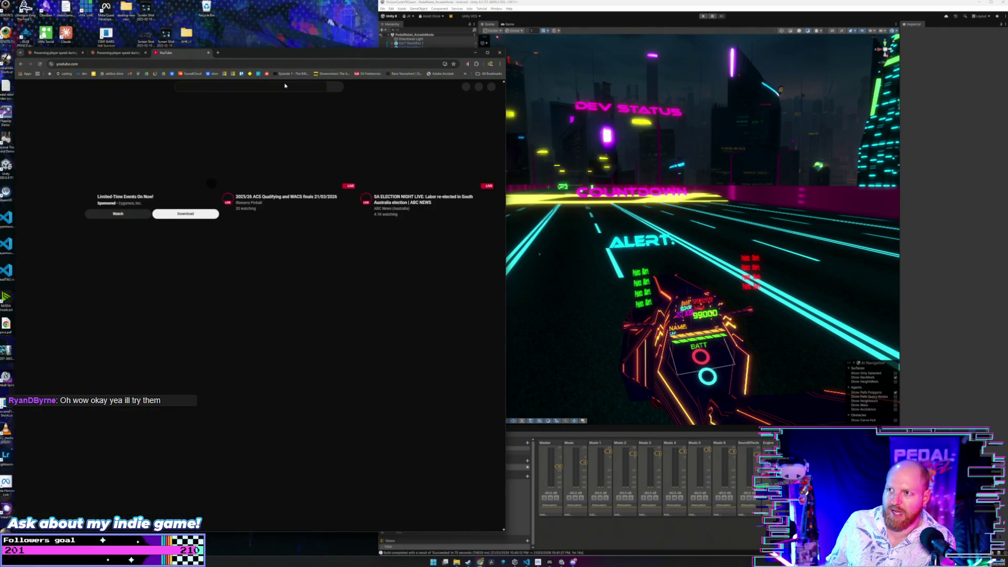
- Search YouTube for 'pedal rebel vr'
{"action": "left_click", "coordinate": [251, 86]}
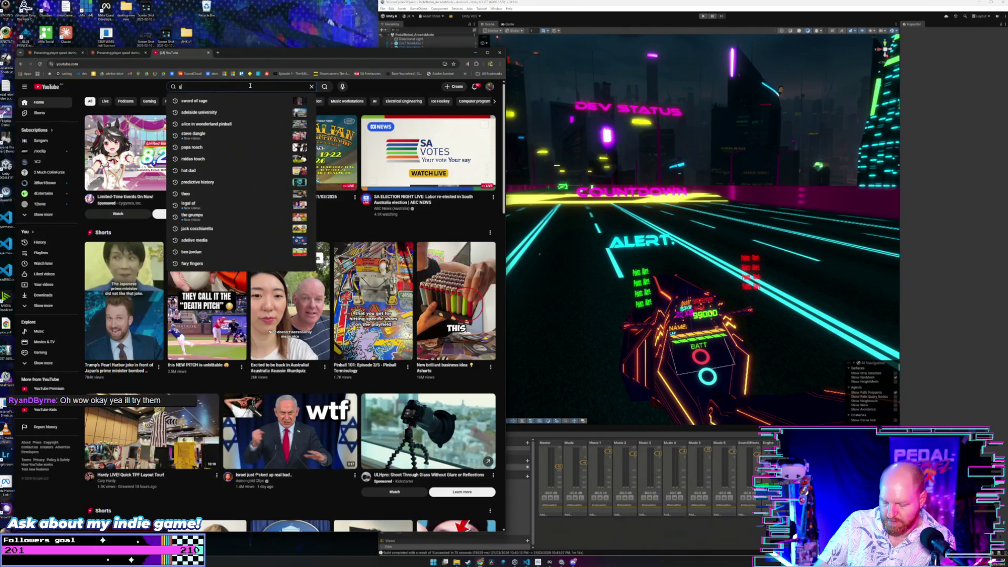
{"action": "type", "text": "edal rebel vr"}
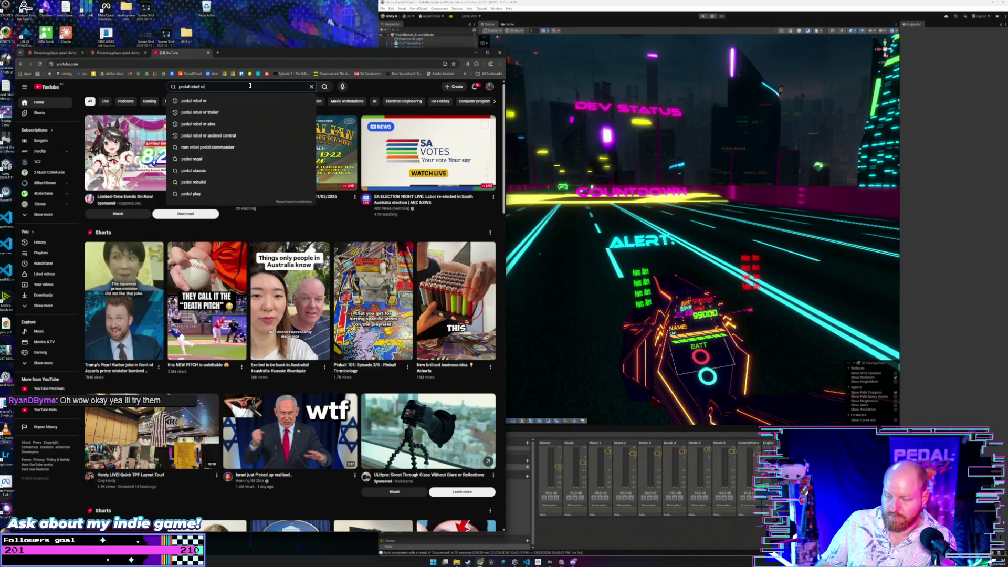
{"action": "key", "text": "Return"}
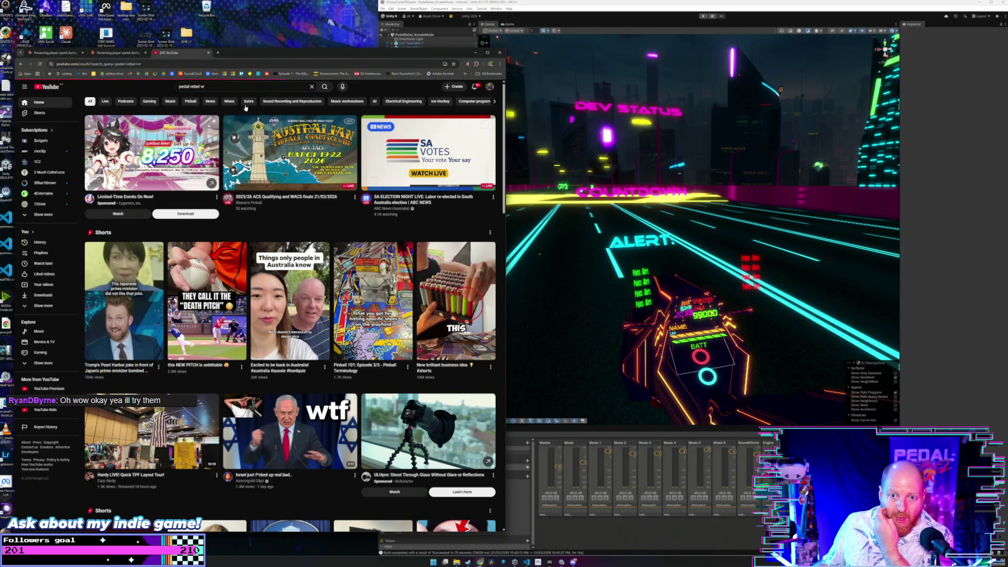
- Scroll past the Pedal Rebel VR trailers and devlogs down to the Easyfun VR bike video
{"action": "scroll", "coordinate": [310, 184], "scroll_direction": "down", "scroll_amount": 1}
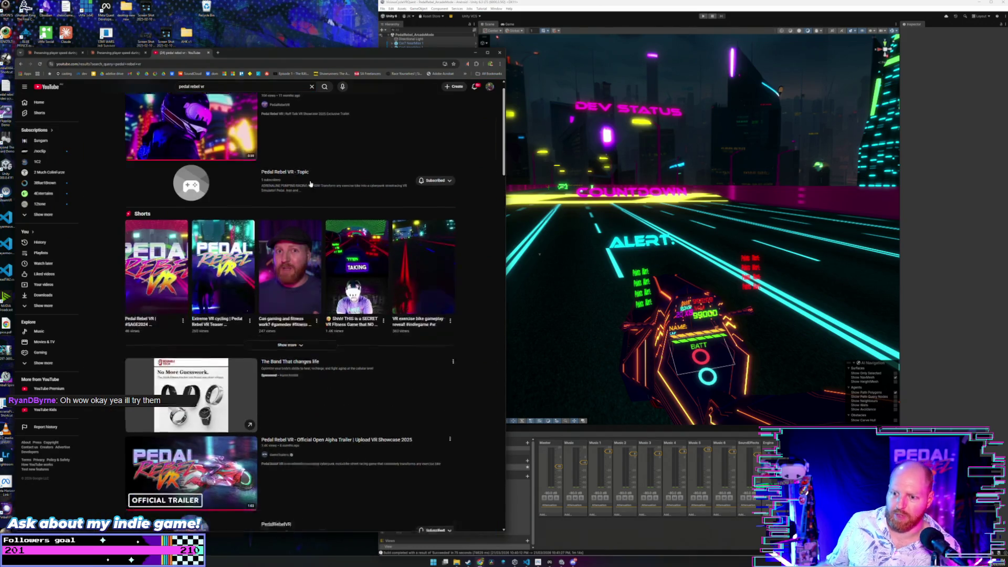
{"action": "scroll", "coordinate": [310, 184], "scroll_direction": "down", "scroll_amount": 3}
{"action": "right_click", "coordinate": [299, 271]}
{"action": "left_click", "coordinate": [365, 297]}
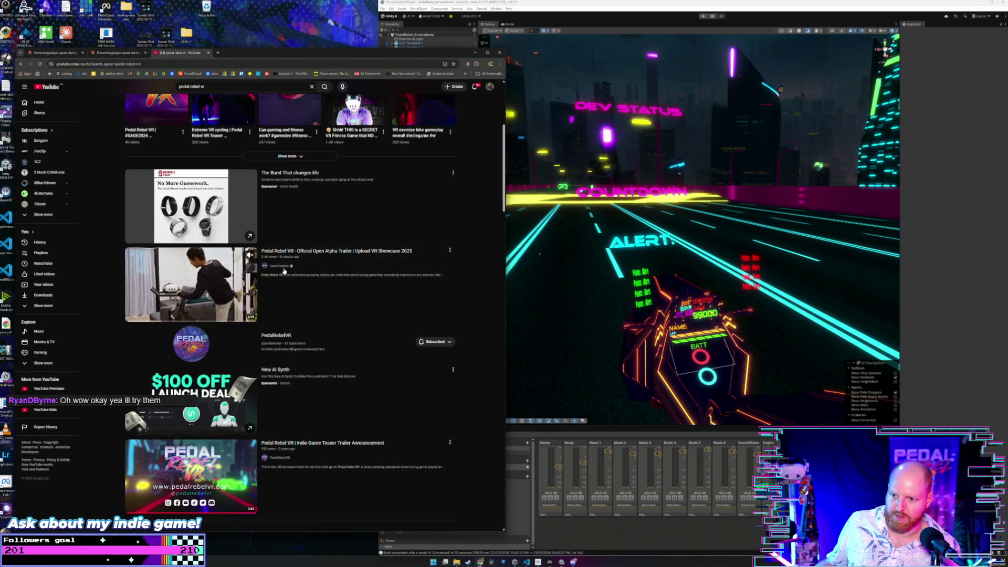
{"action": "scroll", "coordinate": [284, 271], "scroll_direction": "down", "scroll_amount": 2}
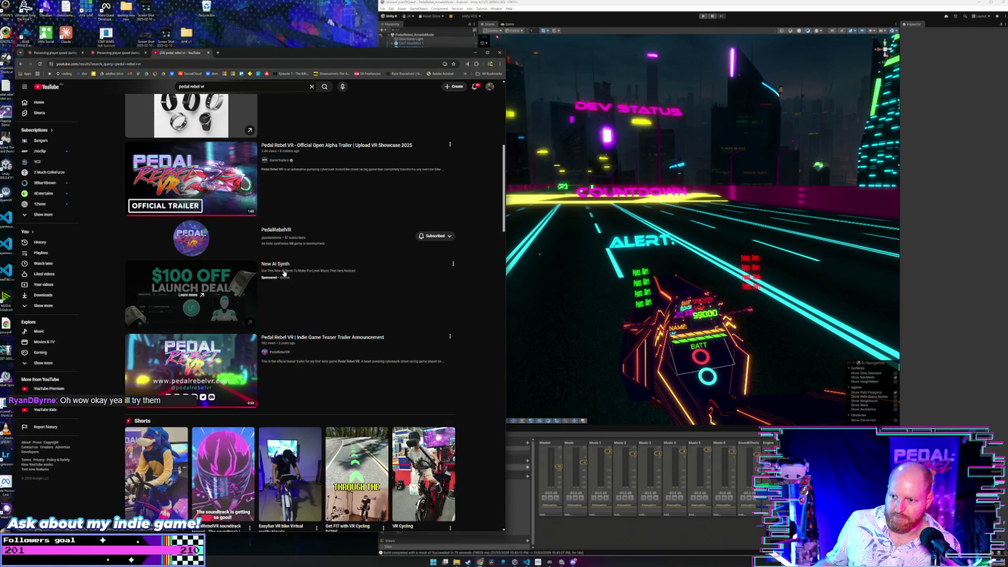
{"action": "scroll", "coordinate": [284, 272], "scroll_direction": "down", "scroll_amount": 3}
{"action": "scroll", "coordinate": [262, 237], "scroll_direction": "up", "scroll_amount": 3}
{"action": "scroll", "coordinate": [251, 212], "scroll_direction": "down", "scroll_amount": 6}
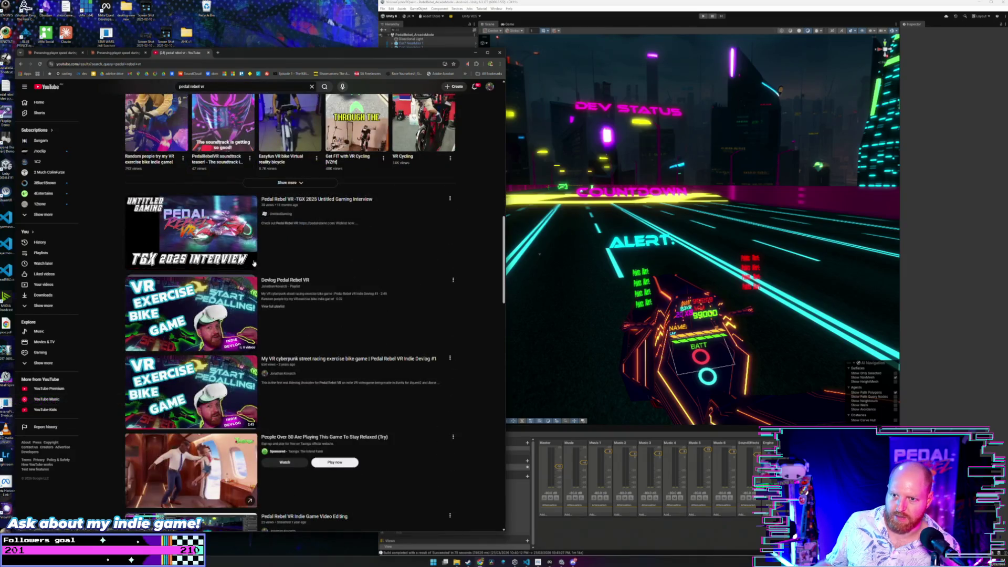
{"action": "scroll", "coordinate": [248, 334], "scroll_direction": "down", "scroll_amount": 5}
{"action": "scroll", "coordinate": [248, 334], "scroll_direction": "down", "scroll_amount": 8}
{"action": "scroll", "coordinate": [260, 302], "scroll_direction": "down", "scroll_amount": 7}
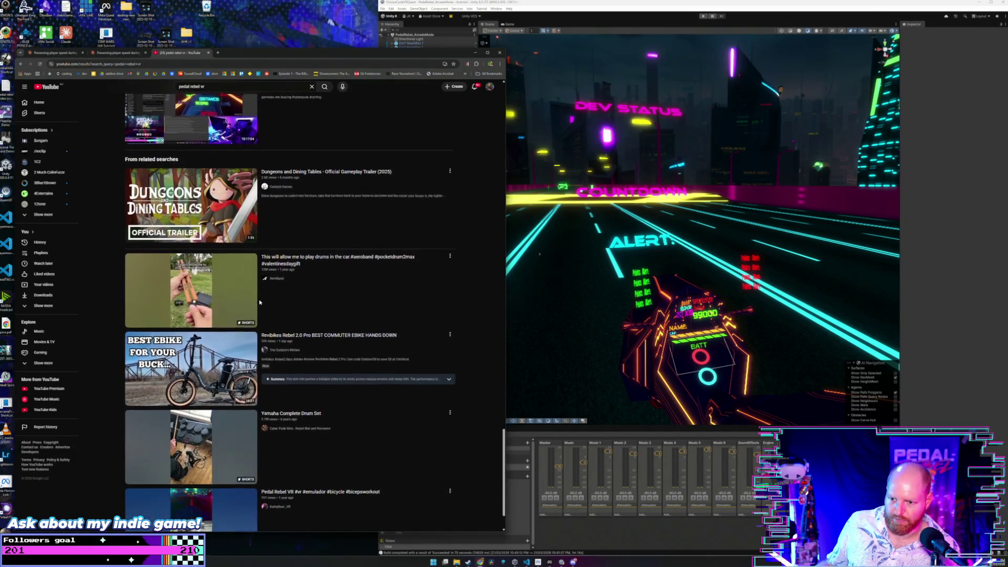
{"action": "scroll", "coordinate": [260, 302], "scroll_direction": "up", "scroll_amount": 2}
{"action": "scroll", "coordinate": [260, 301], "scroll_direction": "down", "scroll_amount": 5}
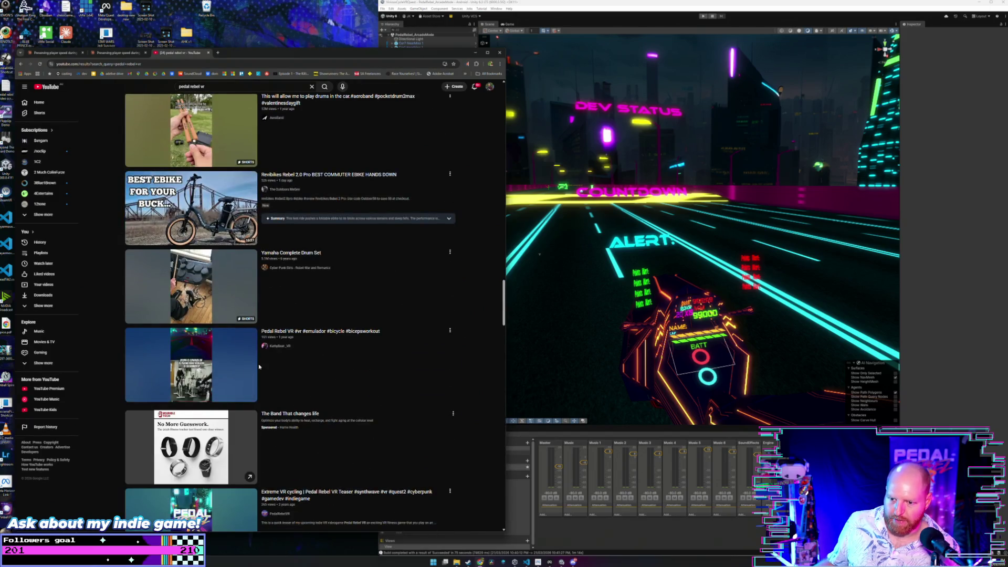
{"action": "scroll", "coordinate": [259, 367], "scroll_direction": "down", "scroll_amount": 2}
{"action": "scroll", "coordinate": [273, 389], "scroll_direction": "down", "scroll_amount": 7}
{"action": "scroll", "coordinate": [287, 406], "scroll_direction": "down", "scroll_amount": 6}
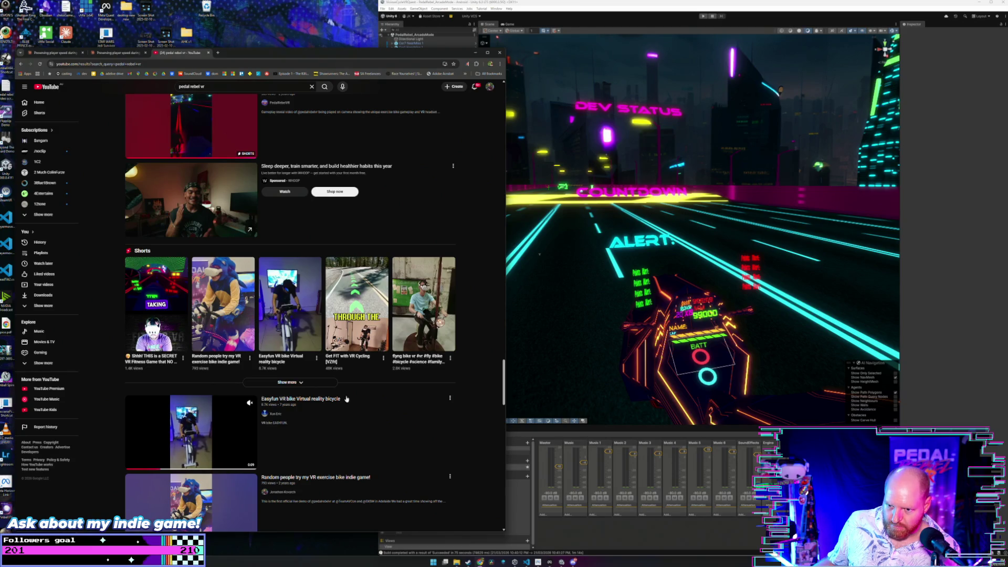
{"action": "right_click", "coordinate": [317, 399]}
- Open the Easyfun VR bike video in a new tab and keep scrolling the results
{"action": "left_click", "coordinate": [331, 408]}
{"action": "scroll", "coordinate": [384, 406], "scroll_direction": "down", "scroll_amount": 3}
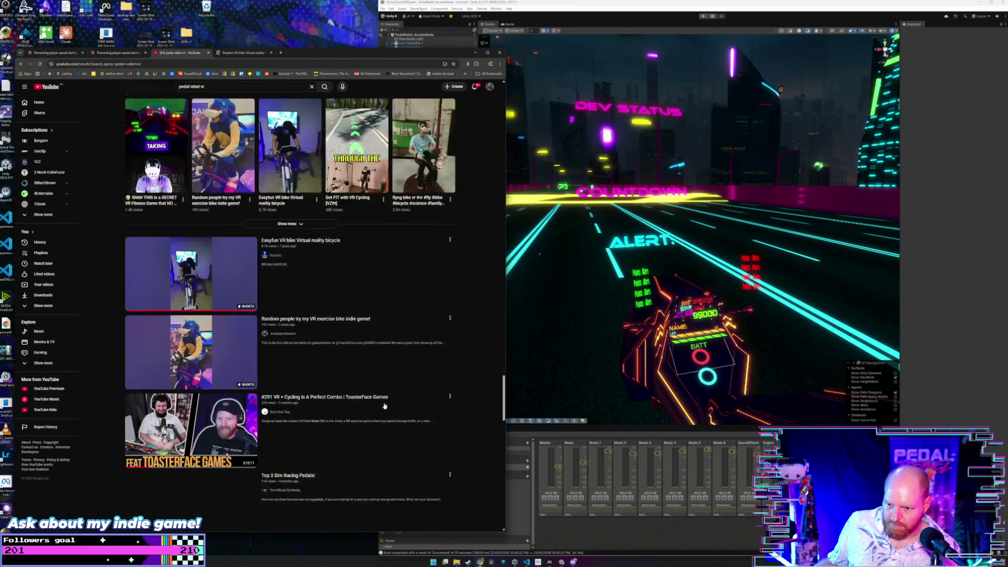
{"action": "scroll", "coordinate": [385, 406], "scroll_direction": "down", "scroll_amount": 2}
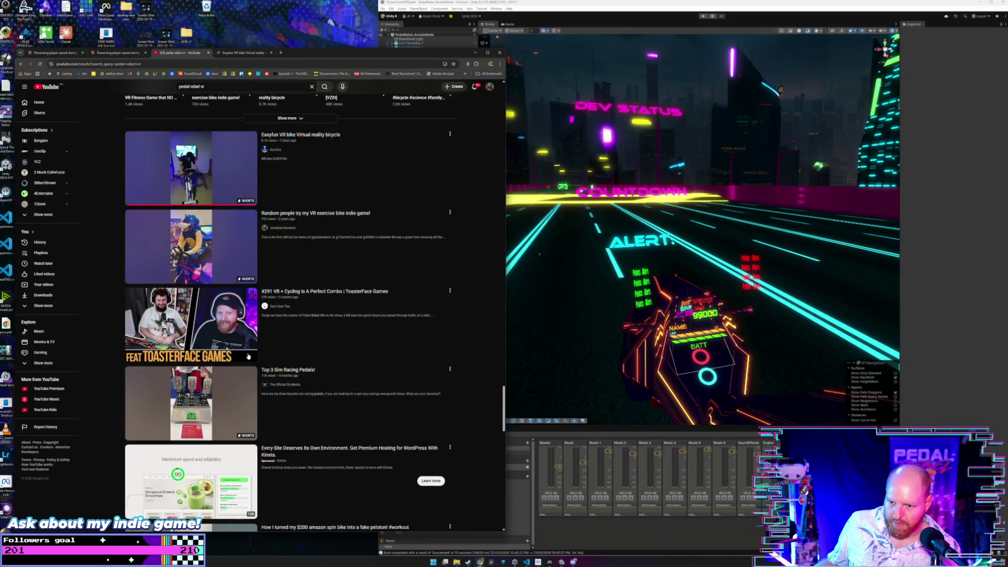
{"action": "scroll", "coordinate": [258, 368], "scroll_direction": "down", "scroll_amount": 5}
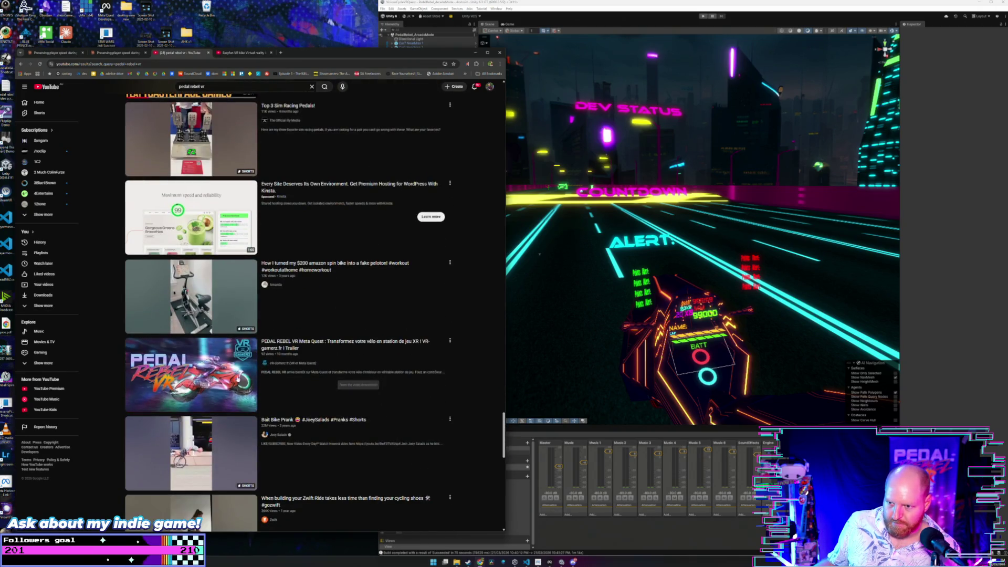
{"action": "mouse_move", "coordinate": [263, 378]}
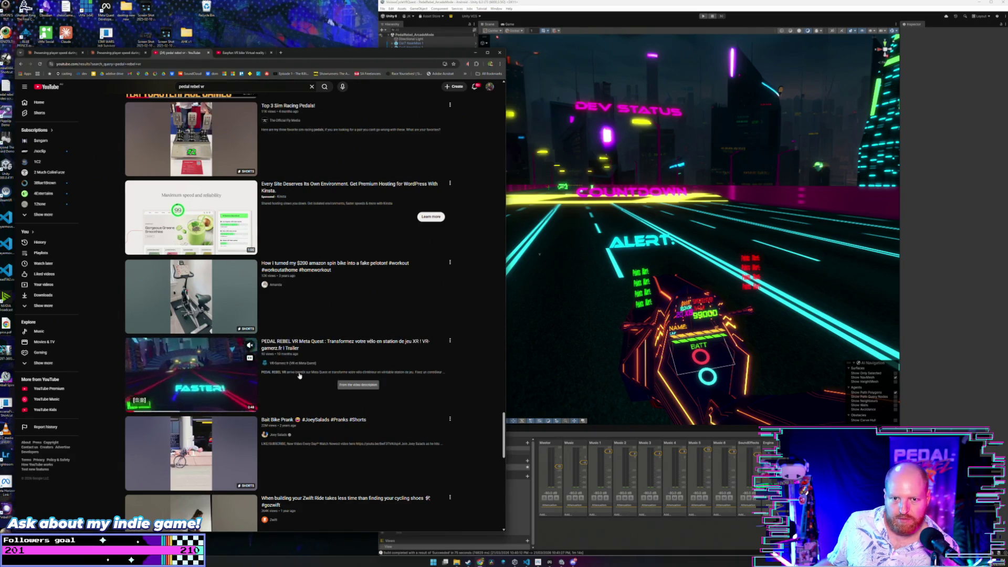
{"action": "scroll", "coordinate": [286, 370], "scroll_direction": "down", "scroll_amount": 3}
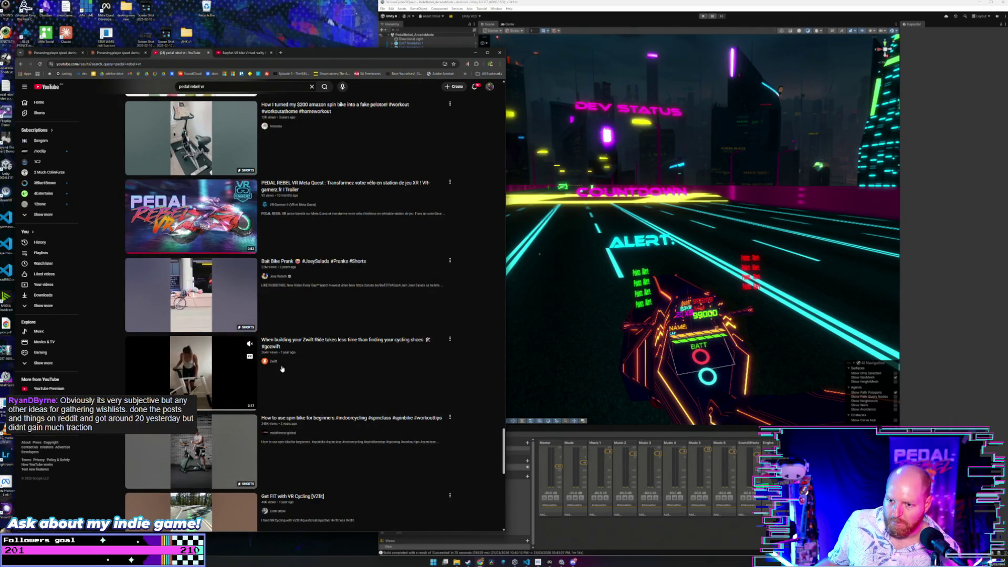
{"action": "scroll", "coordinate": [282, 369], "scroll_direction": "down", "scroll_amount": 3}
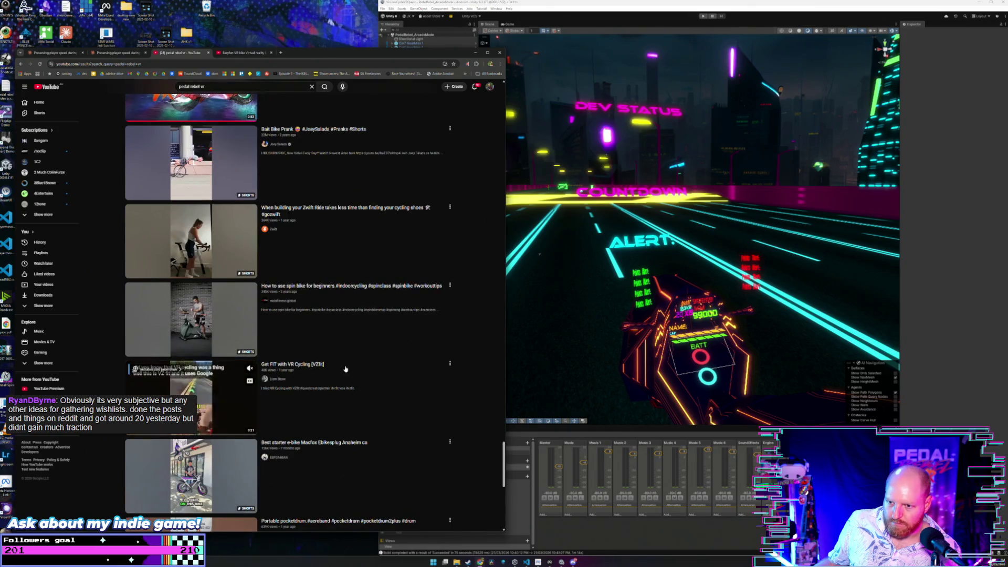
{"action": "scroll", "coordinate": [344, 367], "scroll_direction": "down", "scroll_amount": 2}
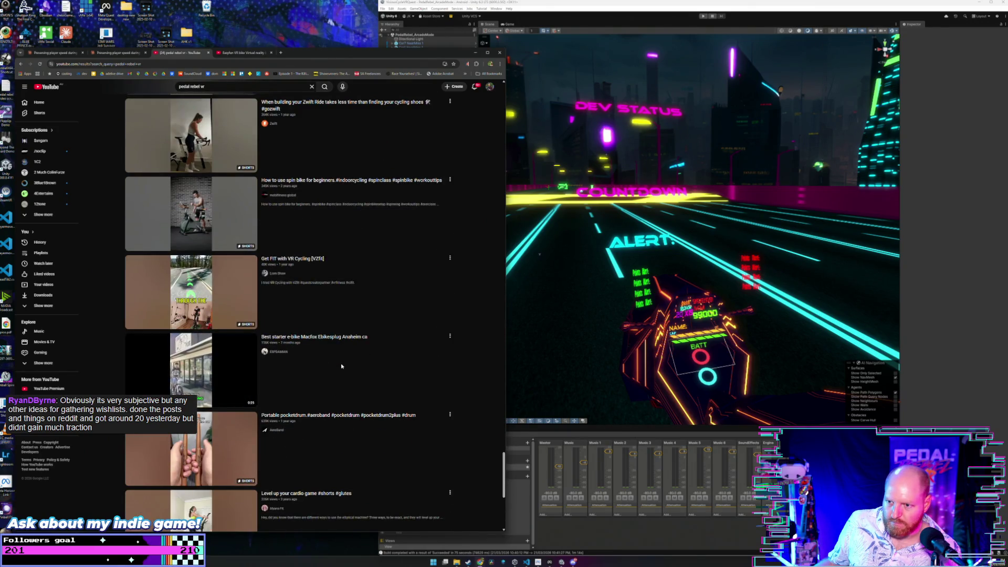
{"action": "scroll", "coordinate": [340, 366], "scroll_direction": "down", "scroll_amount": 5}
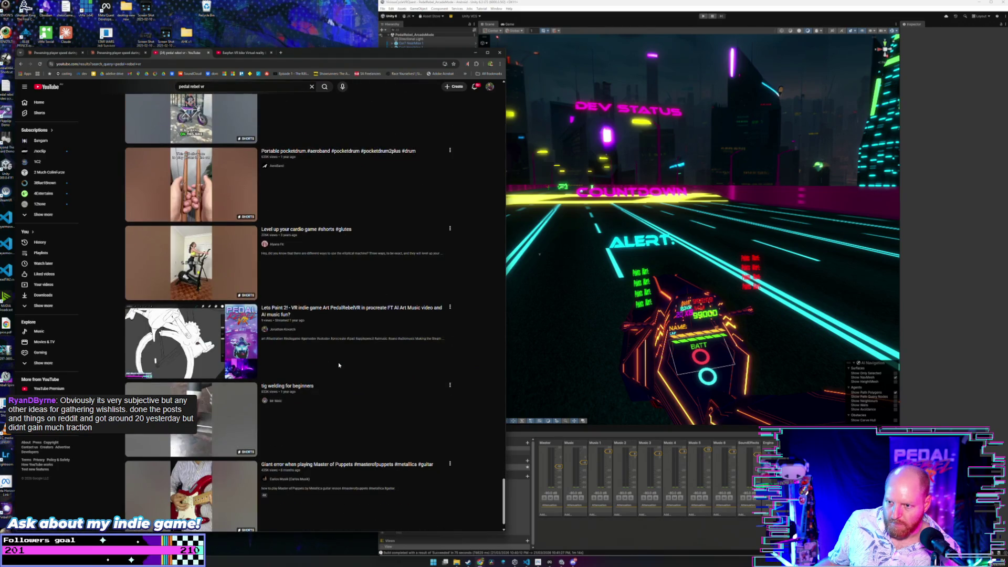
{"action": "scroll", "coordinate": [315, 361], "scroll_direction": "down", "scroll_amount": 1}
{"action": "scroll", "coordinate": [318, 360], "scroll_direction": "down", "scroll_amount": 3}
{"action": "scroll", "coordinate": [376, 411], "scroll_direction": "down", "scroll_amount": 3}
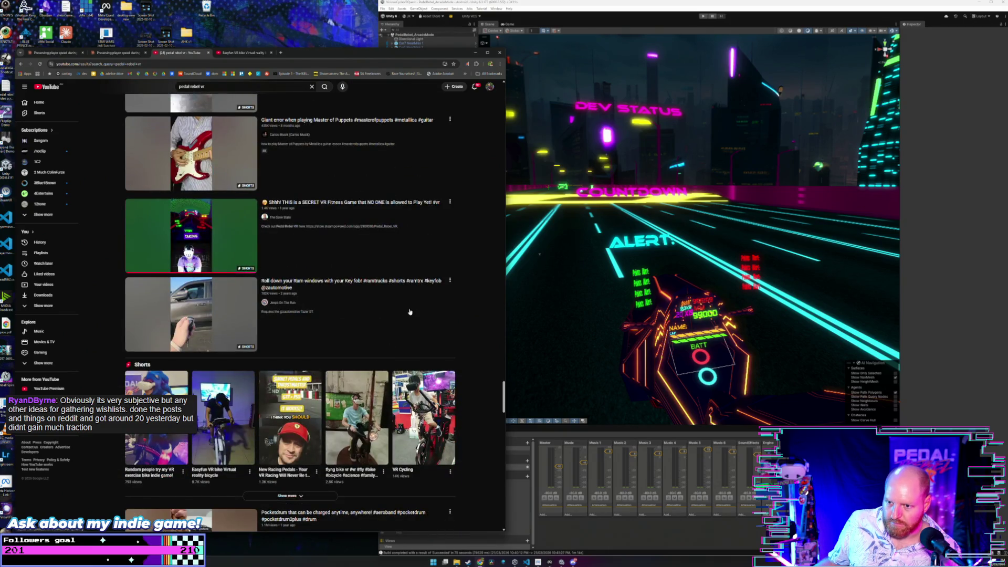
{"action": "scroll", "coordinate": [410, 313], "scroll_direction": "down", "scroll_amount": 4}
{"action": "scroll", "coordinate": [462, 330], "scroll_direction": "down", "scroll_amount": 1}
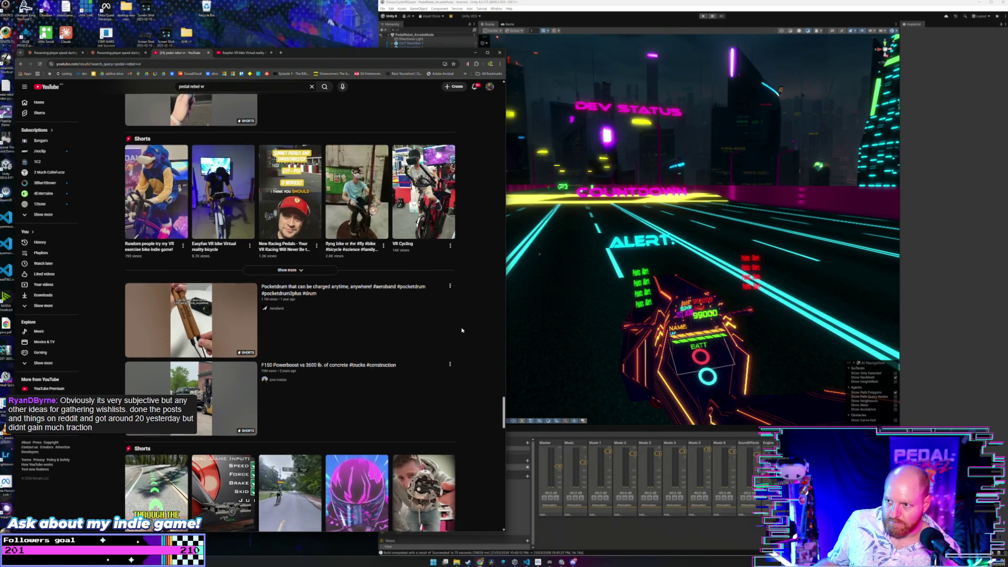
{"action": "scroll", "coordinate": [462, 330], "scroll_direction": "up", "scroll_amount": 2}
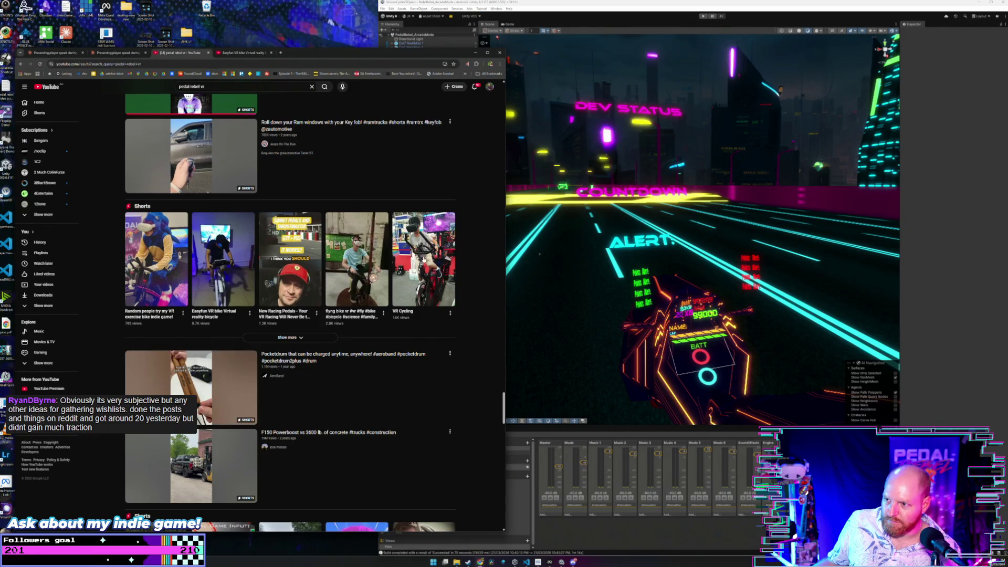
{"action": "scroll", "coordinate": [442, 309], "scroll_direction": "down", "scroll_amount": 5}
{"action": "scroll", "coordinate": [456, 345], "scroll_direction": "down", "scroll_amount": 3}
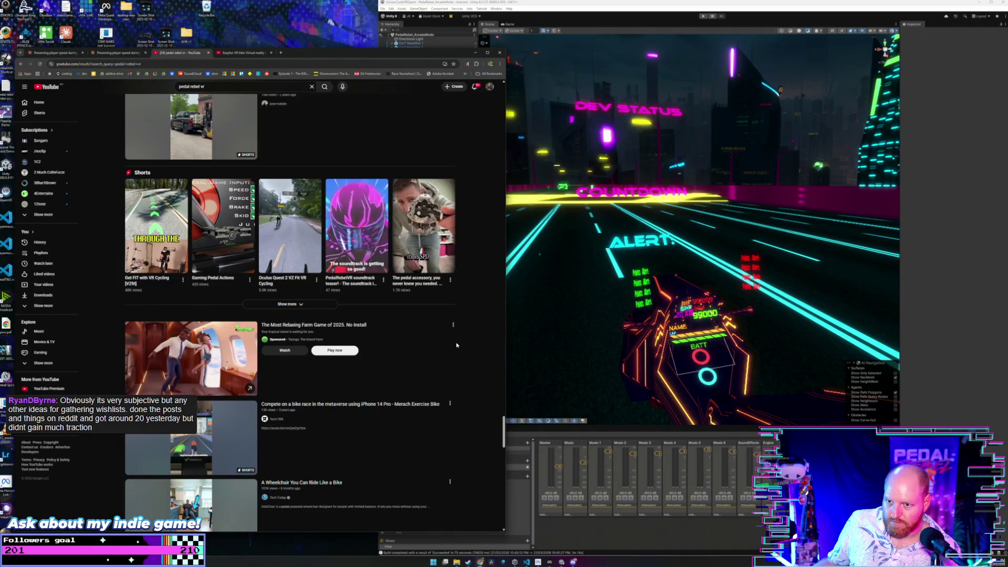
- Open the Get FIT with VR Cycling short in a new tab, then return to the UploadVR Showcase video
{"action": "right_click", "coordinate": [163, 208]}
{"action": "left_click", "coordinate": [184, 213]}
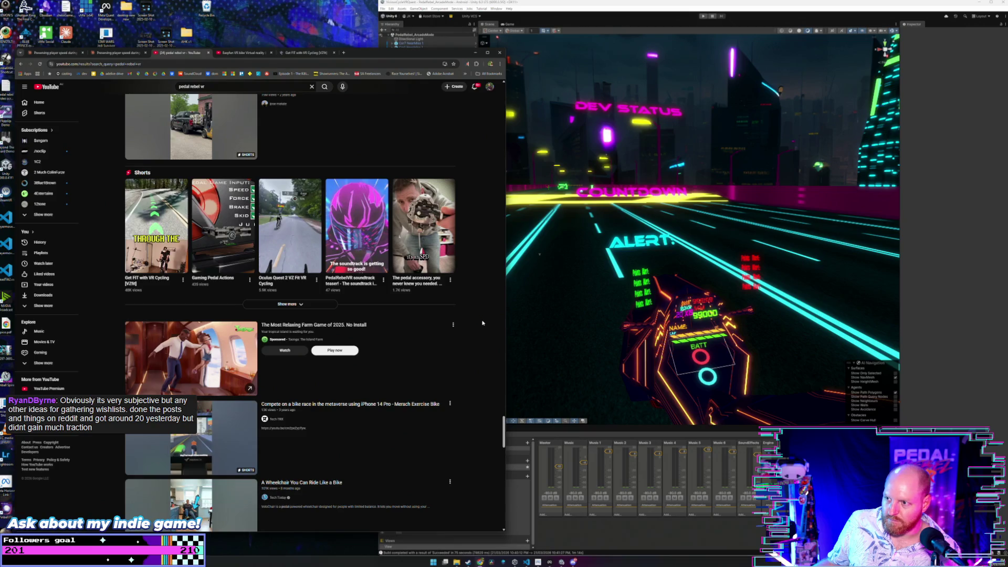
{"action": "scroll", "coordinate": [482, 323], "scroll_direction": "down", "scroll_amount": 3}
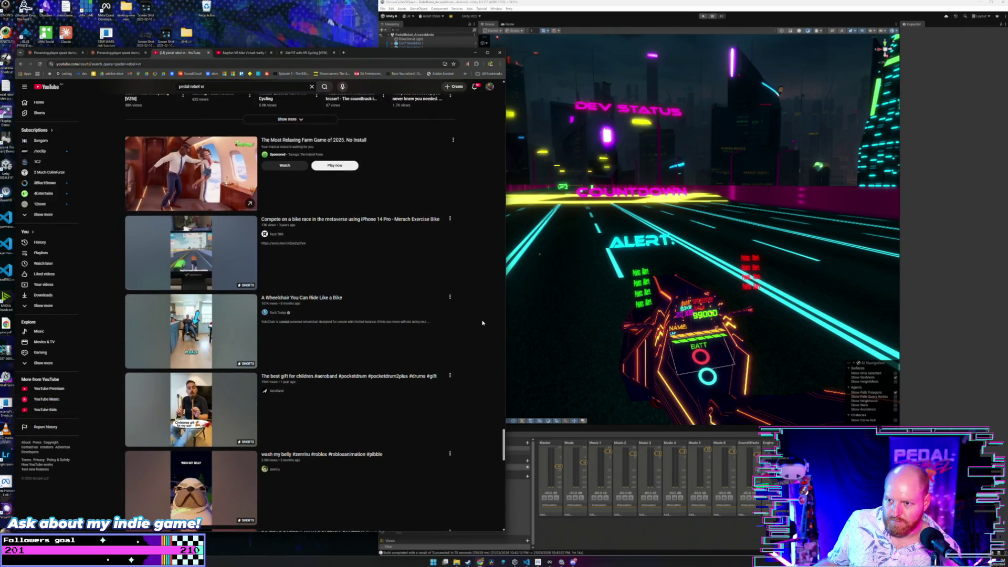
{"action": "scroll", "coordinate": [482, 323], "scroll_direction": "down", "scroll_amount": 3}
{"action": "key", "text": "alt+Left"}
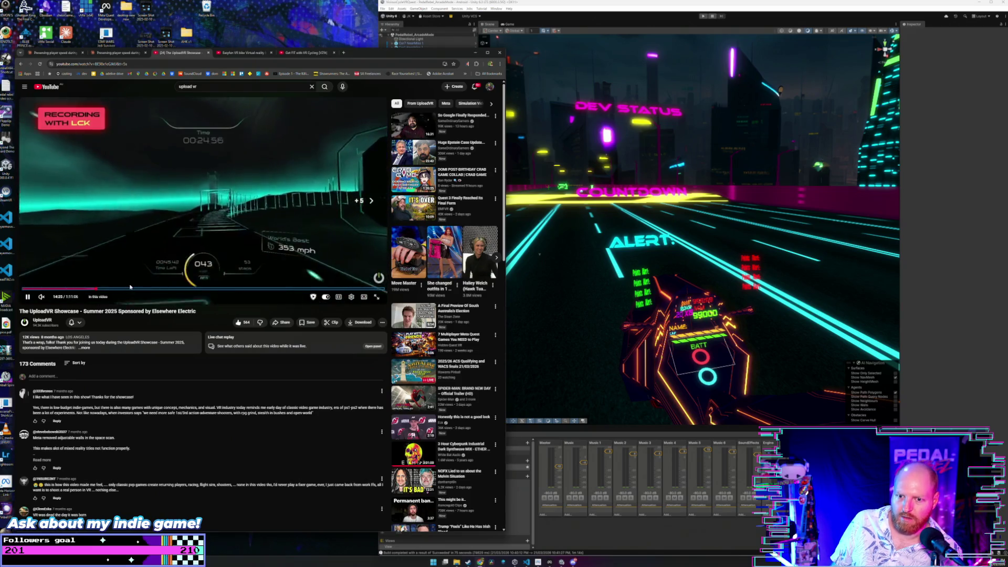
- Skip the UploadVR Showcase ahead to the Pedal Rebel VR segment and pause it at about 13:59
{"action": "key", "text": "l"}
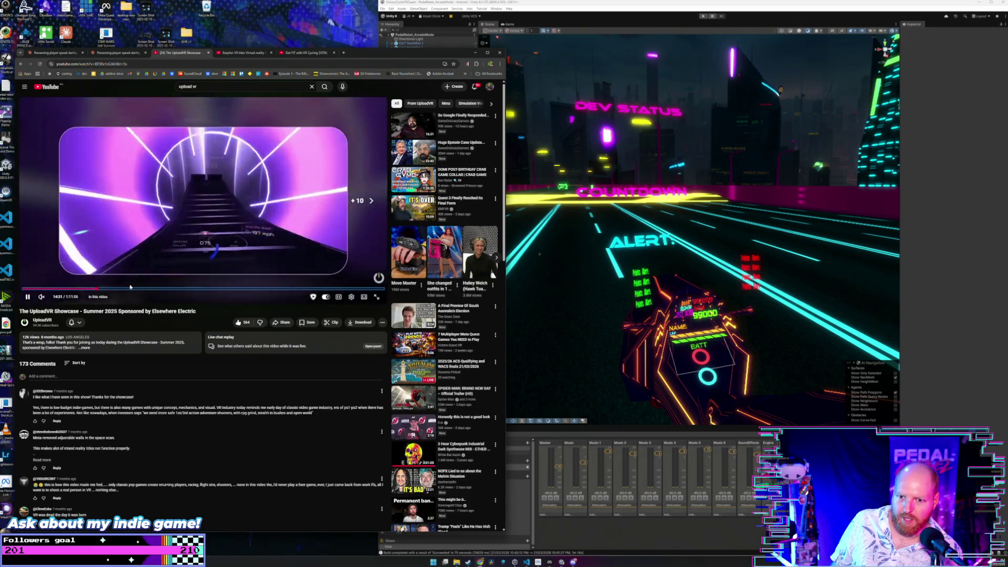
{"action": "key", "text": "Right"}
{"action": "key", "text": "Right"}
{"action": "key", "text": "Right"}
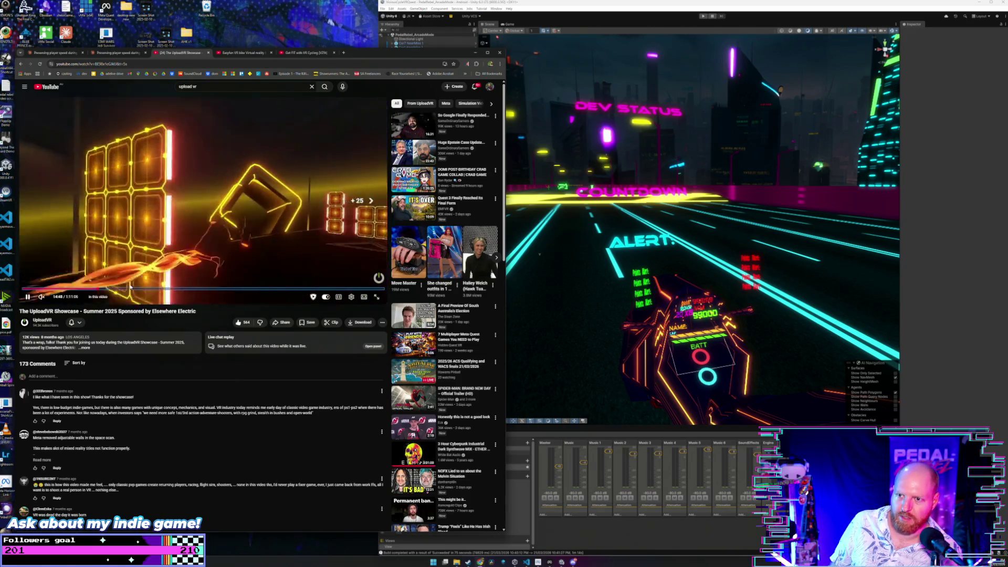
{"action": "key", "text": "Right"}
{"action": "key", "text": "Right"}
{"action": "key", "text": "Right"}
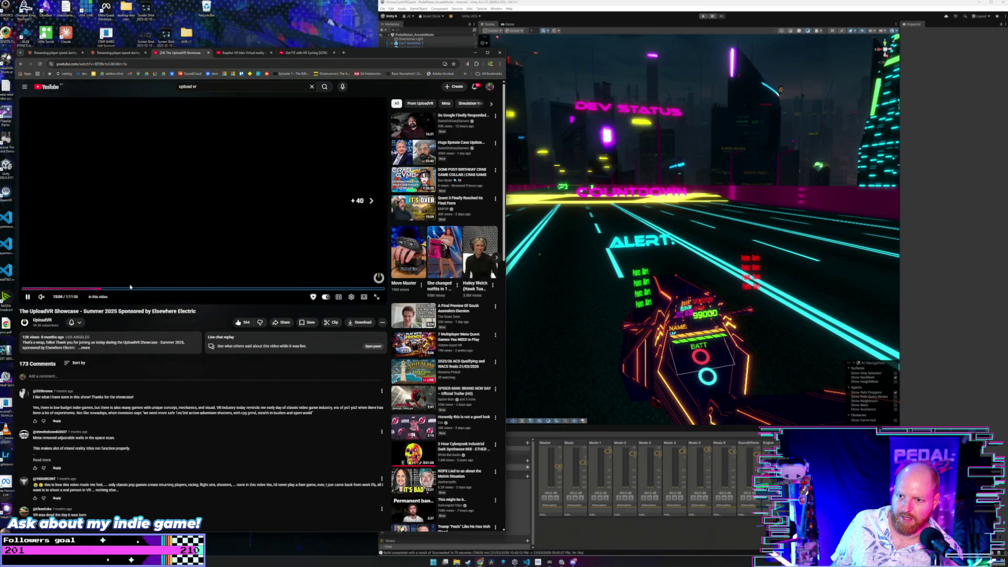
{"action": "key", "text": "Right"}
{"action": "key", "text": "Right"}
{"action": "key", "text": "Right"}
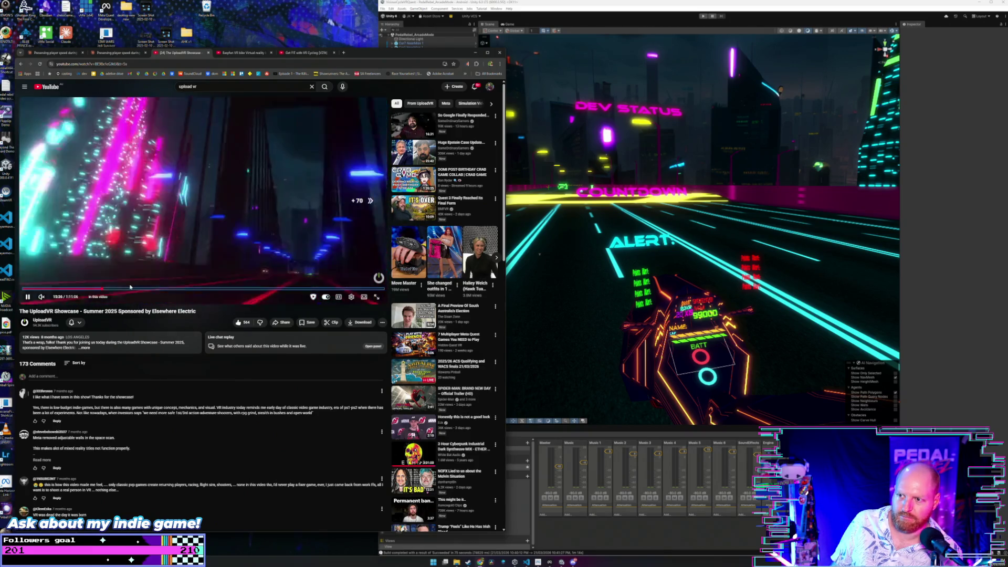
{"action": "key", "text": "Right"}
{"action": "key", "text": "Right"}
{"action": "key", "text": "Right"}
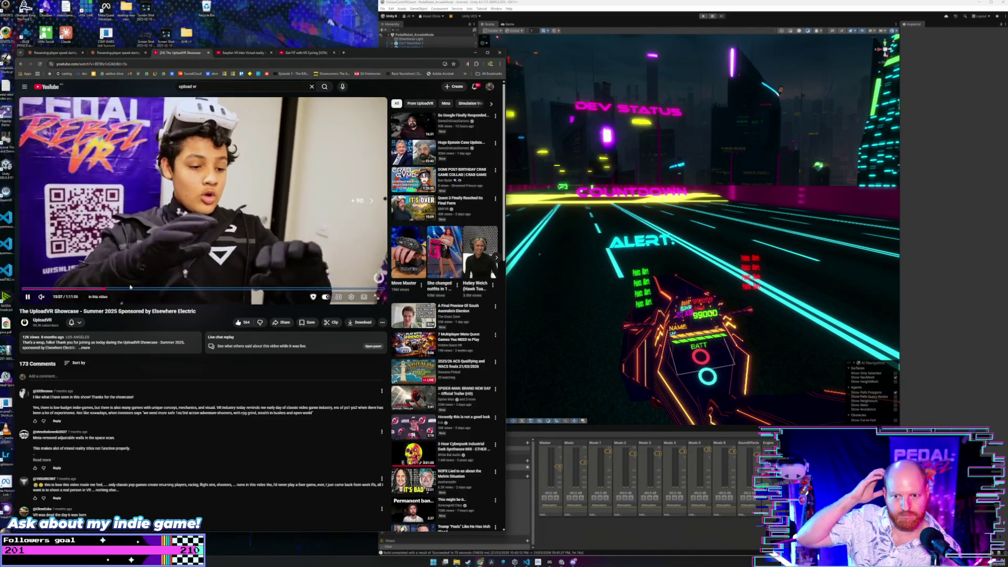
{"action": "left_click", "coordinate": [183, 217]}
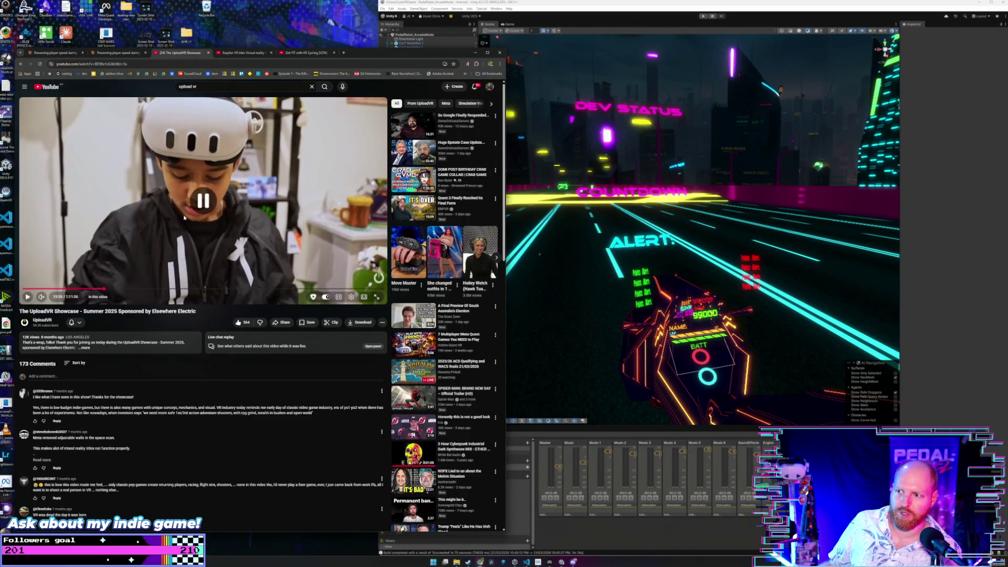
{"action": "scroll", "coordinate": [175, 265], "scroll_direction": "down", "scroll_amount": 3}
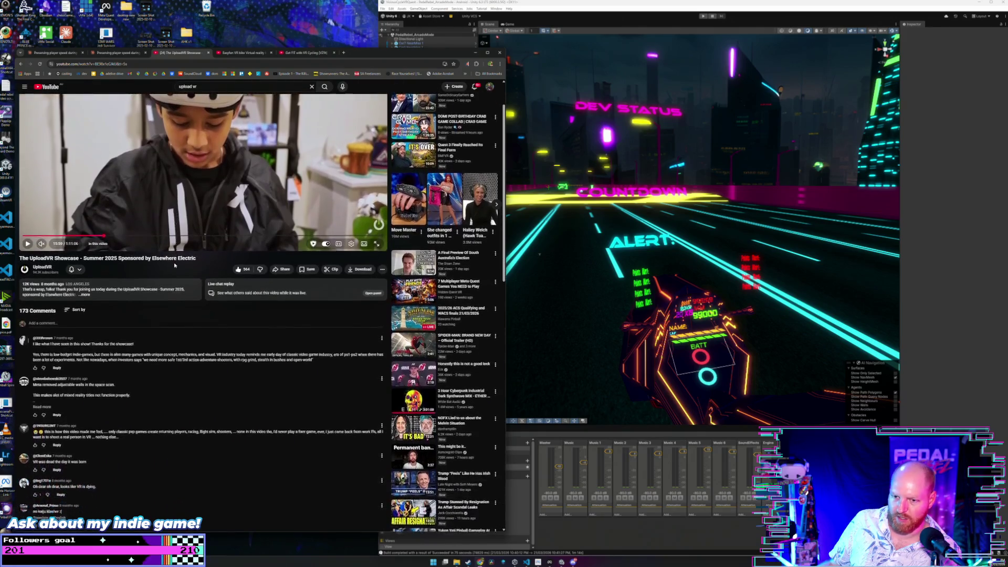
{"action": "scroll", "coordinate": [175, 265], "scroll_direction": "up", "scroll_amount": 3}
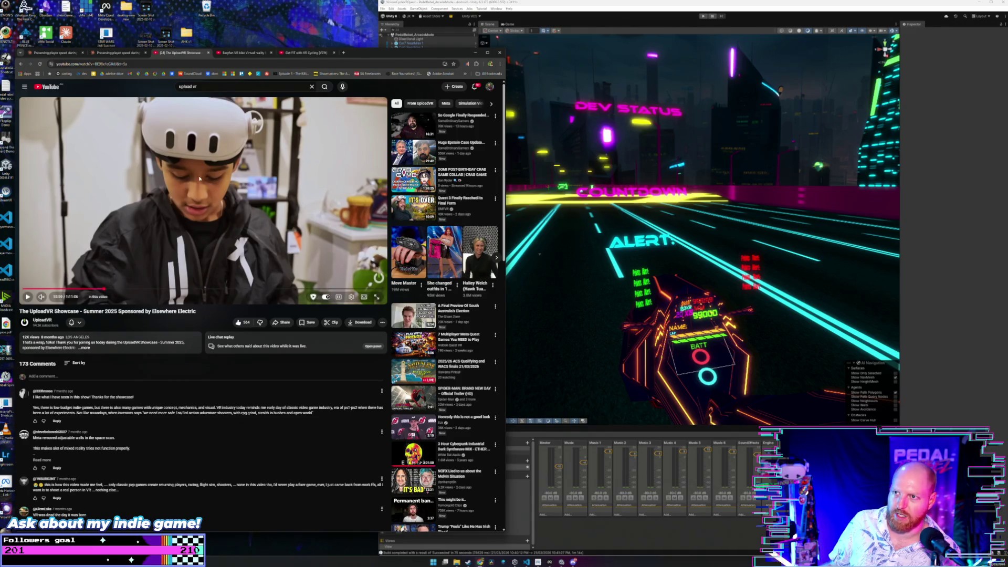
- Open the UploadVR channel page, then search YouTube for 'upload vr ign'
{"action": "left_click", "coordinate": [20, 63]}
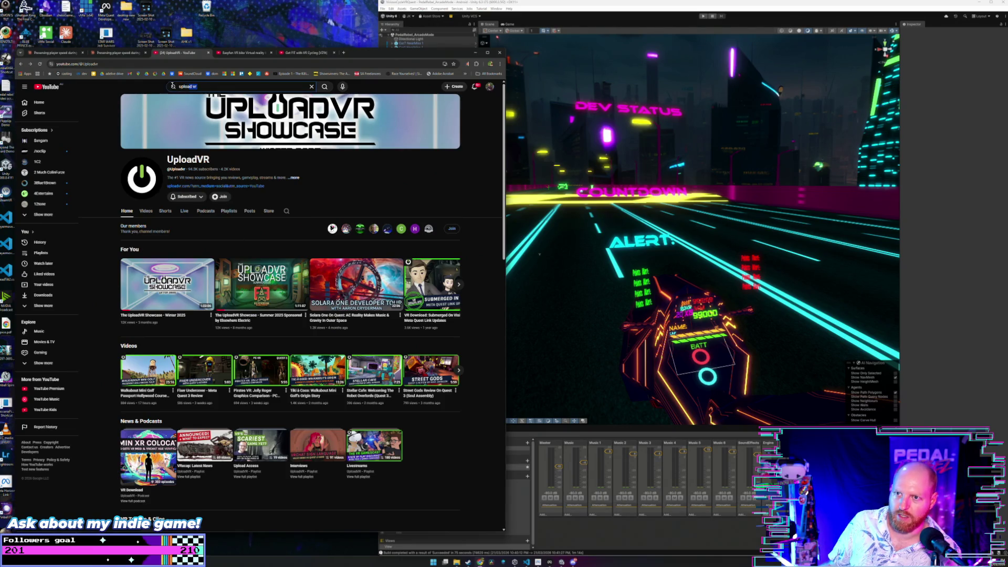
{"action": "triple_click", "coordinate": [180, 85]}
{"action": "type", "text": "ign"}
{"action": "key", "text": "Return"}
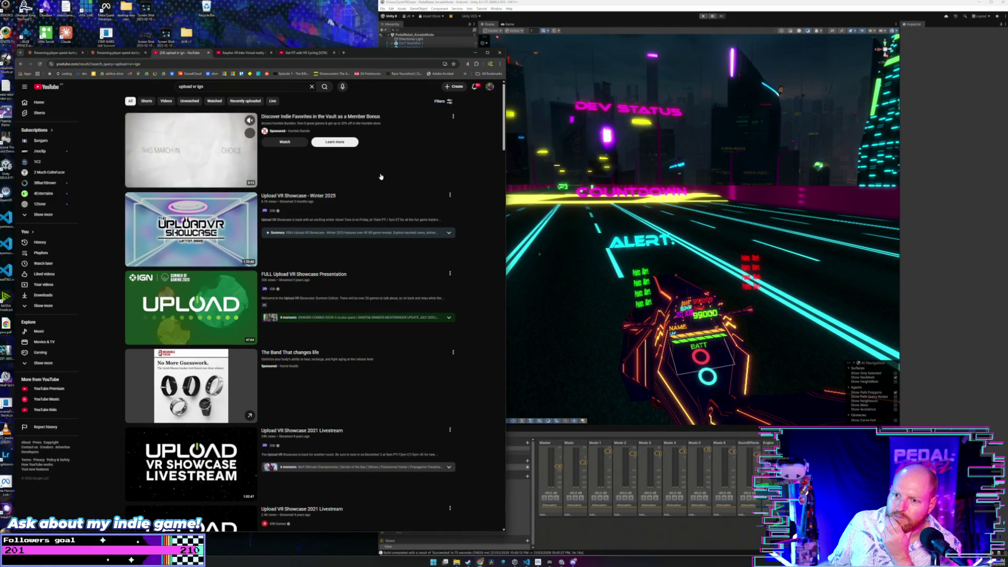
- Scroll through the 'upload vr ign' results, including the FULL Showcase Presentation, Summer 2025 and Winter 2023 livestreams
{"action": "scroll", "coordinate": [309, 233], "scroll_direction": "down", "scroll_amount": 1}
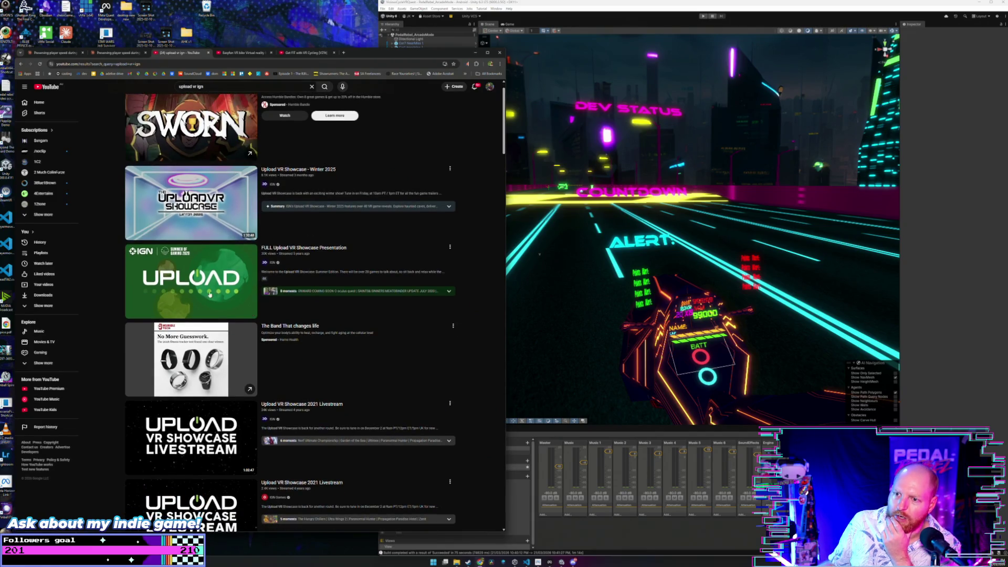
{"action": "scroll", "coordinate": [195, 288], "scroll_direction": "down", "scroll_amount": 1}
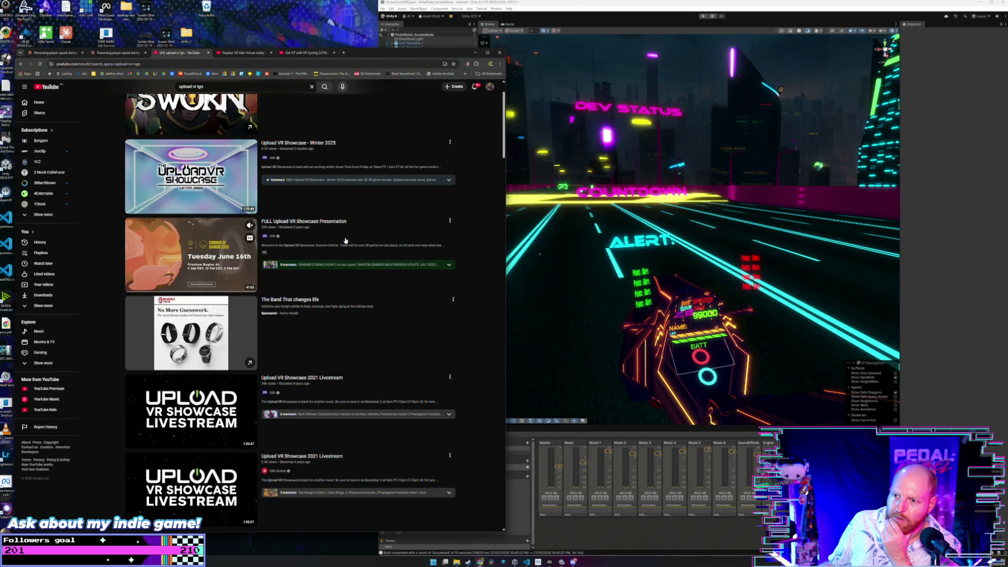
{"action": "scroll", "coordinate": [346, 240], "scroll_direction": "down", "scroll_amount": 7}
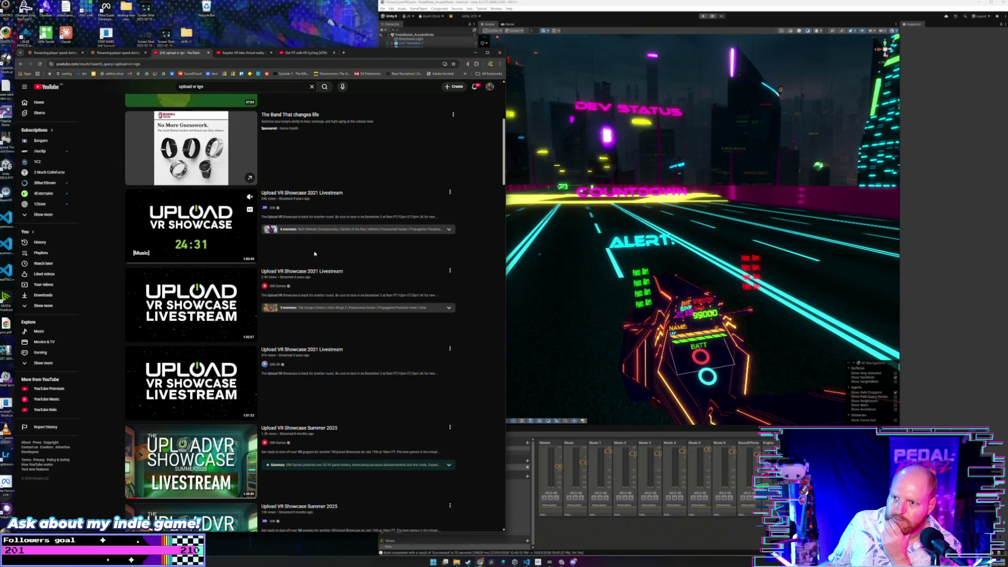
{"action": "scroll", "coordinate": [315, 253], "scroll_direction": "down", "scroll_amount": 3}
{"action": "scroll", "coordinate": [314, 254], "scroll_direction": "down", "scroll_amount": 5}
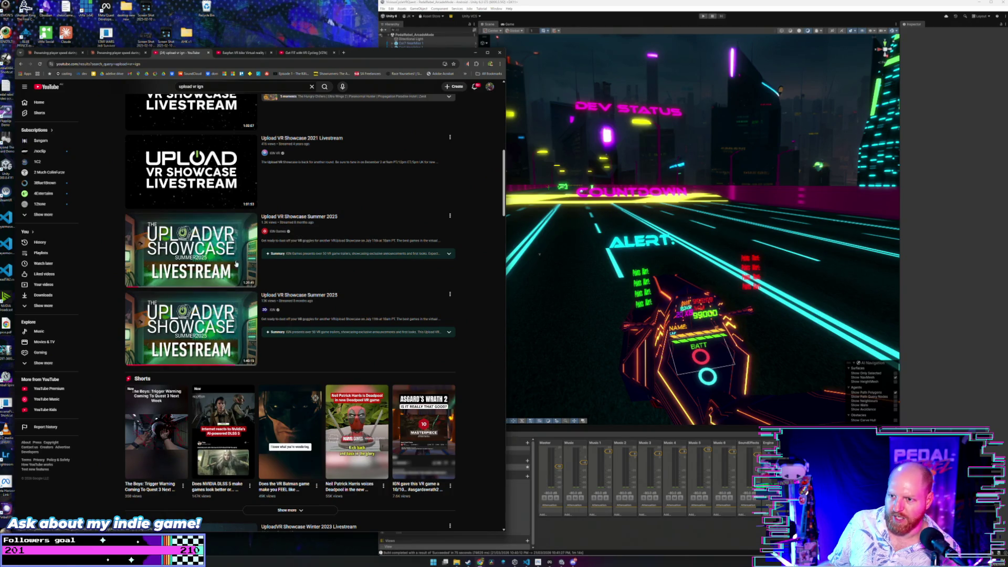
{"action": "mouse_move", "coordinate": [233, 332]}
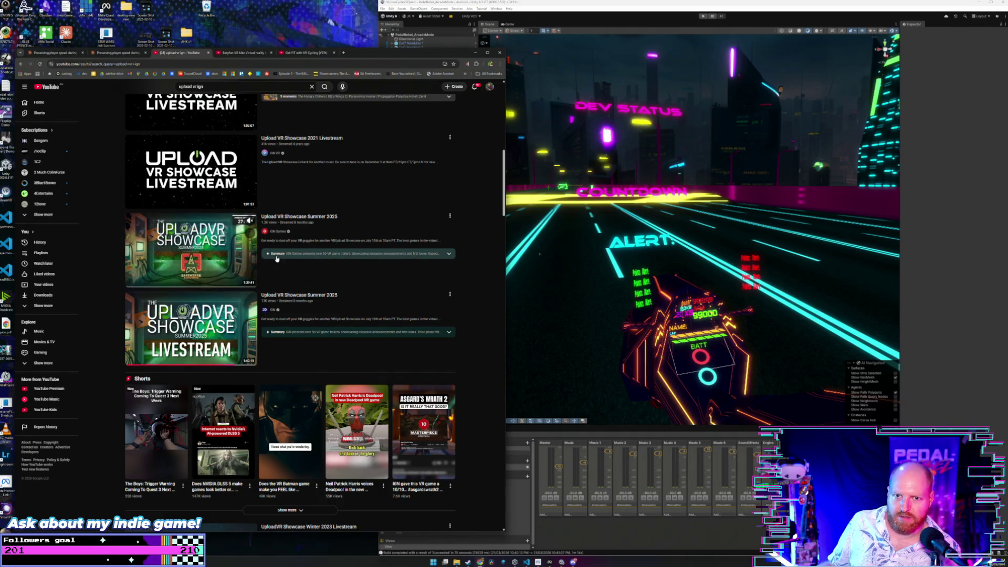
{"action": "scroll", "coordinate": [310, 266], "scroll_direction": "up", "scroll_amount": 1}
{"action": "scroll", "coordinate": [310, 266], "scroll_direction": "up", "scroll_amount": 6}
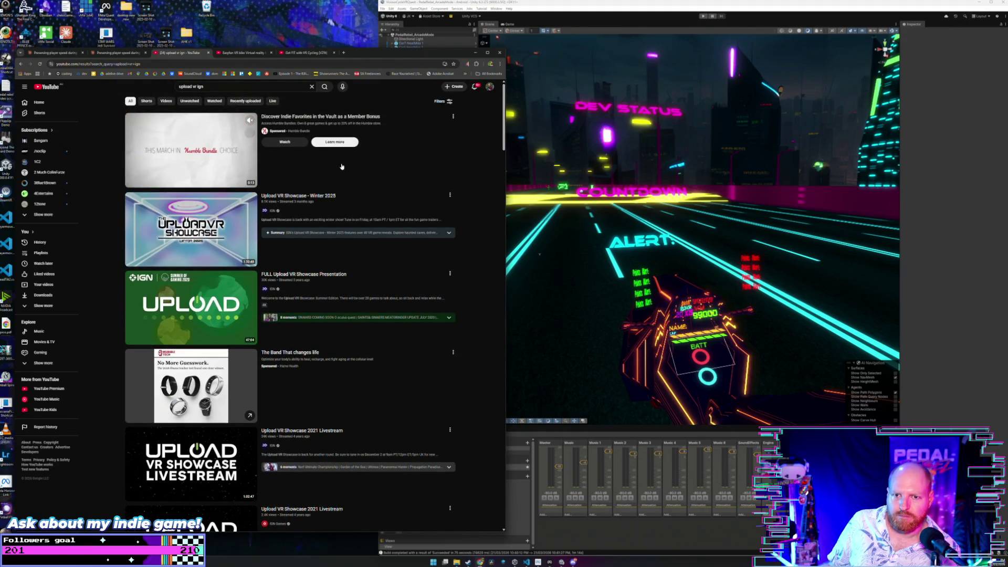
{"action": "scroll", "coordinate": [344, 167], "scroll_direction": "down", "scroll_amount": 6}
{"action": "scroll", "coordinate": [346, 168], "scroll_direction": "down", "scroll_amount": 15}
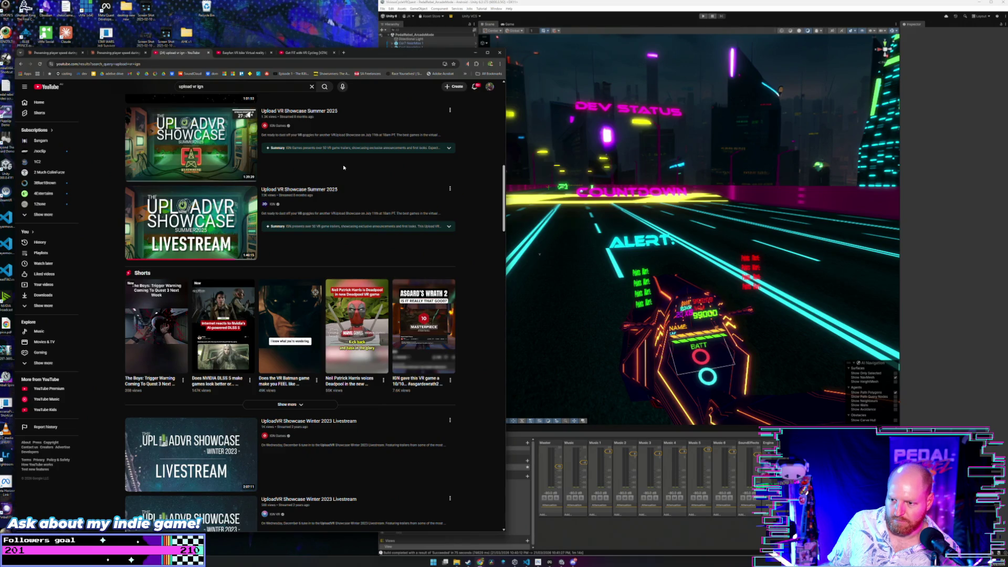
{"action": "scroll", "coordinate": [343, 167], "scroll_direction": "up", "scroll_amount": 20}
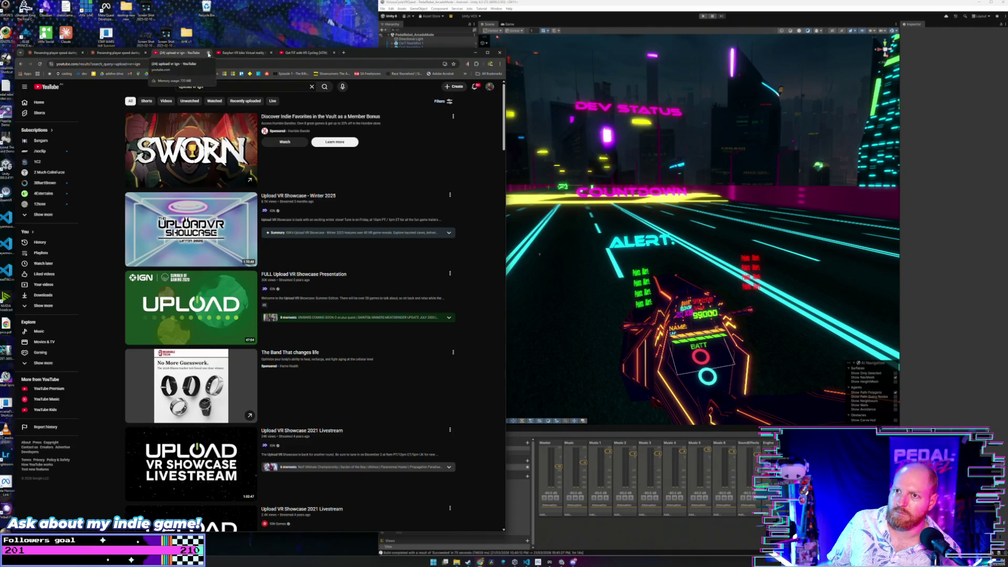
{"action": "left_click", "coordinate": [208, 53]}
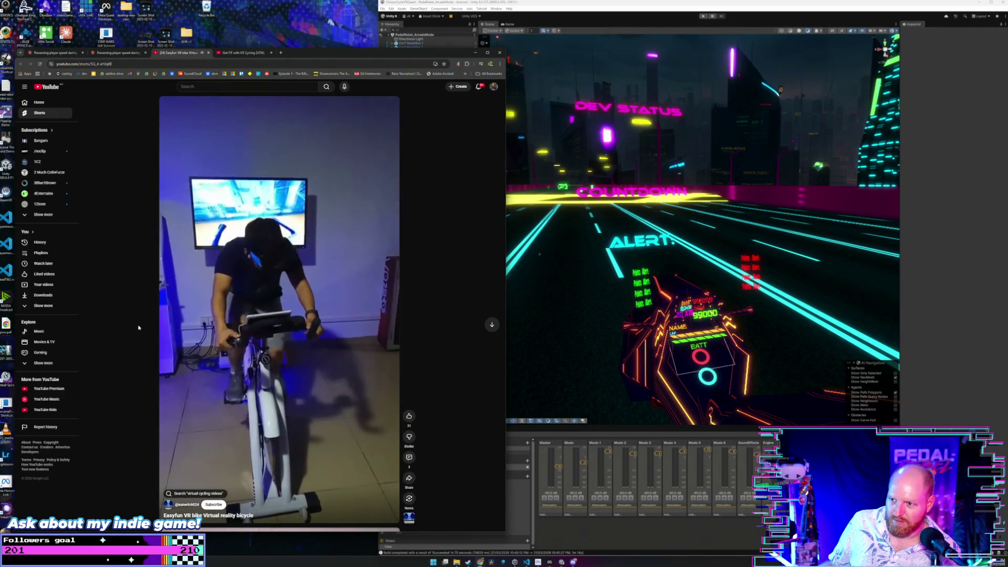
{"action": "left_click", "coordinate": [209, 52]}
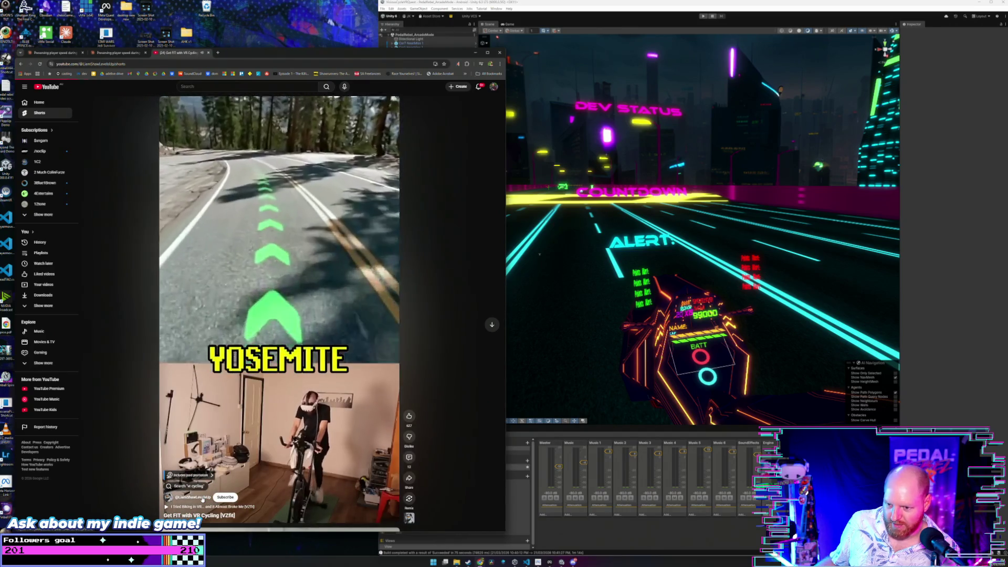
{"action": "left_click", "coordinate": [202, 498]}
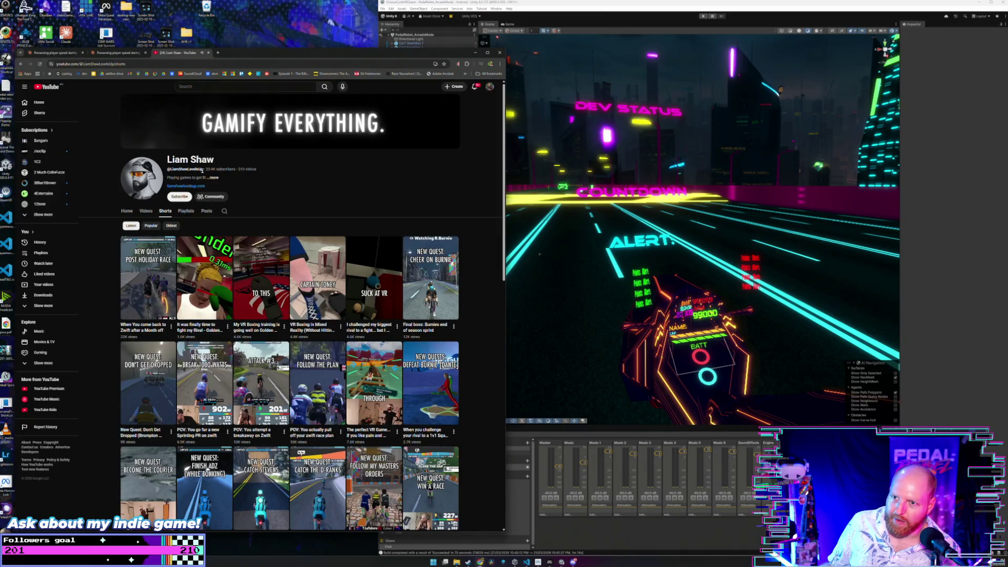
- Check the GAMIFY EVERYTHING channel details, subscribe, and play its 'The perfect VR Game' Short
{"action": "left_click_drag", "start_coordinate": [206, 170], "coordinate": [222, 171]}
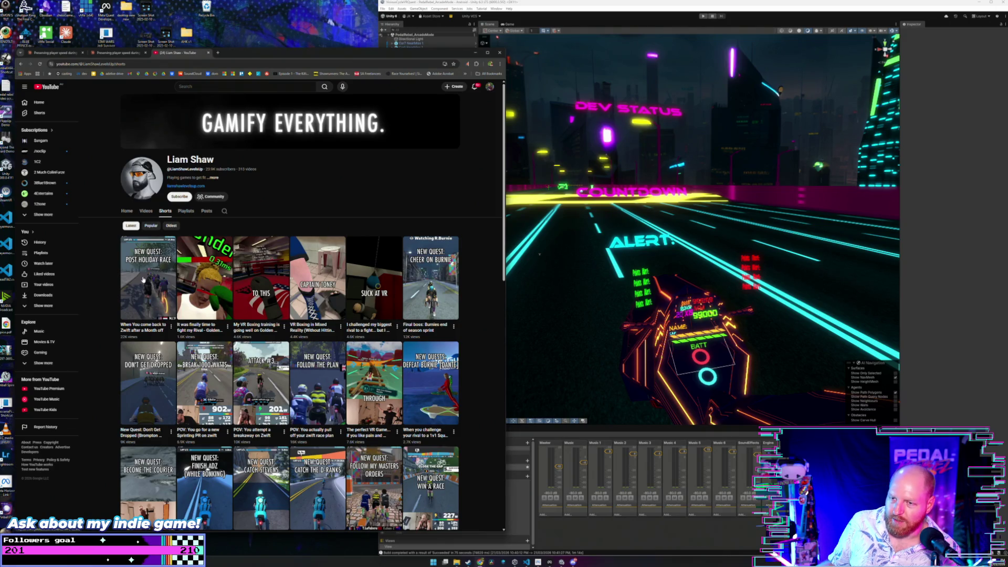
{"action": "left_click", "coordinate": [217, 178]}
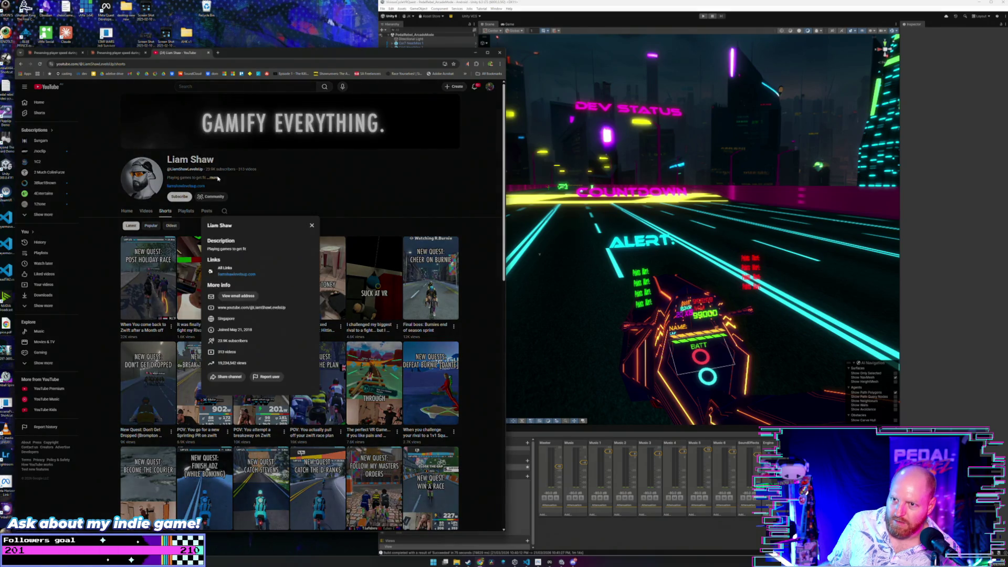
{"action": "left_click", "coordinate": [313, 226]}
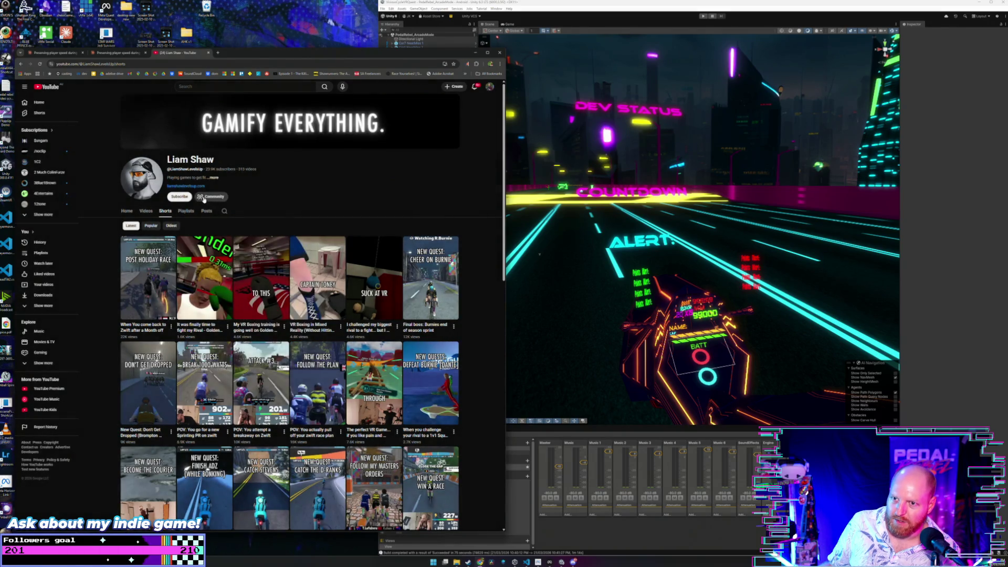
{"action": "left_click", "coordinate": [183, 198]}
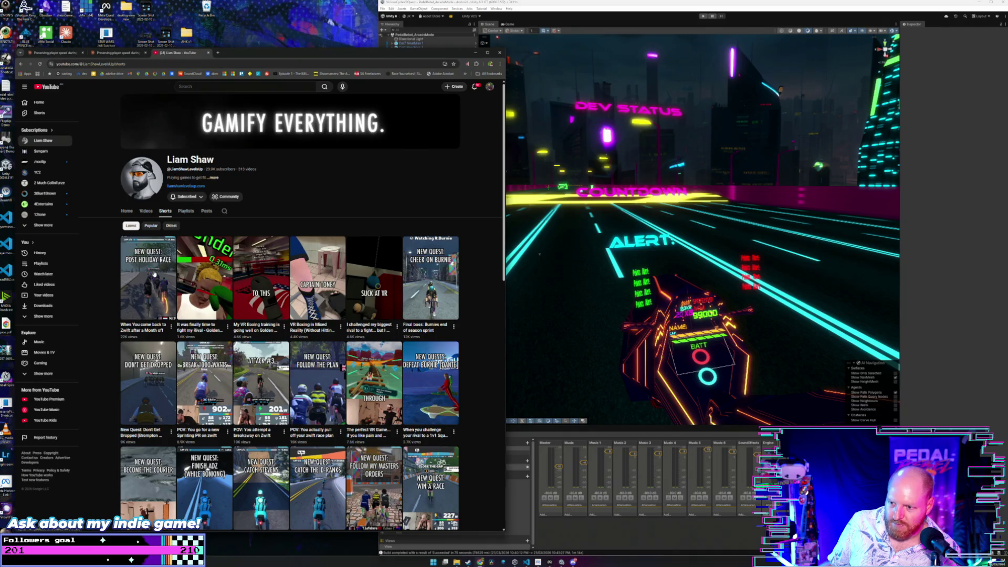
{"action": "left_click", "coordinate": [378, 394]}
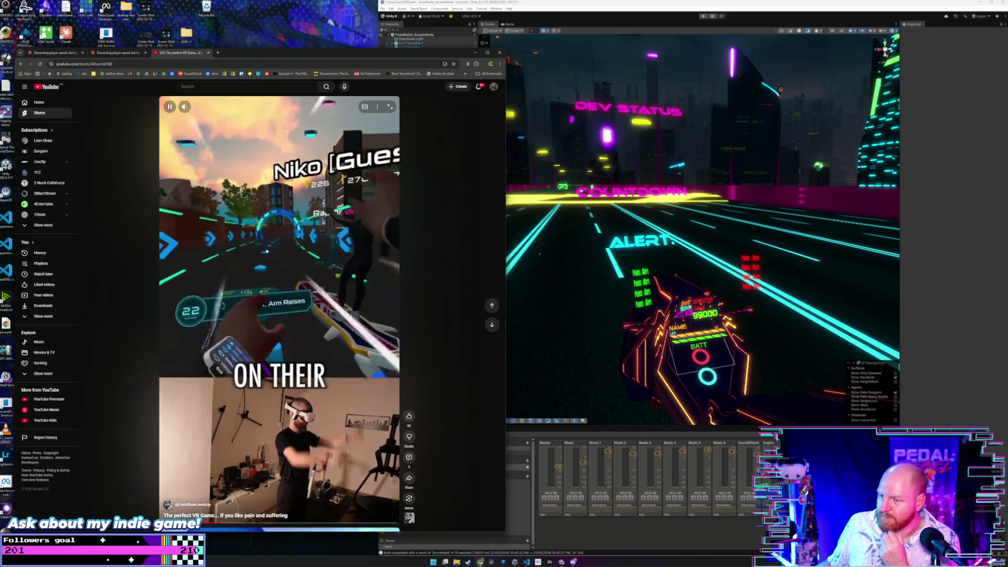
- Glance at the Zwift comeback Short, return to the Shorts grid, and pull a new tab into its own window
{"action": "left_click", "coordinate": [20, 64]}
{"action": "left_click", "coordinate": [213, 296]}
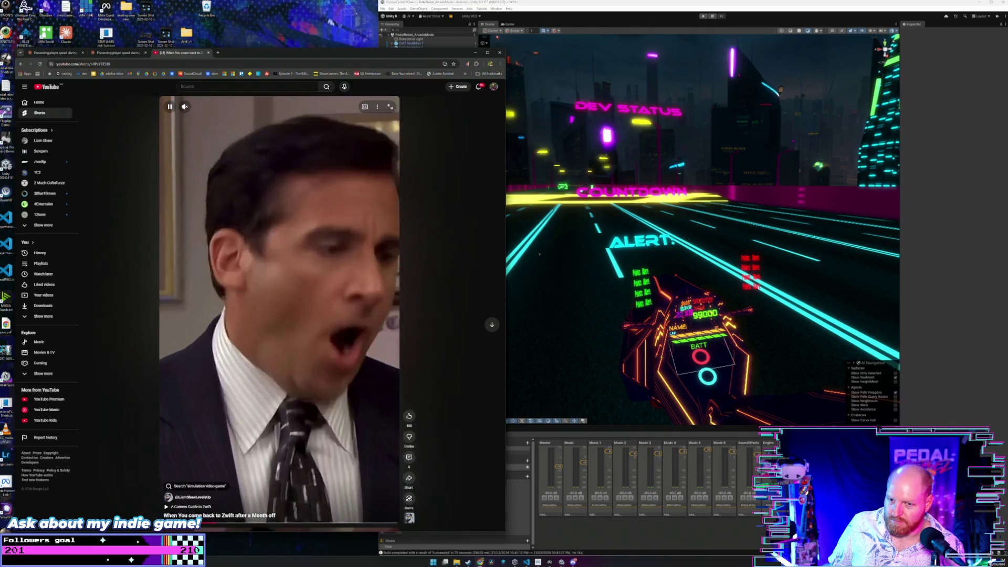
{"action": "left_click", "coordinate": [188, 497]}
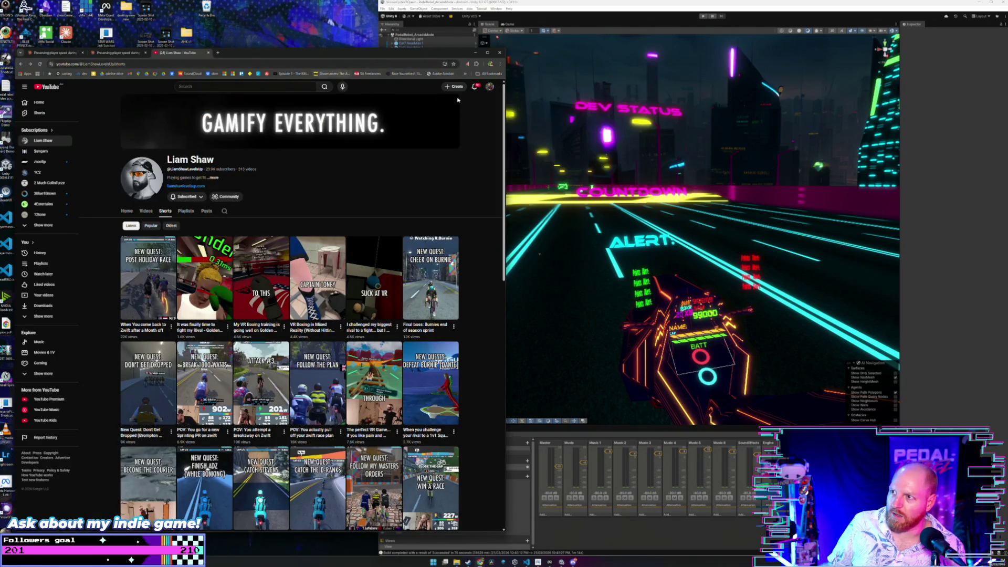
{"action": "left_click", "coordinate": [218, 52]}
{"action": "mouse_move", "coordinate": [246, 52]}
{"action": "left_mouse_down"}
{"action": "mouse_move", "coordinate": [268, 94]}
{"action": "mouse_move", "coordinate": [415, 120]}
{"action": "left_mouse_up"}
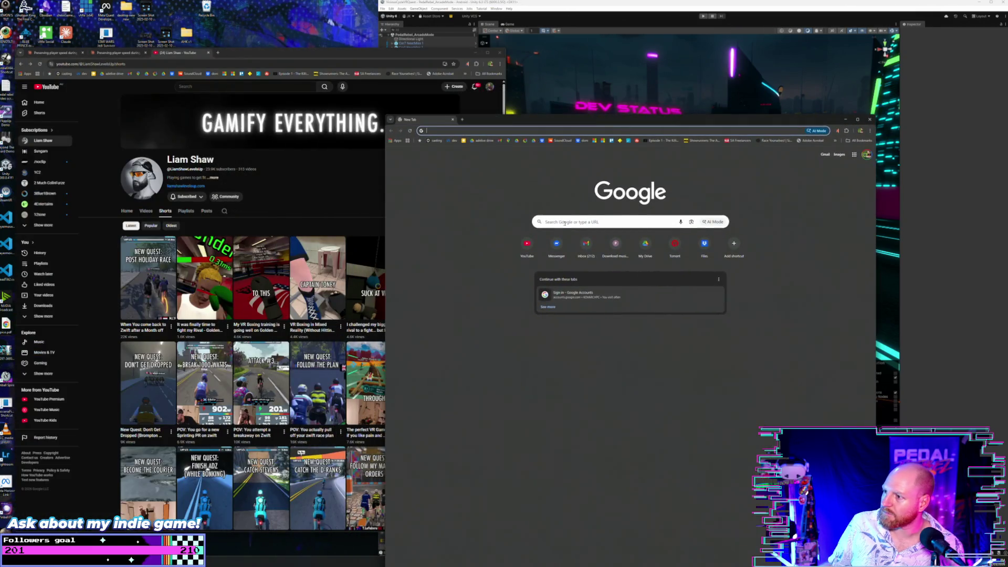
- Load YouTube's home page in the new window and open the Jay and Silent Bob trailer in a background tab
{"action": "left_click", "coordinate": [525, 243]}
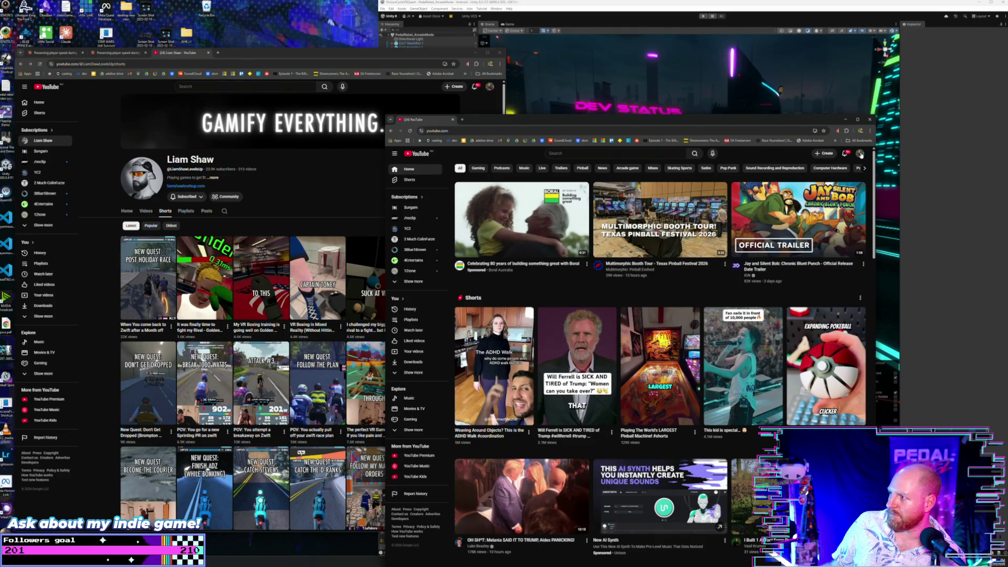
{"action": "right_click", "coordinate": [840, 216]}
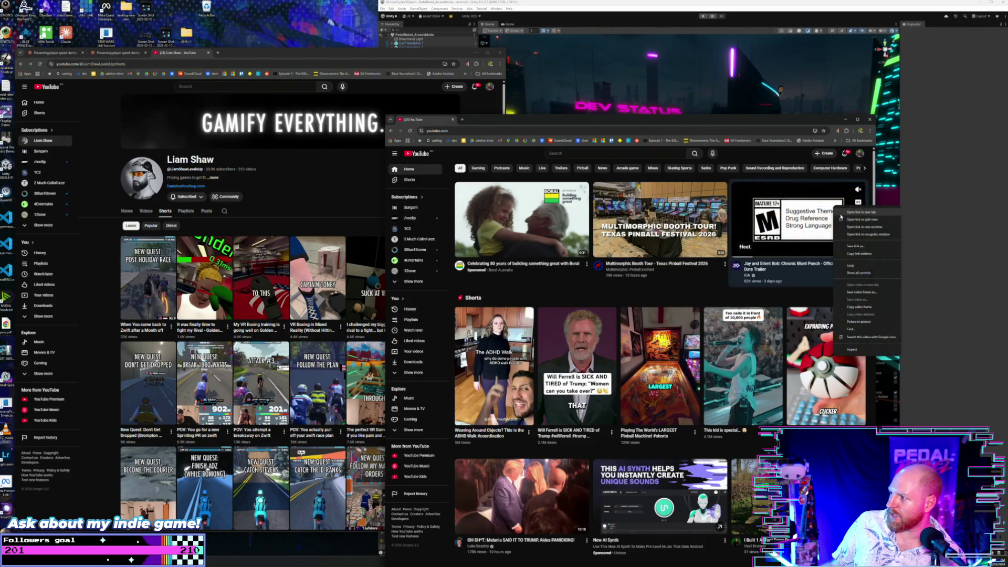
{"action": "left_click", "coordinate": [847, 214]}
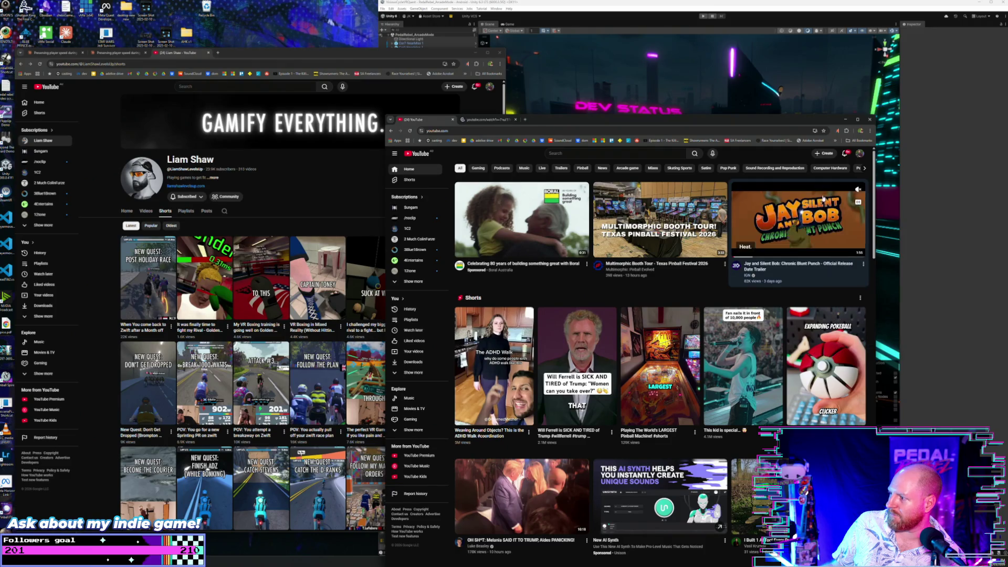
- Switch YouTube to the PedalRebelVR account and enter the creator's name in the search box
{"action": "left_click", "coordinate": [859, 154]}
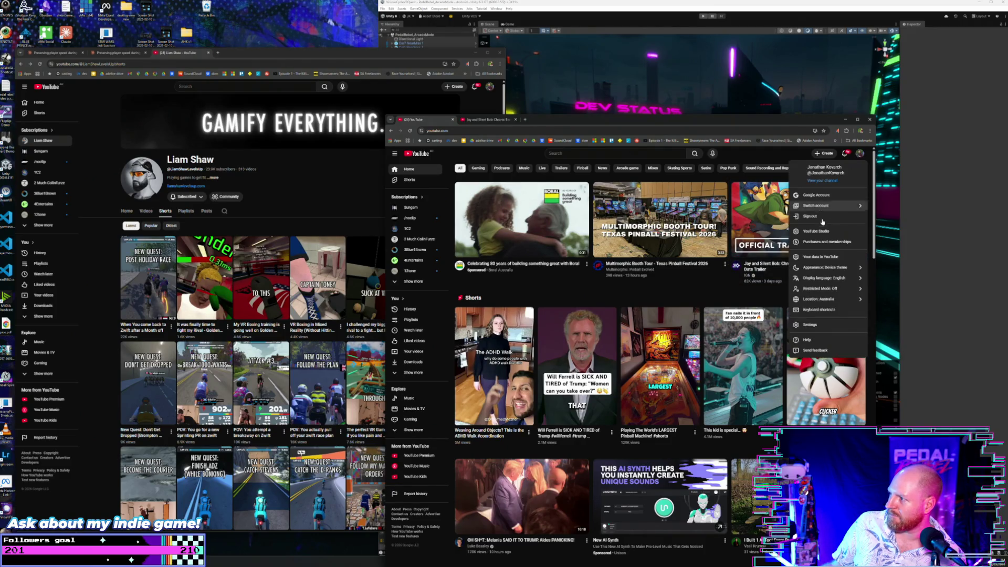
{"action": "left_click", "coordinate": [840, 206]}
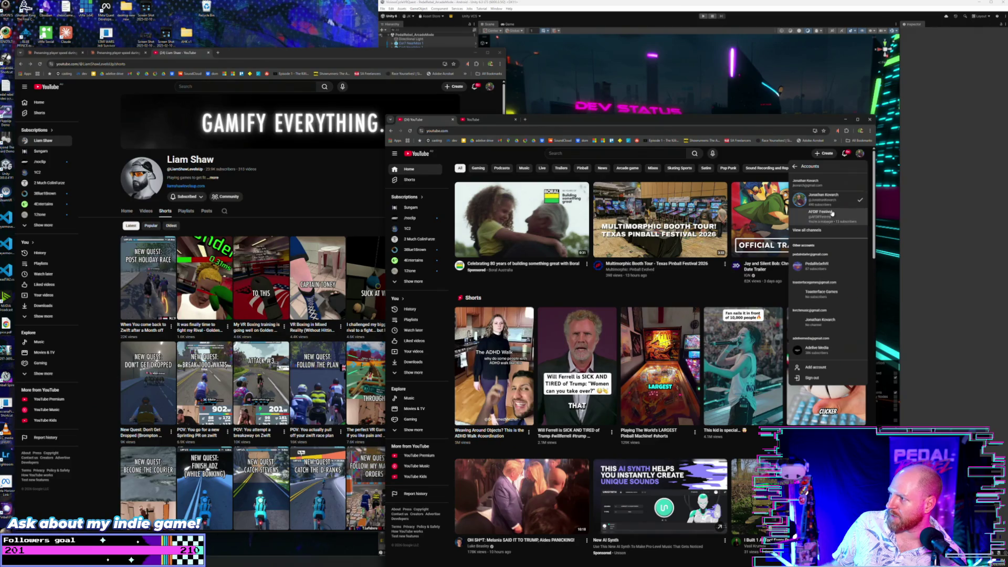
{"action": "left_click", "coordinate": [806, 270]}
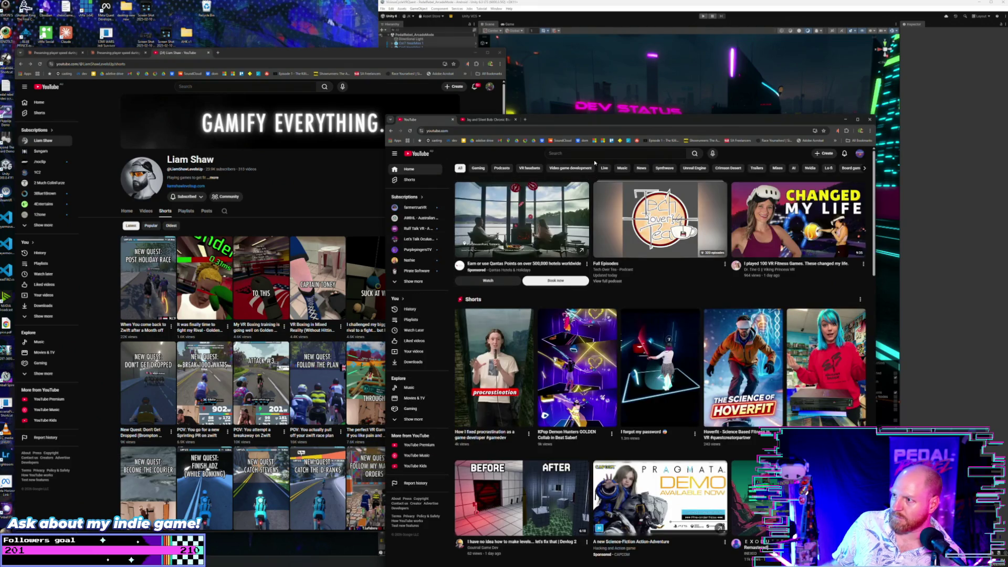
{"action": "type", "text": "li"}
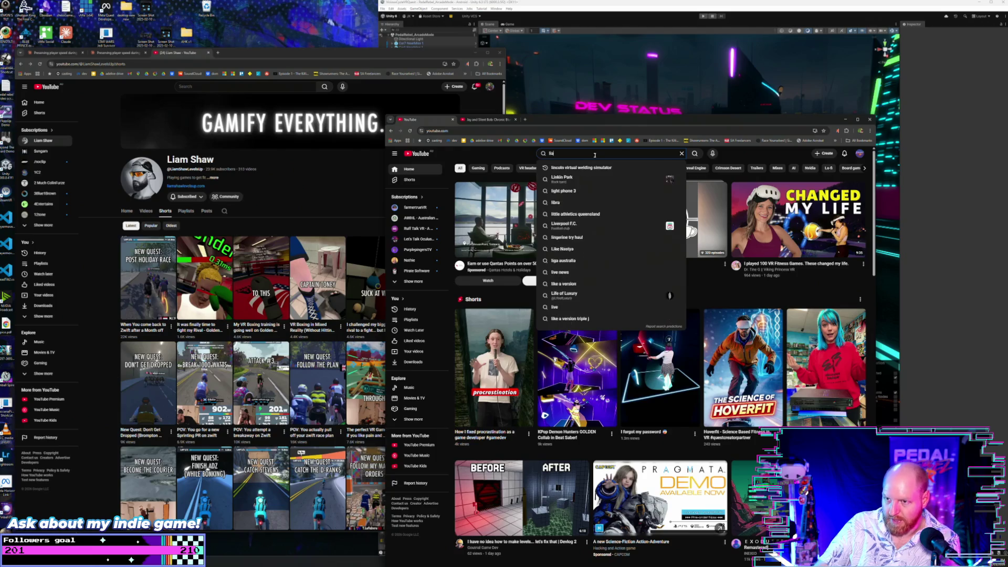
{"action": "type", "text": "am shaw"}
- Search for the creator, subscribe to the channel, and open its Shorts tab
{"action": "key", "text": "Return"}
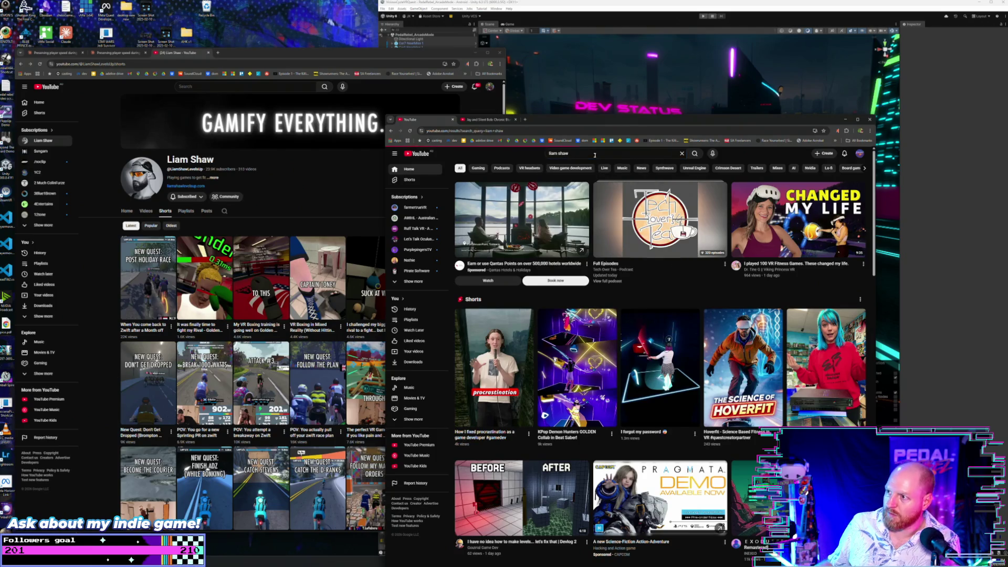
{"action": "left_click", "coordinate": [809, 191]}
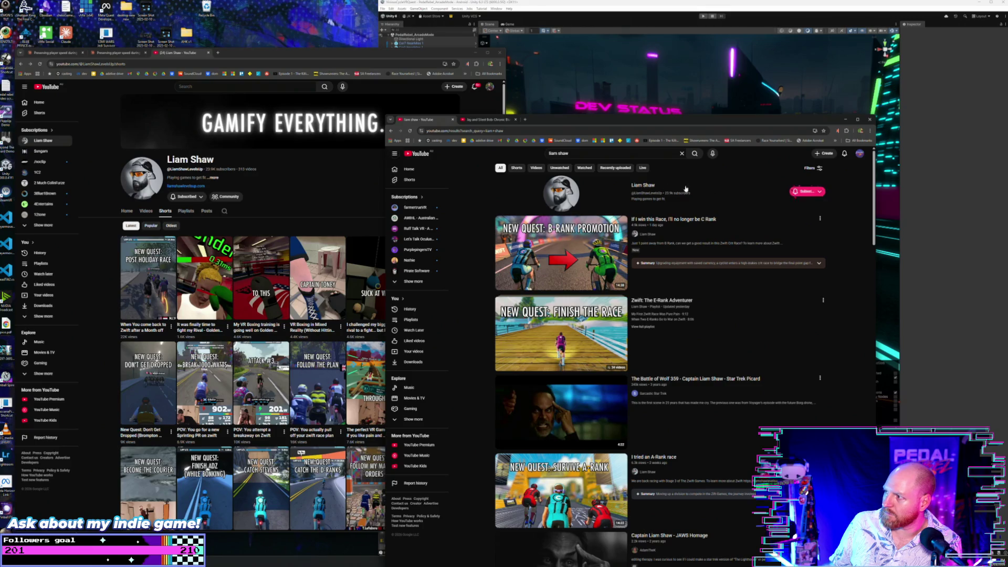
{"action": "left_click", "coordinate": [642, 188]}
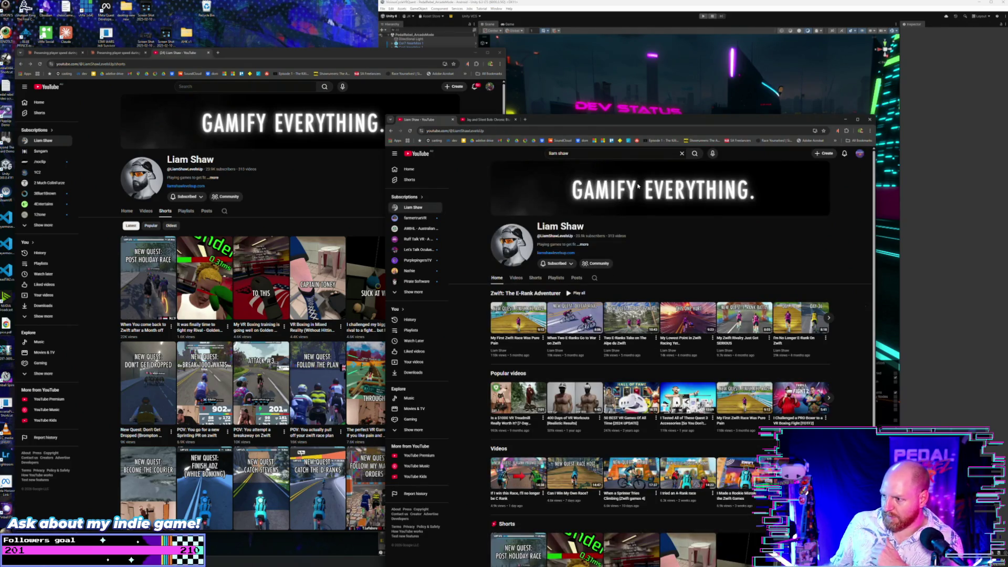
{"action": "left_click", "coordinate": [533, 280]}
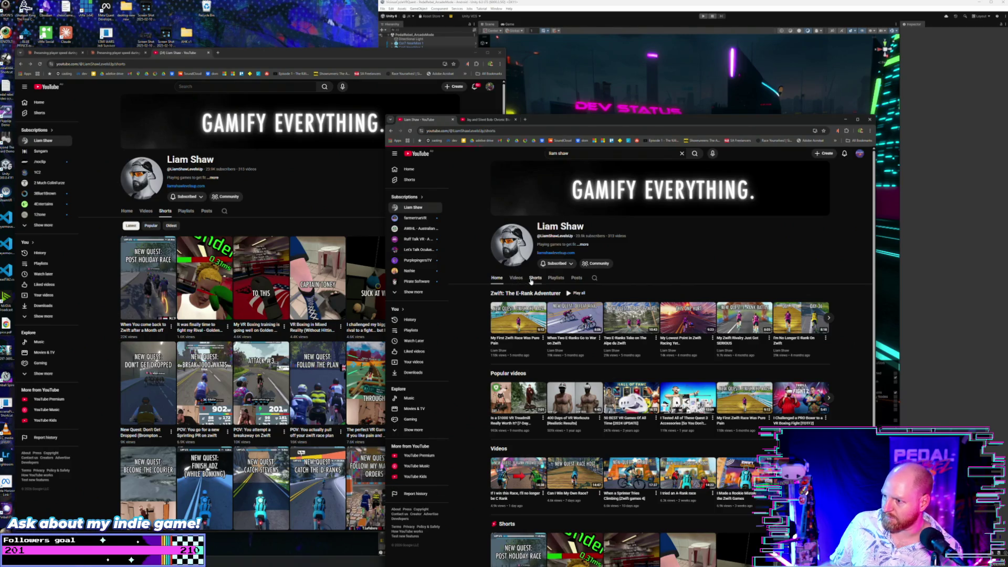
- Play and pause the 'New Quest: Post Holiday Race' short, then return to the Shorts grid
{"action": "left_click", "coordinate": [518, 351]}
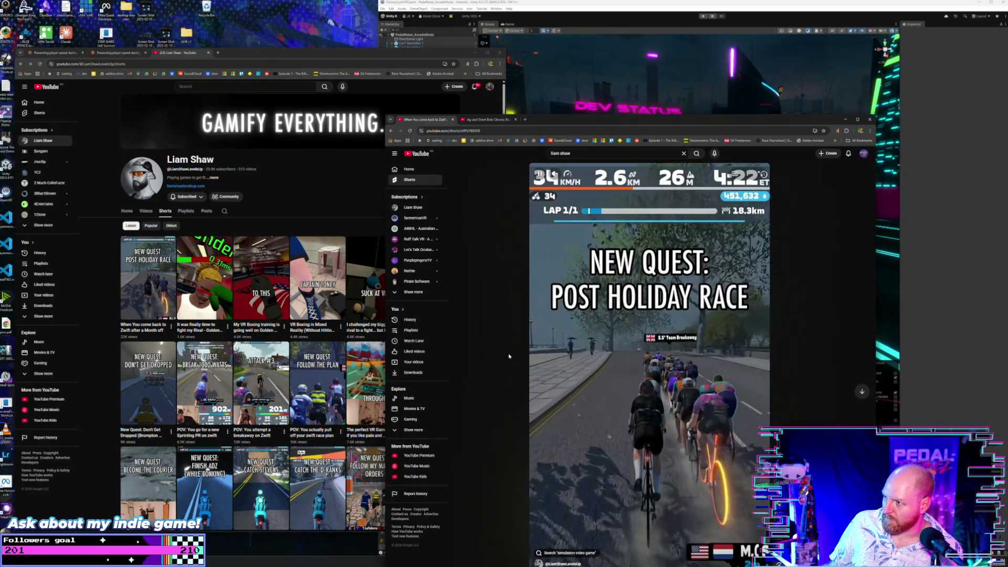
{"action": "scroll", "coordinate": [509, 356], "scroll_direction": "down", "scroll_amount": 1}
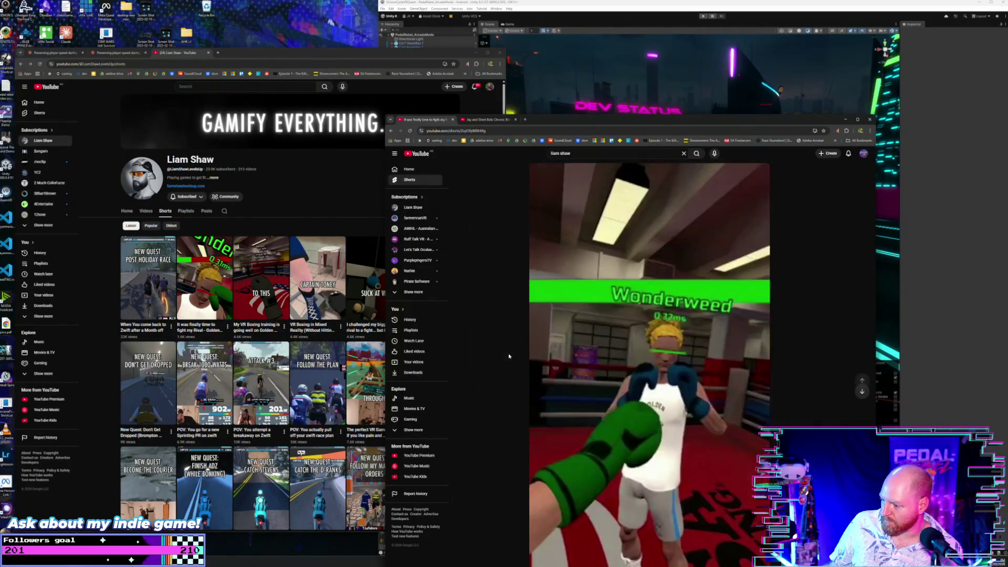
{"action": "scroll", "coordinate": [509, 356], "scroll_direction": "up", "scroll_amount": 1}
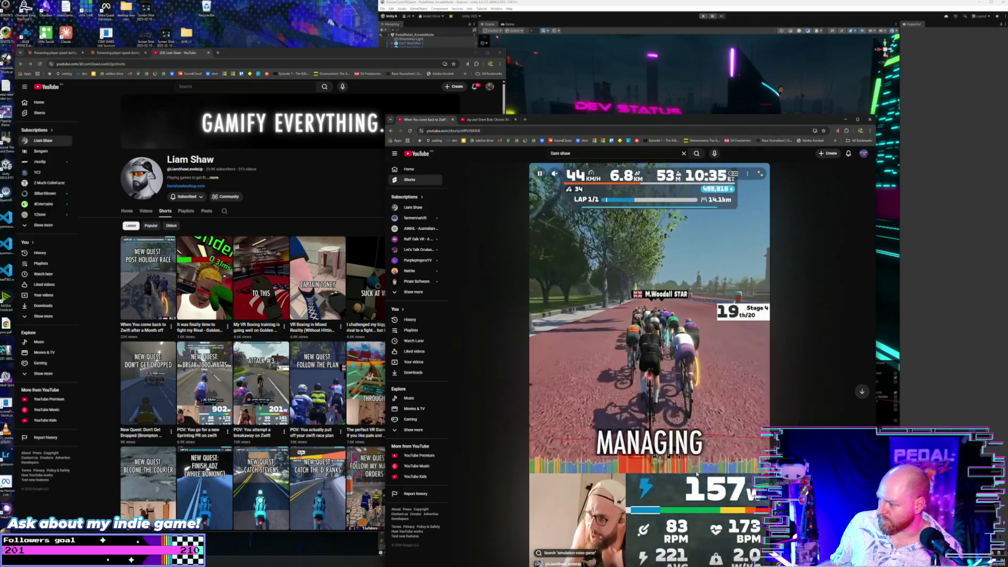
{"action": "left_click", "coordinate": [540, 174]}
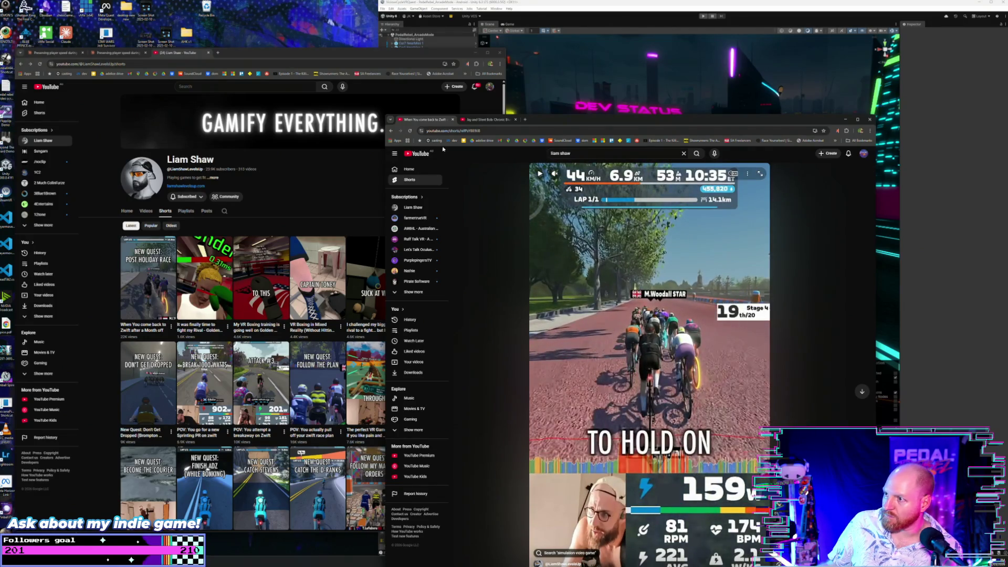
{"action": "left_click", "coordinate": [391, 131]}
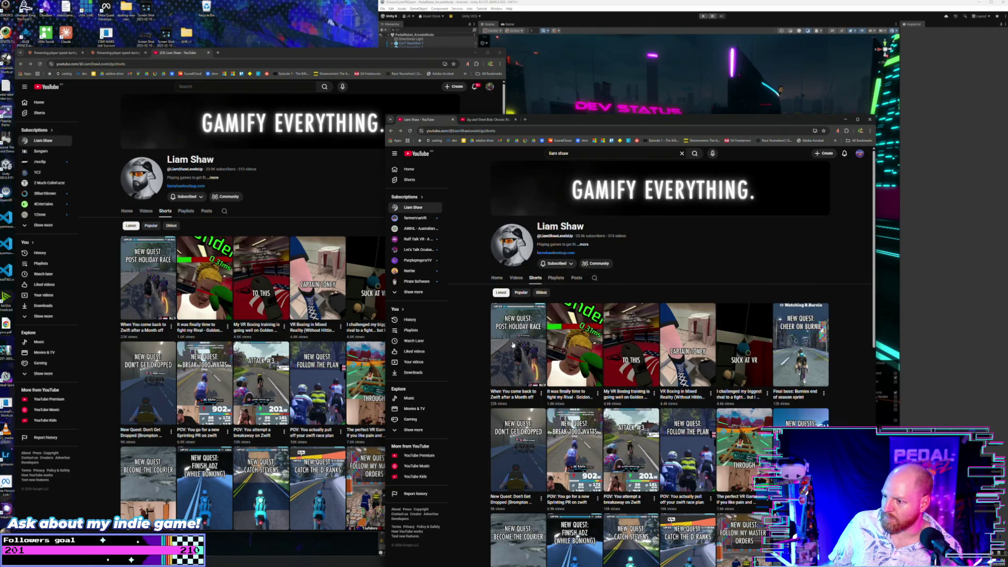
{"action": "left_click", "coordinate": [541, 394]}
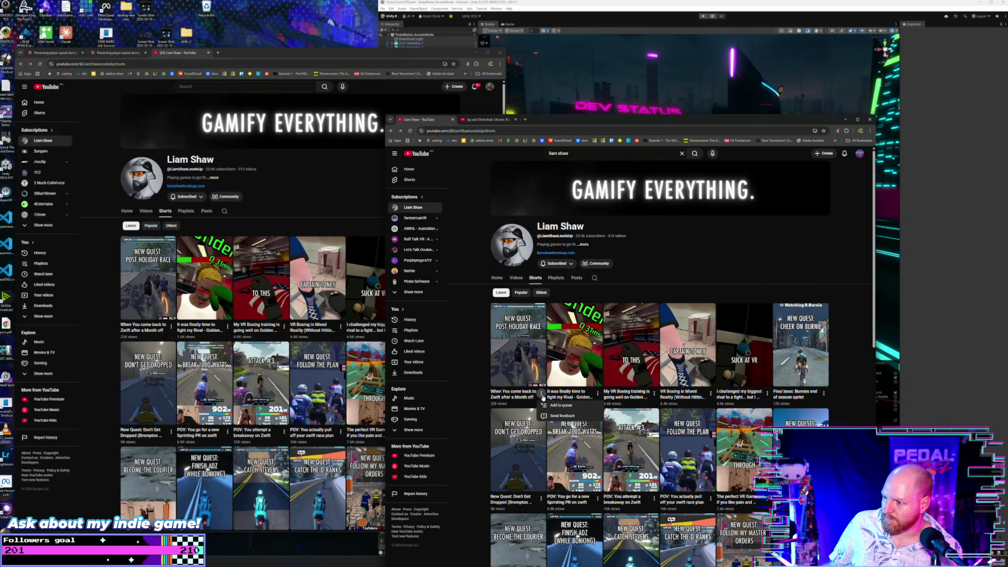
{"action": "left_click", "coordinate": [541, 394]}
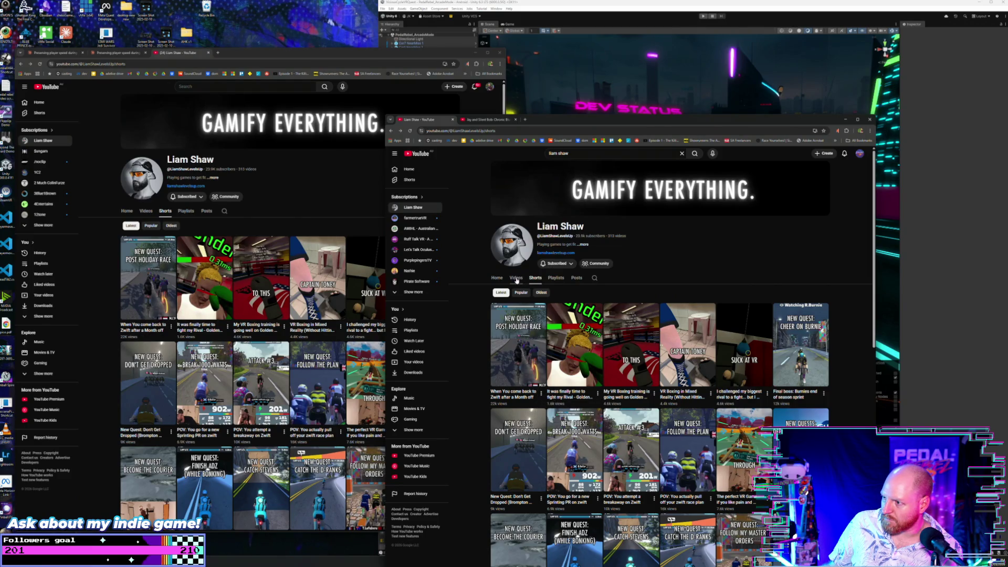
- Play 'When a Sprinter Tries Climbing [Zwift games 4]' from the Videos tab and expand its description
{"action": "left_click", "coordinate": [517, 278]}
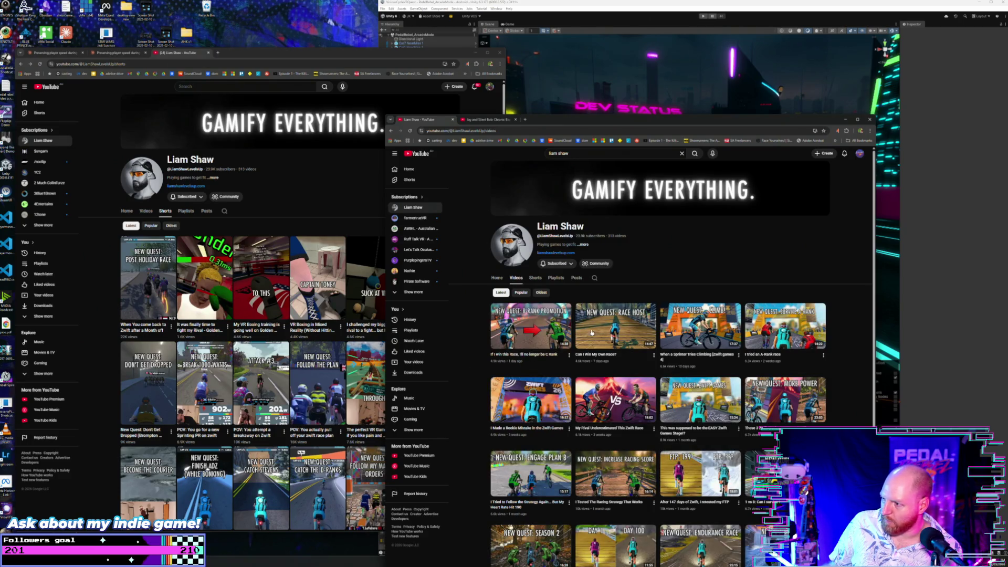
{"action": "mouse_move", "coordinate": [687, 332]}
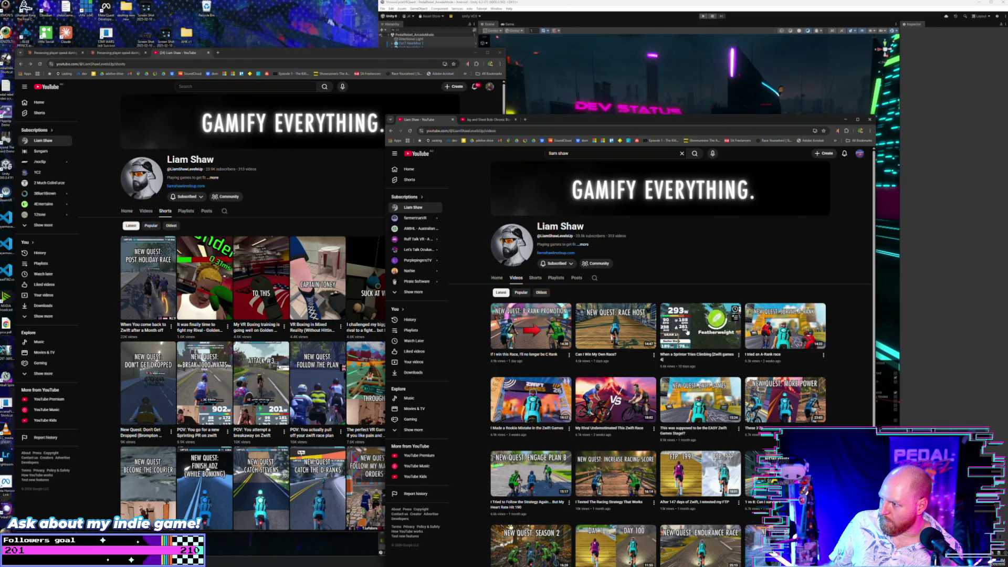
{"action": "left_click", "coordinate": [688, 332]}
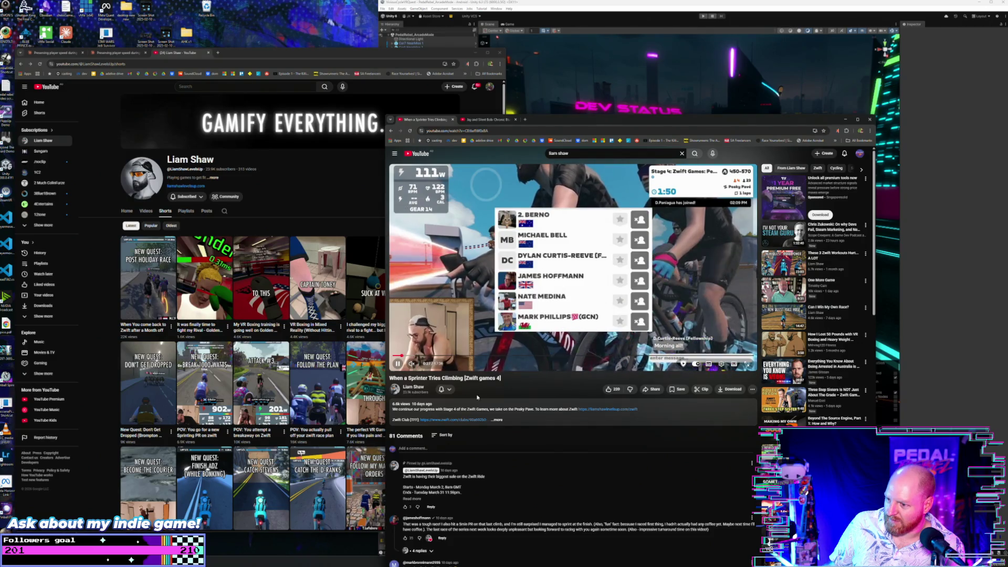
{"action": "left_click", "coordinate": [498, 421]}
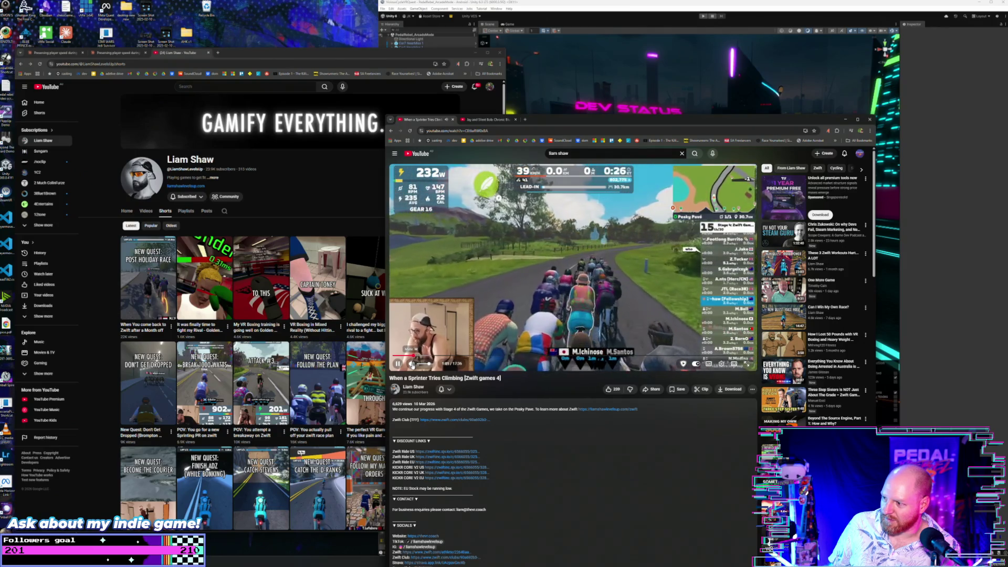
{"action": "scroll", "coordinate": [494, 400], "scroll_direction": "down", "scroll_amount": 3}
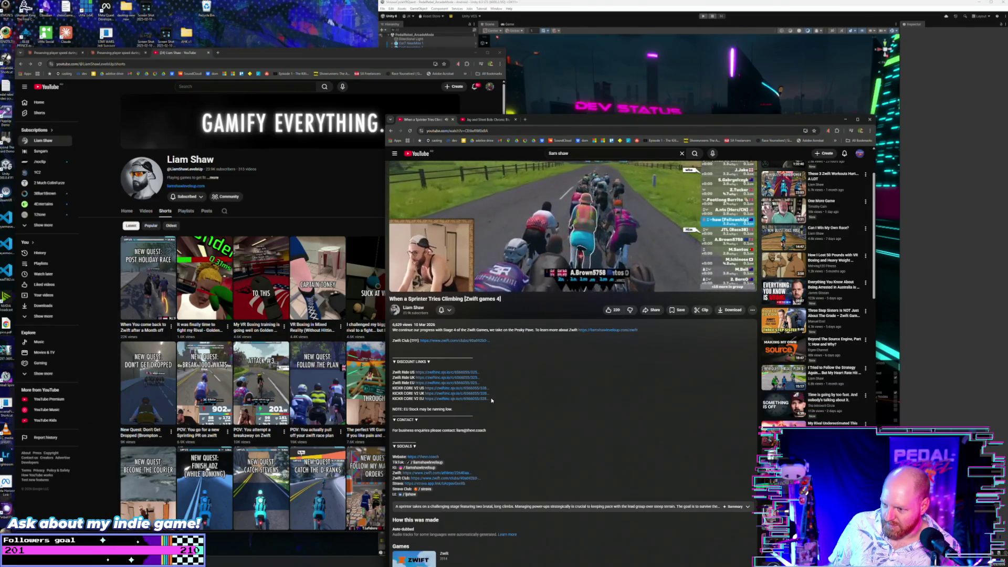
{"action": "scroll", "coordinate": [492, 401], "scroll_direction": "down", "scroll_amount": 2}
{"action": "scroll", "coordinate": [492, 401], "scroll_direction": "down", "scroll_amount": 1}
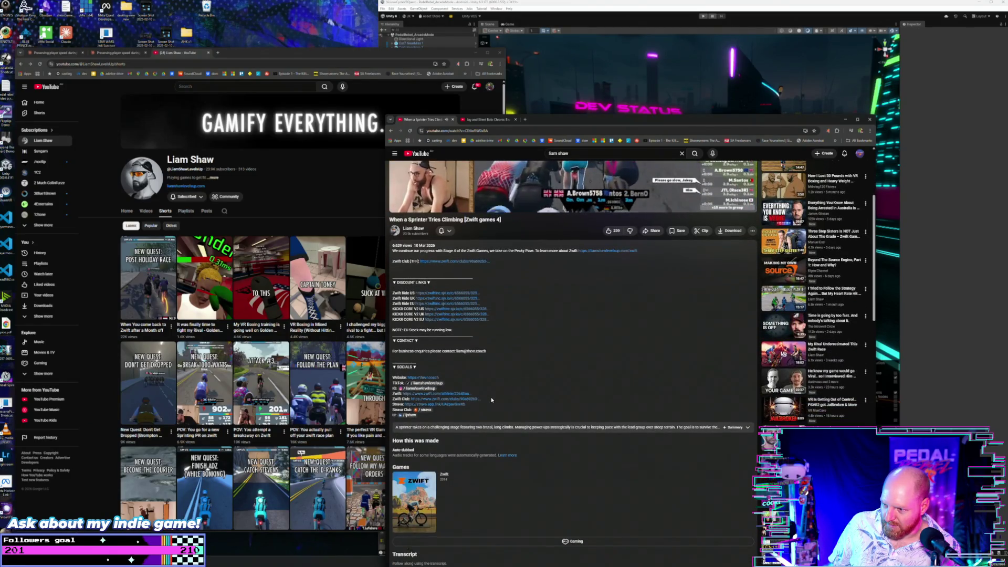
{"action": "scroll", "coordinate": [491, 400], "scroll_direction": "up", "scroll_amount": 1}
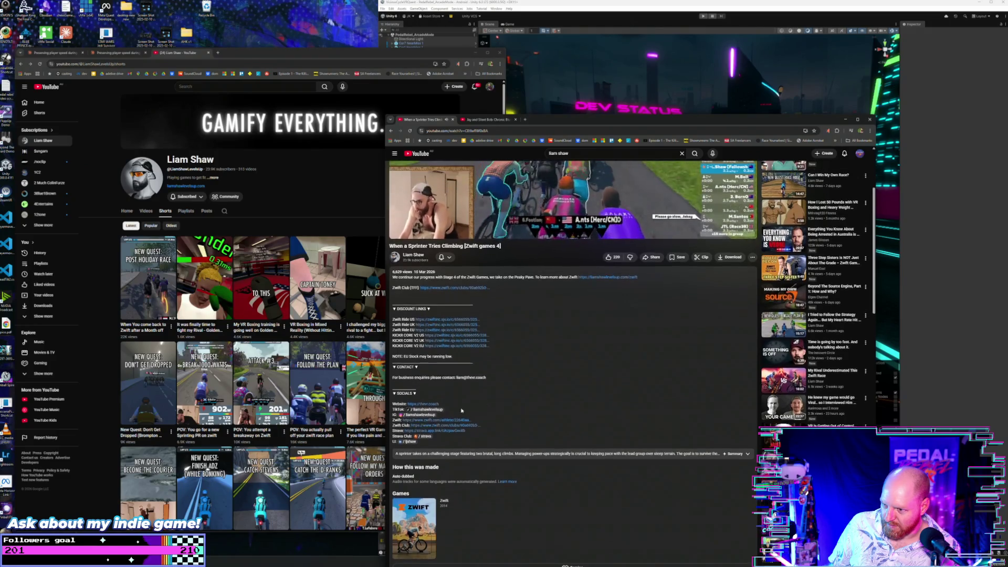
{"action": "right_click", "coordinate": [427, 415]}
{"action": "left_click", "coordinate": [452, 421]}
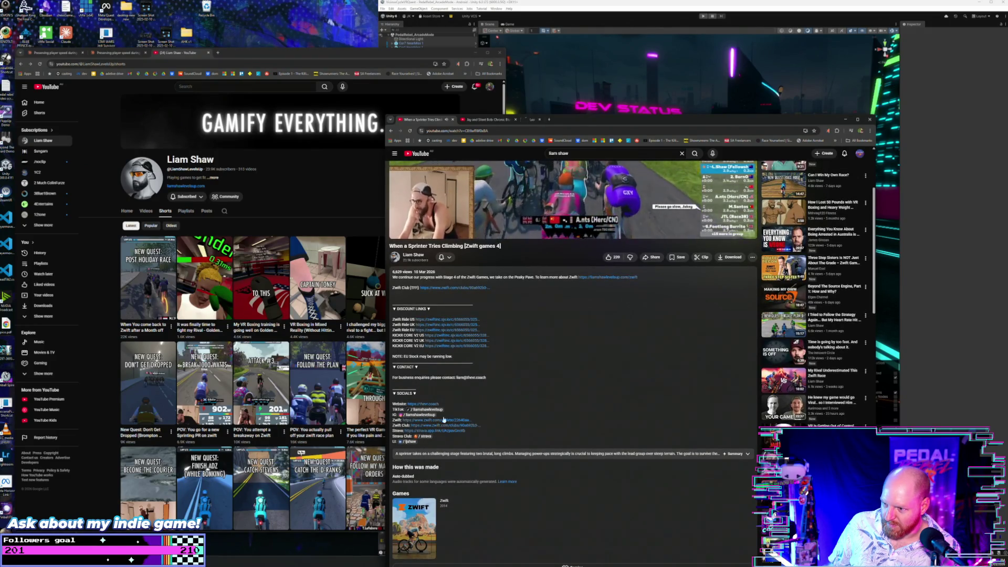
{"action": "scroll", "coordinate": [494, 395], "scroll_direction": "up", "scroll_amount": 4}
{"action": "scroll", "coordinate": [494, 394], "scroll_direction": "up", "scroll_amount": 1}
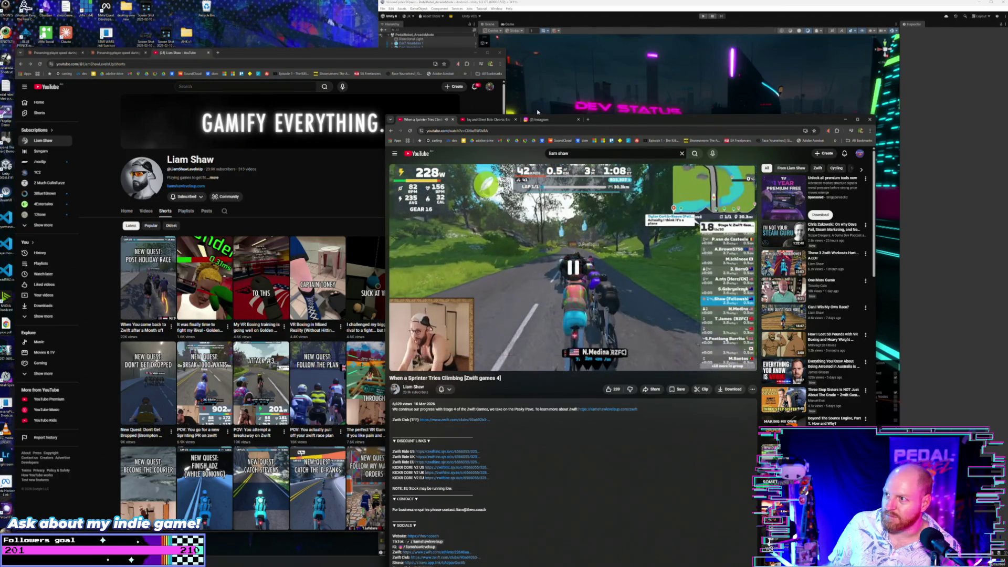
{"action": "key", "text": "ctrl+shift+Tab"}
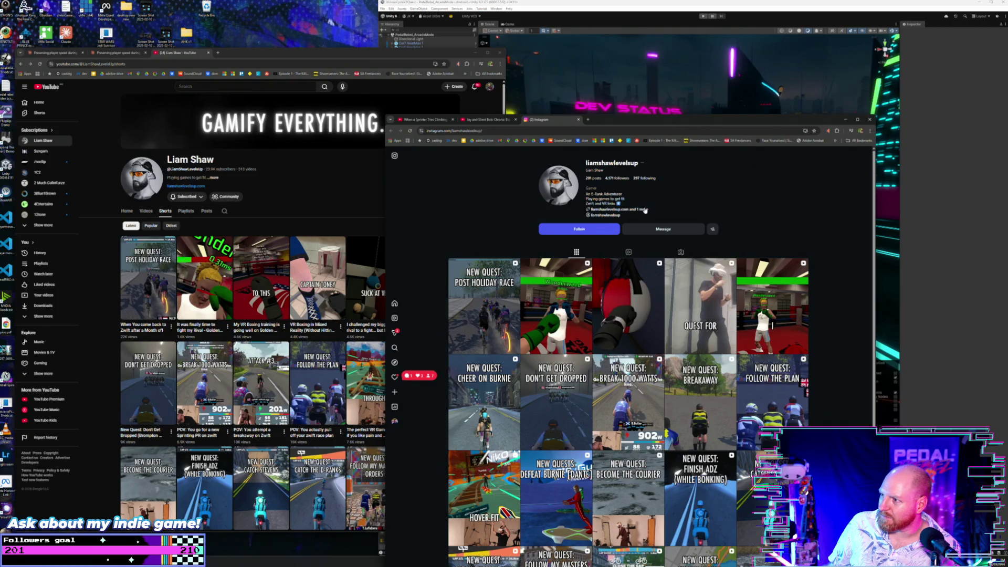
- View the profile bio's full links list, showing Discount links and YouTube, then close it
{"action": "left_click", "coordinate": [645, 209]}
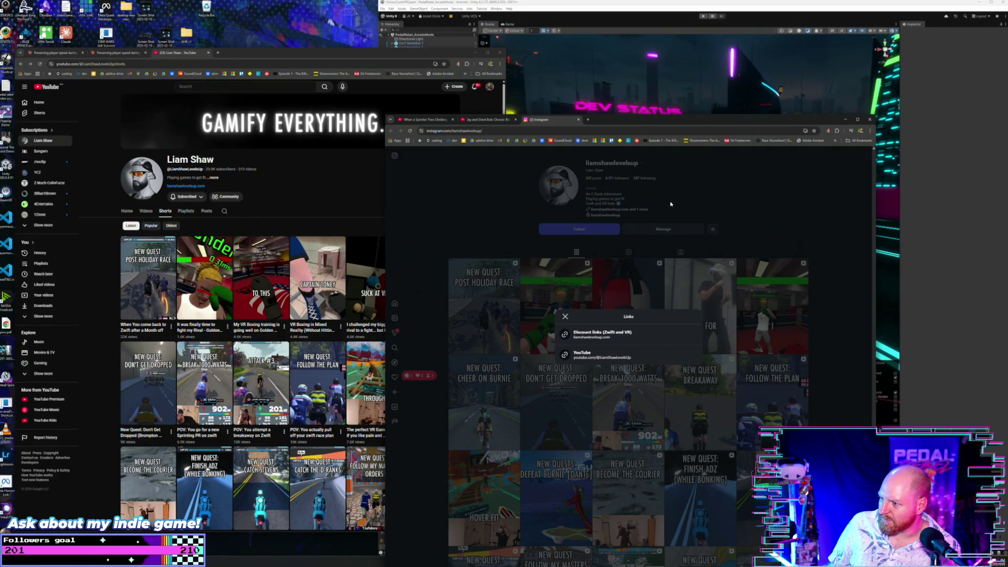
{"action": "left_click", "coordinate": [671, 204]}
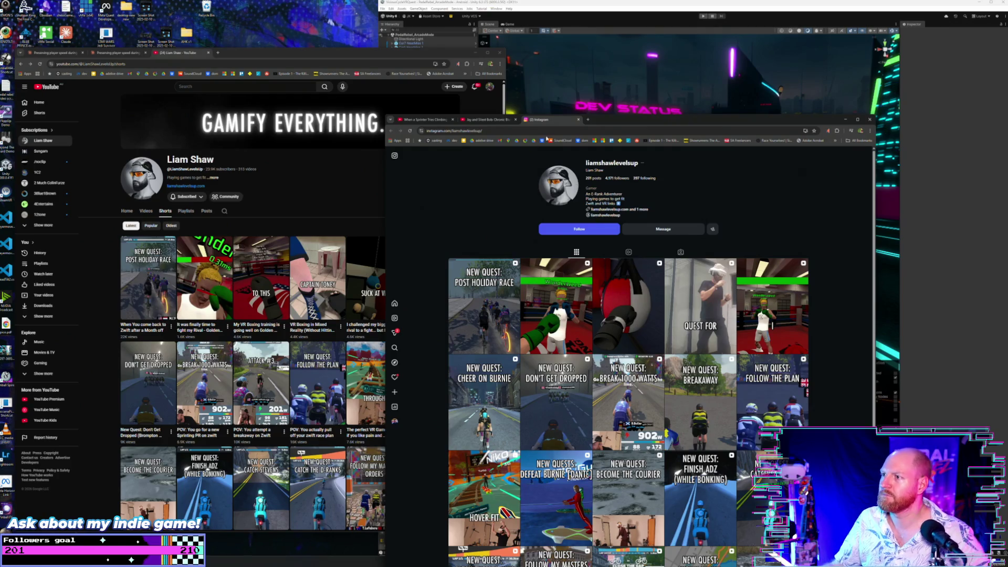
- Close the Instagram page with the creator's links list
{"action": "left_click", "coordinate": [578, 120]}
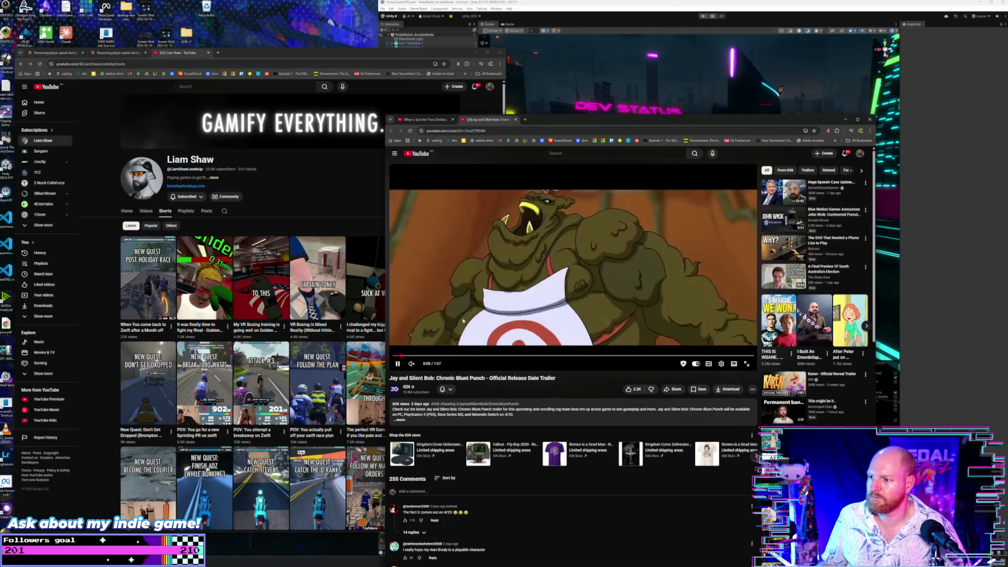
- Unmute the Jay and Silent Bob trailer and widen the window to enlarge it
{"action": "left_click", "coordinate": [411, 364]}
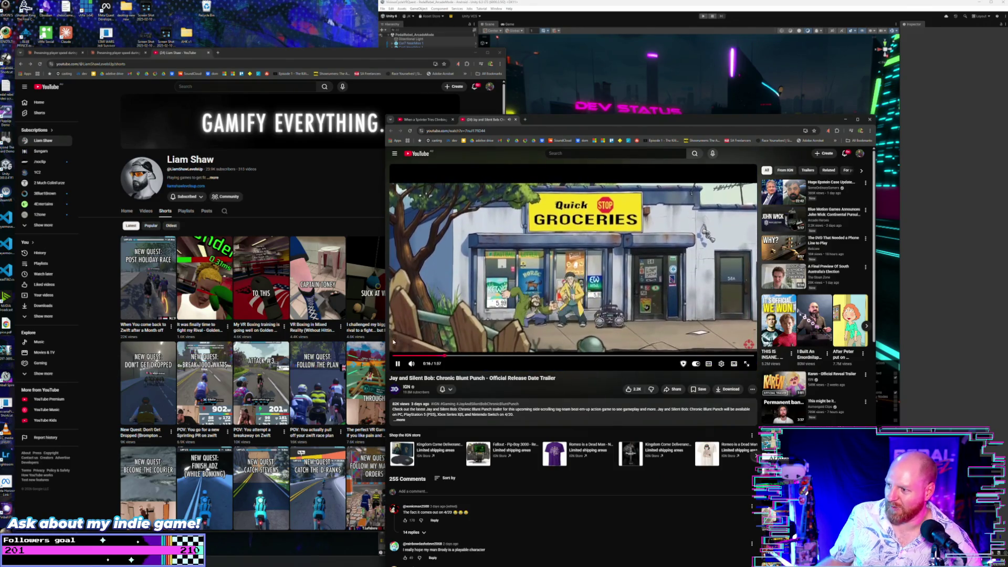
{"action": "mouse_move", "coordinate": [398, 303]}
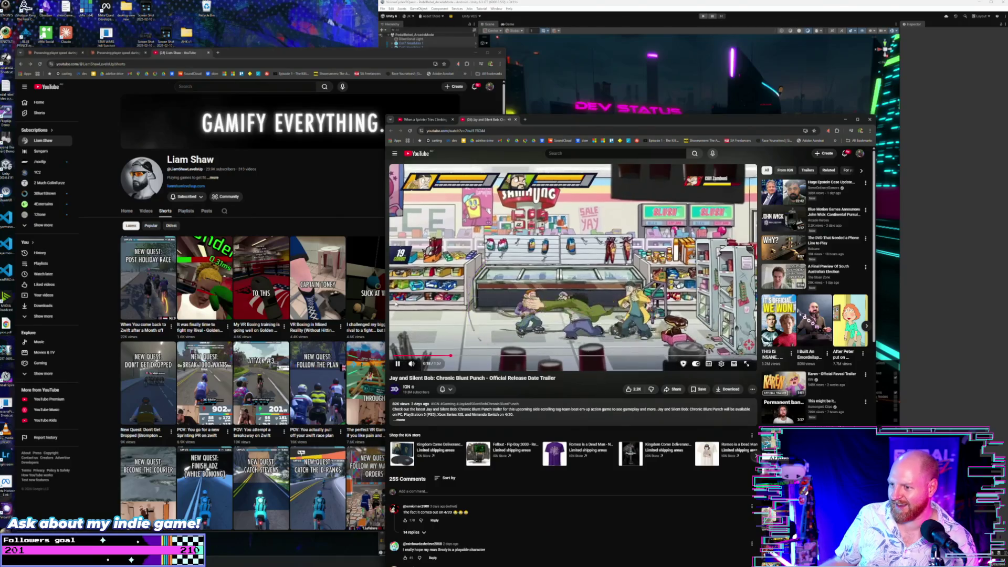
{"action": "left_click_drag", "start_coordinate": [387, 303], "coordinate": [241, 304]}
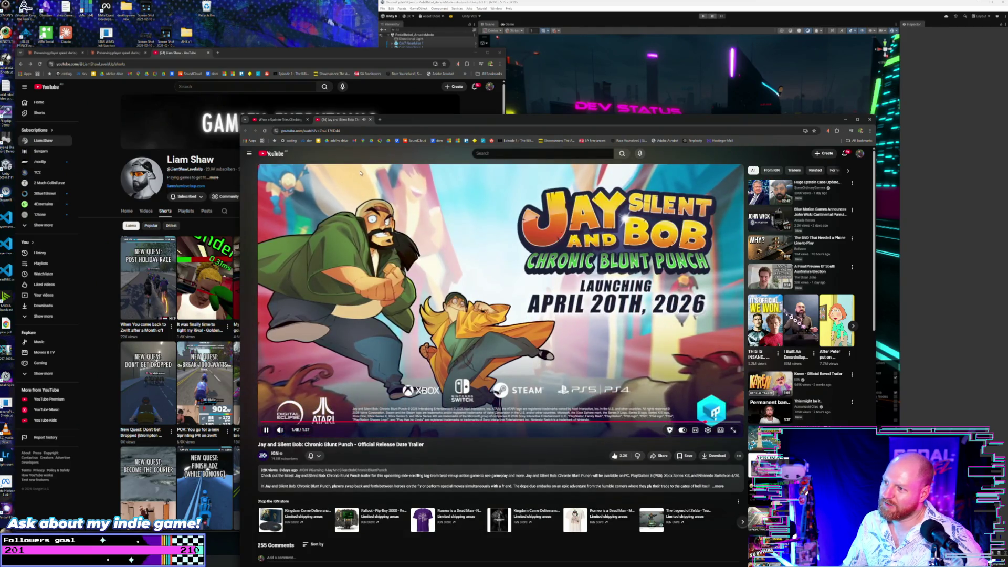
- Close the trailer, Zwift video and YouTube channel pages to reveal the Claude chat
{"action": "left_click", "coordinate": [370, 120]}
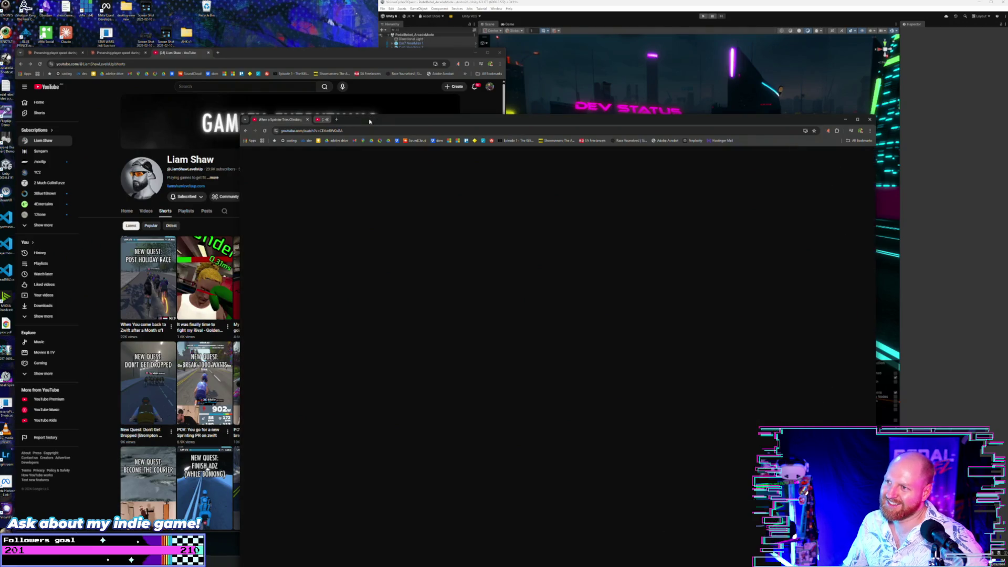
{"action": "left_click", "coordinate": [308, 120]}
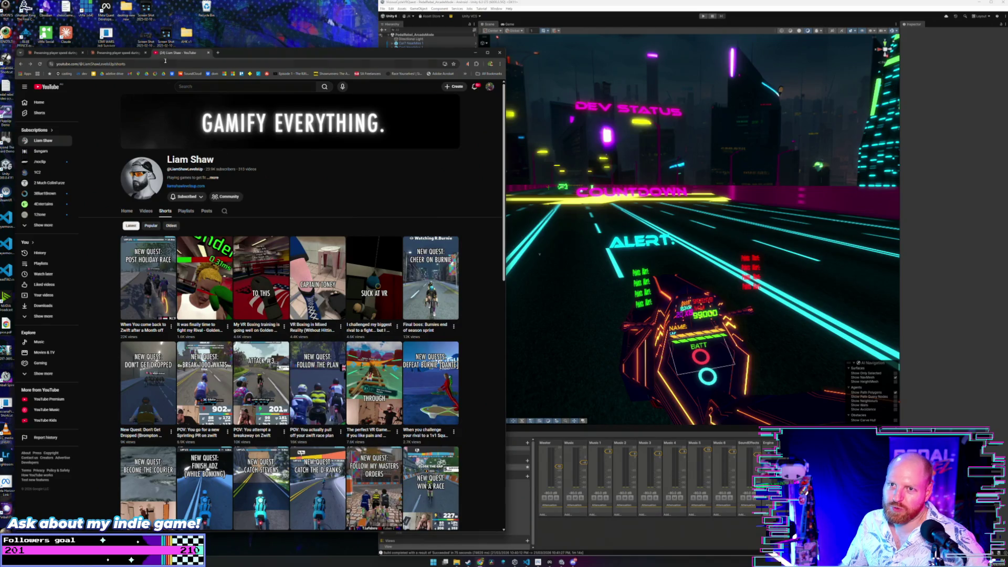
{"action": "left_click", "coordinate": [208, 52]}
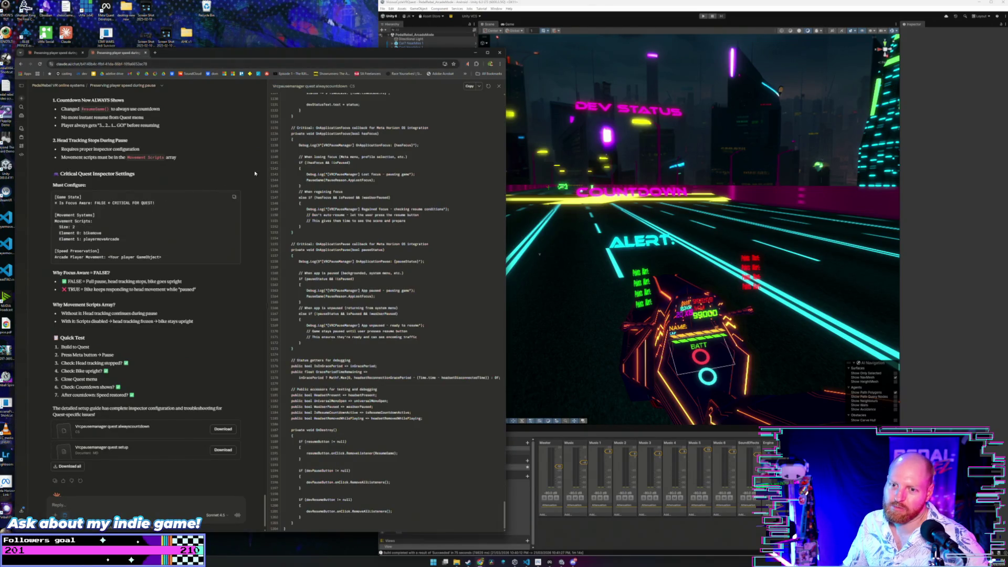
- Bring Meta Quest Developer Hub's Pedal Rebel App Distribution page to the front
{"action": "left_click", "coordinate": [550, 563]}
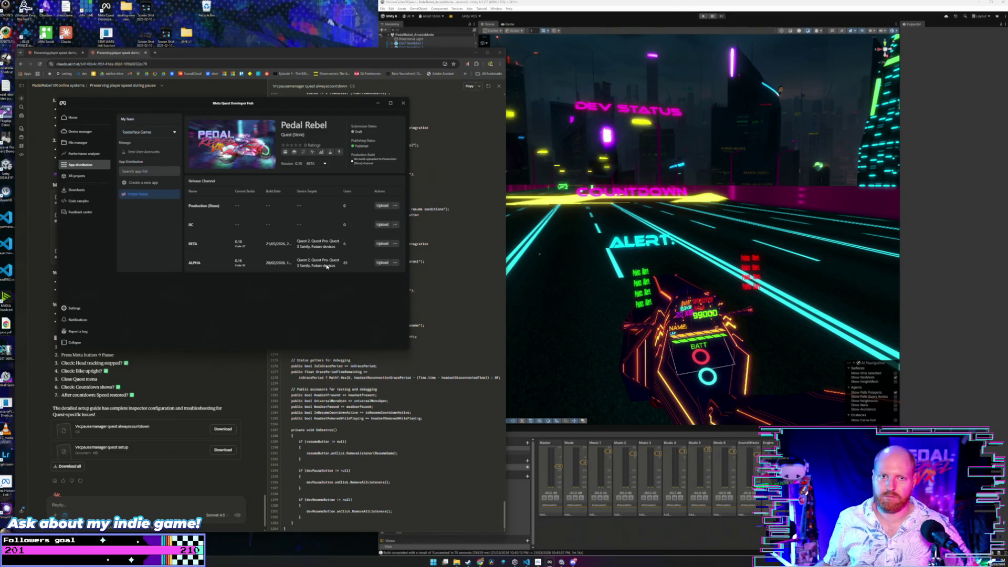
- Load stats.pedalrebelvr.com in a new tab of the chat browser
{"action": "left_click", "coordinate": [485, 310]}
{"action": "left_click", "coordinate": [154, 53]}
{"action": "type", "text": "stats.pedalrebelvr.com"}
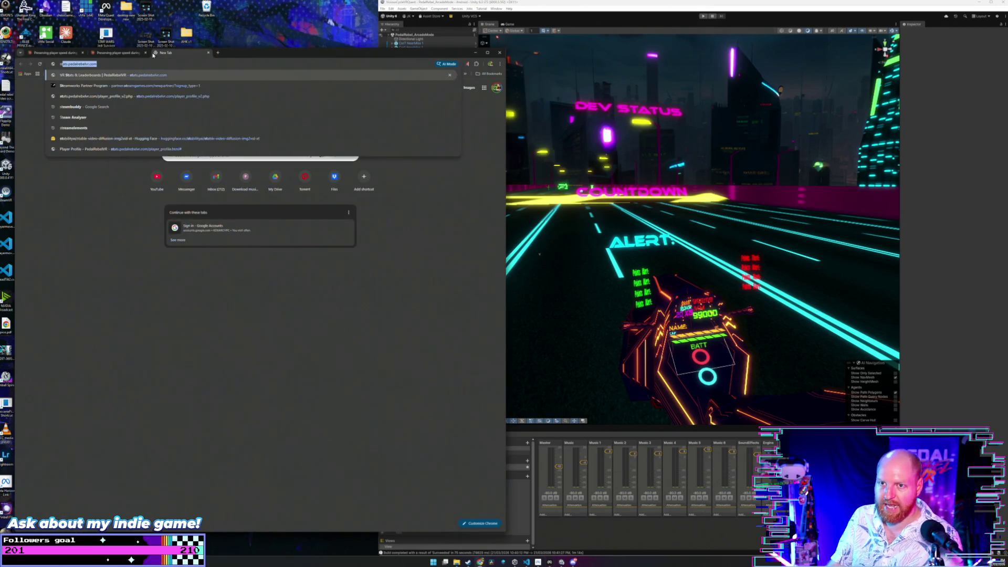
{"action": "key", "text": "Return"}
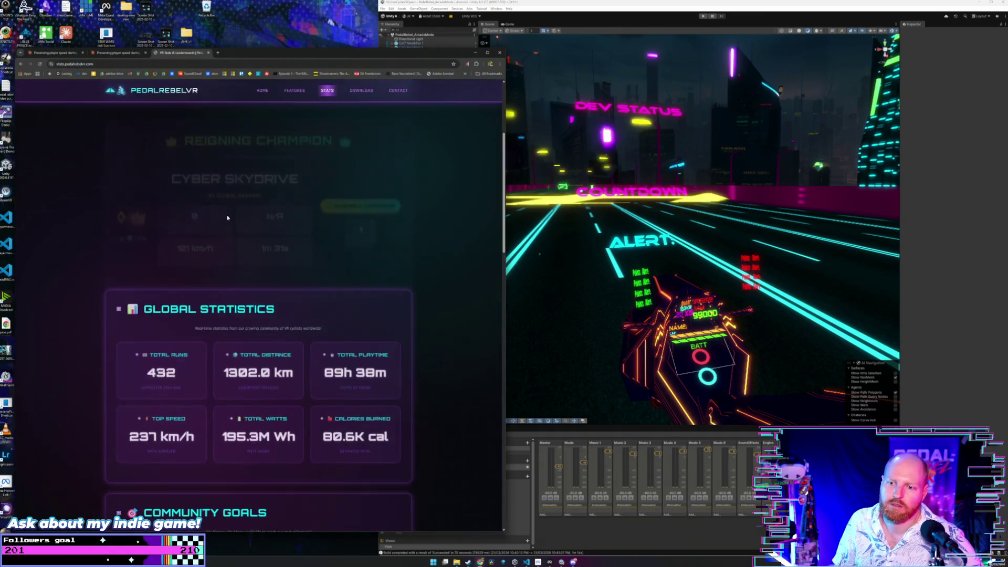
- Review the global stats, community goals and recent runs, then close the stats tab
{"action": "scroll", "coordinate": [226, 217], "scroll_direction": "down", "scroll_amount": 4}
{"action": "scroll", "coordinate": [227, 216], "scroll_direction": "down", "scroll_amount": 8}
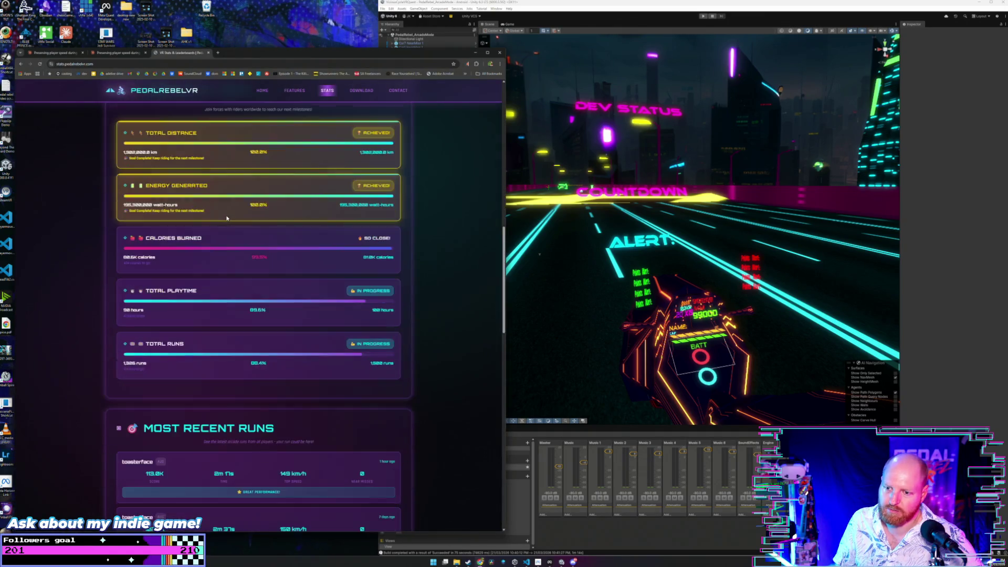
{"action": "scroll", "coordinate": [227, 217], "scroll_direction": "down", "scroll_amount": 4}
{"action": "scroll", "coordinate": [227, 217], "scroll_direction": "down", "scroll_amount": 1}
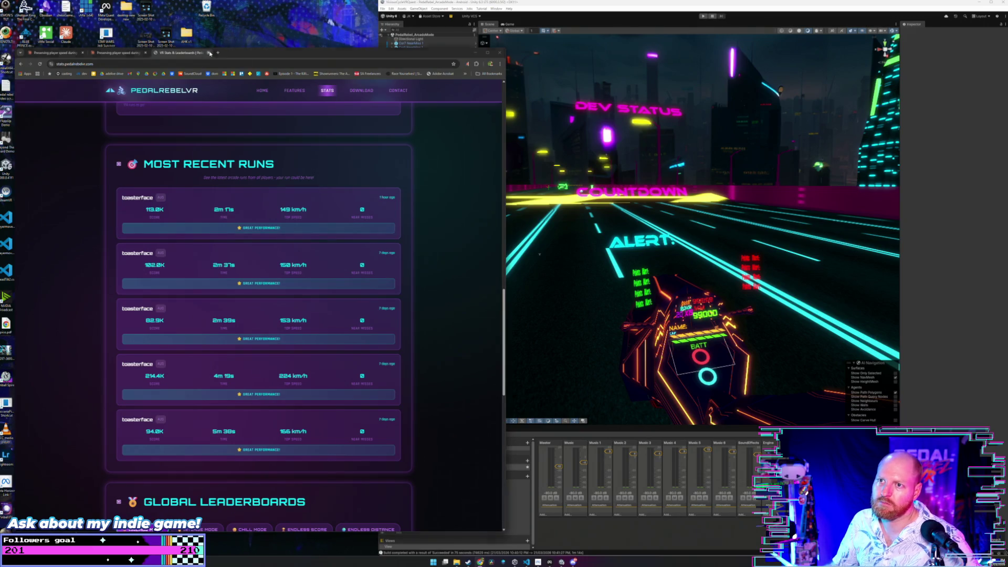
{"action": "key", "text": "ctrl+w"}
{"action": "scroll", "coordinate": [143, 163], "scroll_direction": "down", "scroll_amount": 1}
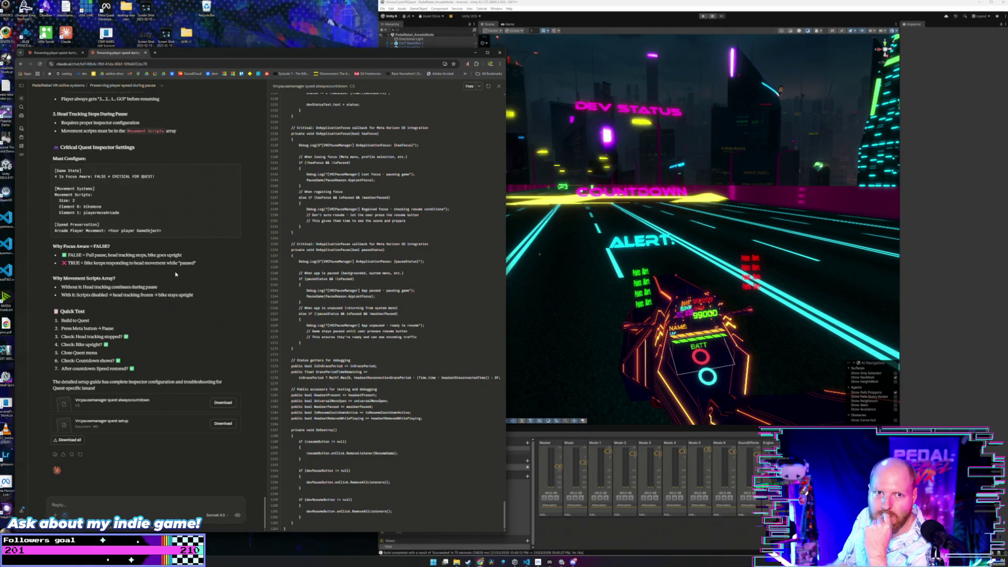
{"action": "scroll", "coordinate": [176, 275], "scroll_direction": "up", "scroll_amount": 2}
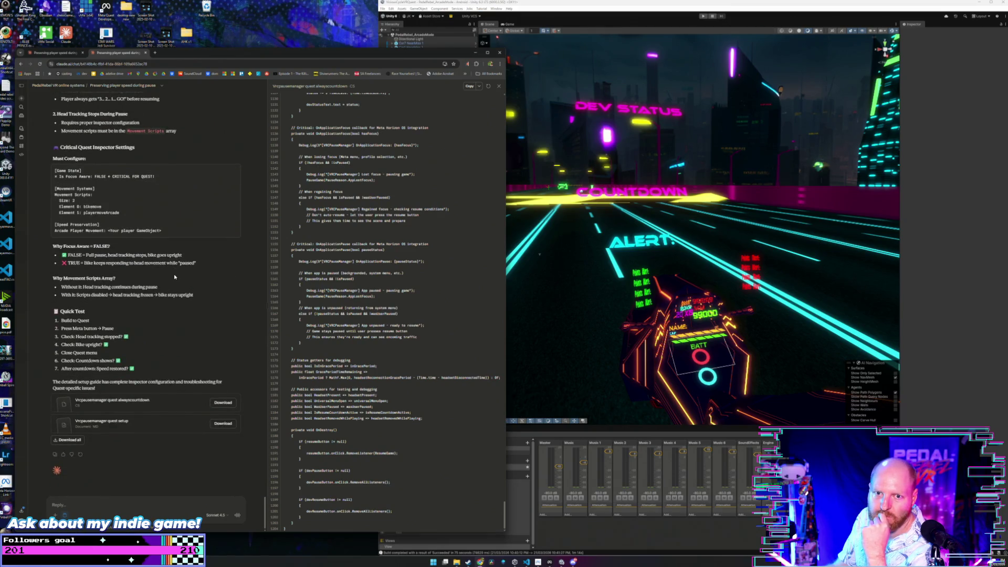
{"action": "left_click", "coordinate": [132, 501]}
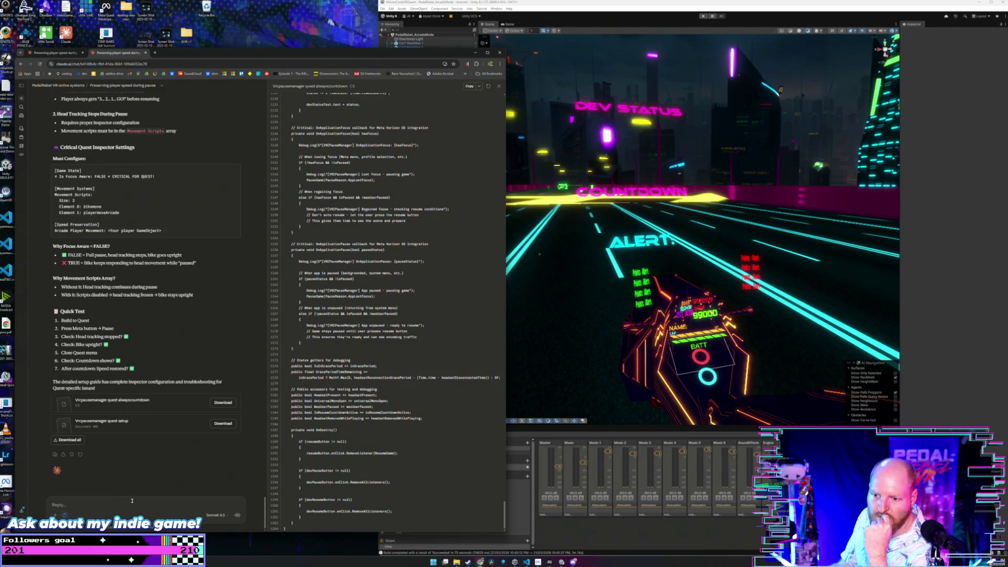